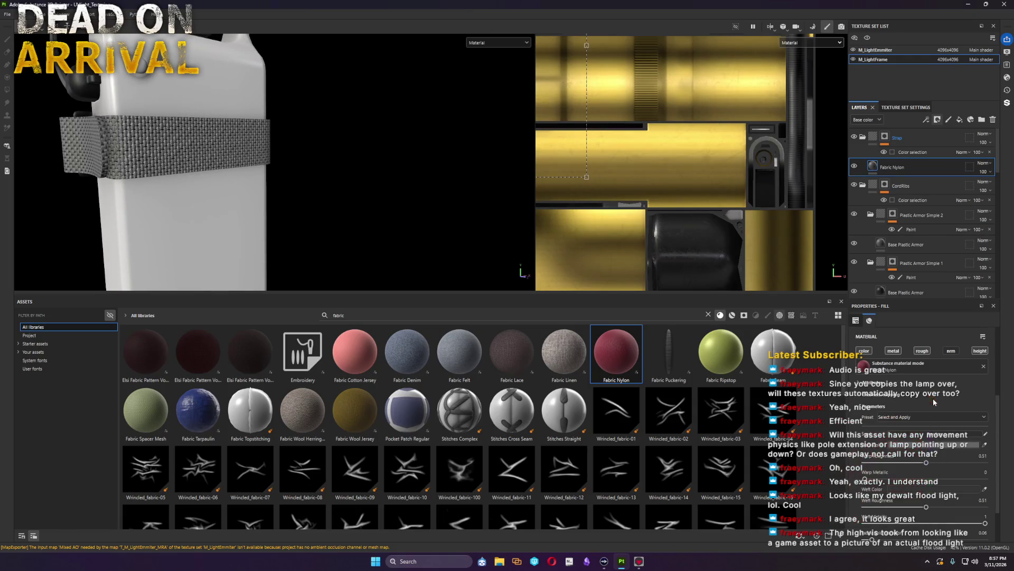
scroll(273, 153, "down", 3)
Step: Inspect the Strap and CordRibs colour-selection masks and reach the CordRibs Color selection effect
mouse_move(370, 149)
left_mouse_down("alt")
mouse_move(410, 207)
mouse_move(356, 230)
mouse_move(321, 220)
mouse_move(397, 169)
mouse_move(477, 168)
mouse_move(523, 151)
mouse_move(103, 157)
left_mouse_up("alt")
scroll(103, 158, "up", 5)
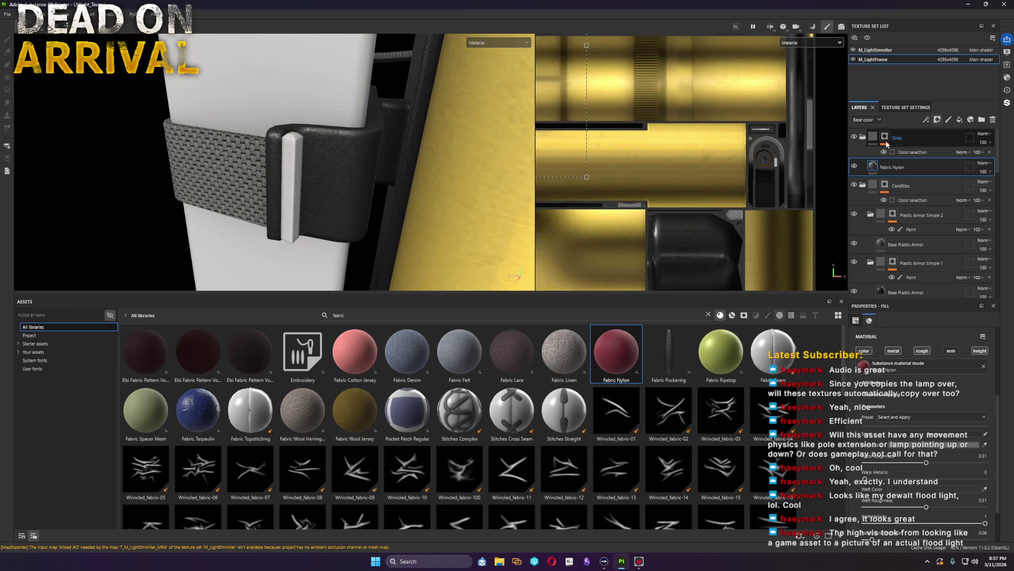
left_click(915, 153)
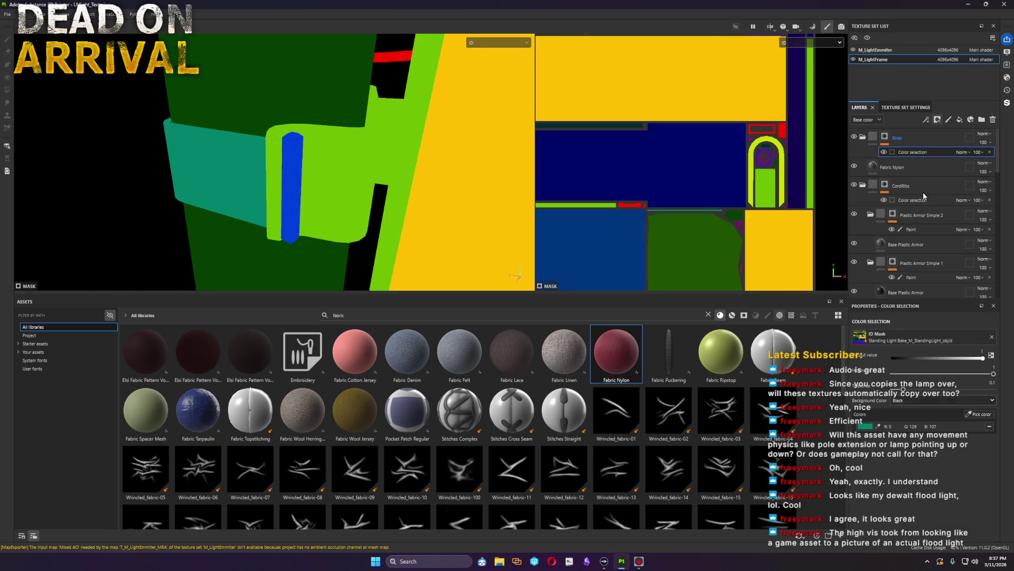
left_click(933, 140)
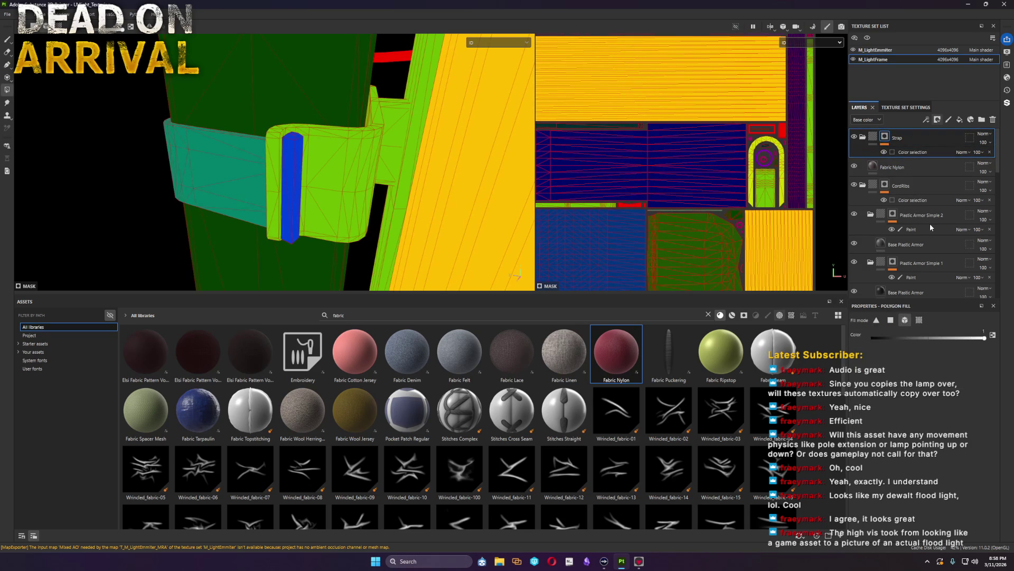
left_click(885, 185, "alt")
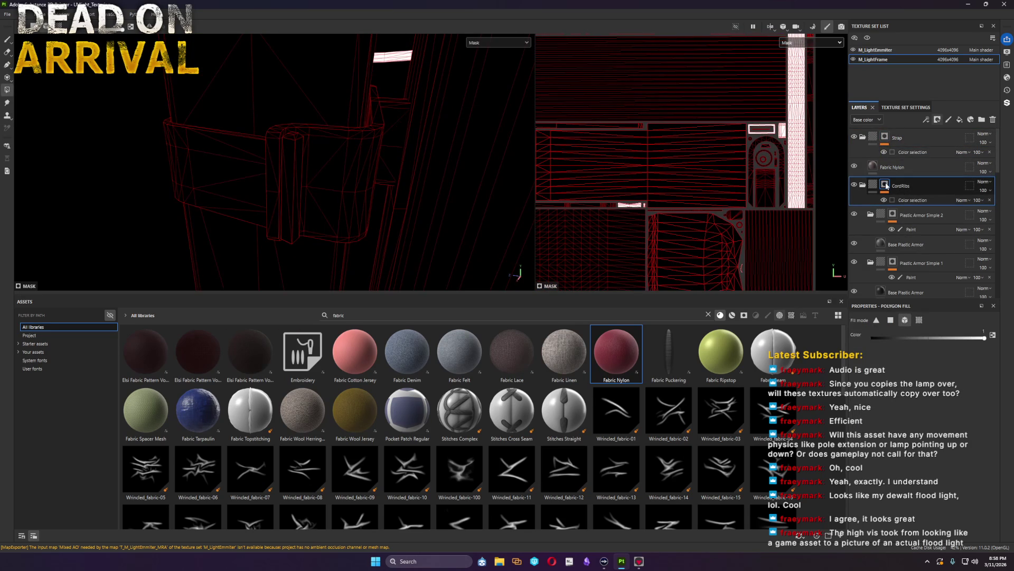
left_click(925, 200)
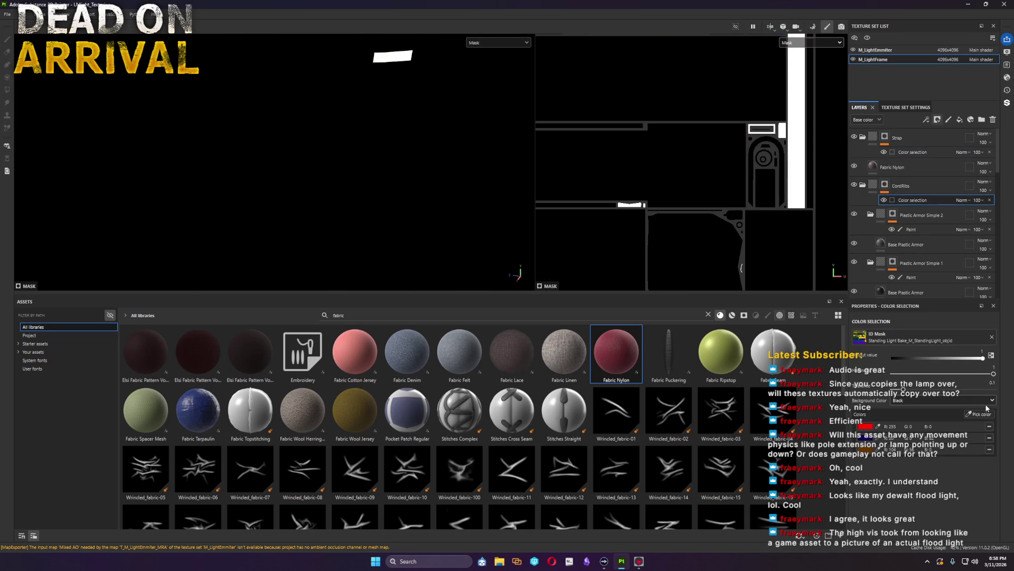
Step: Pick the blue ID strips into the CordRibs mask, then return to the layer and Plastic Armor Simple 2 mask
left_click(981, 415)
left_click(298, 188)
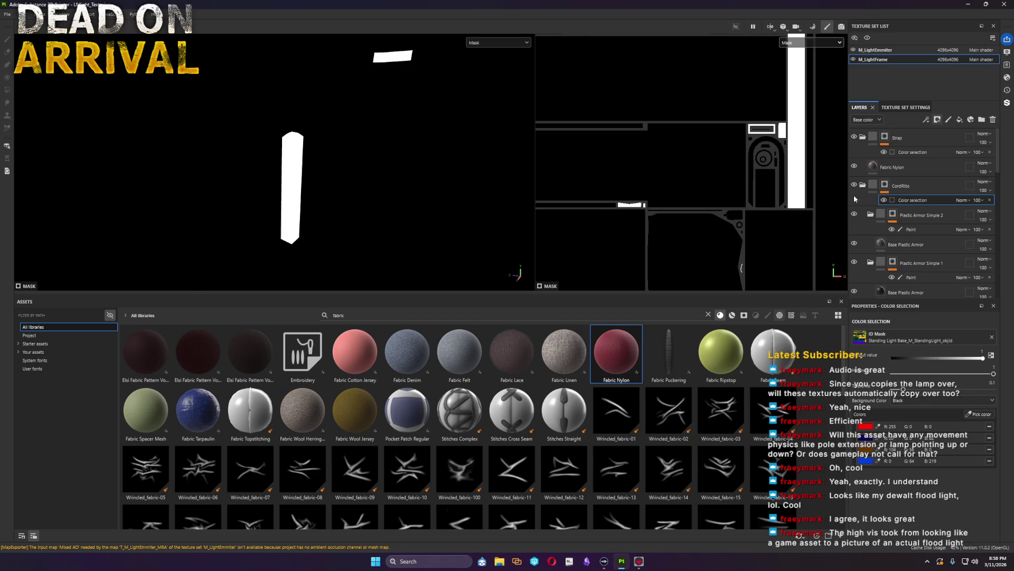
left_click(867, 184)
left_click(911, 218)
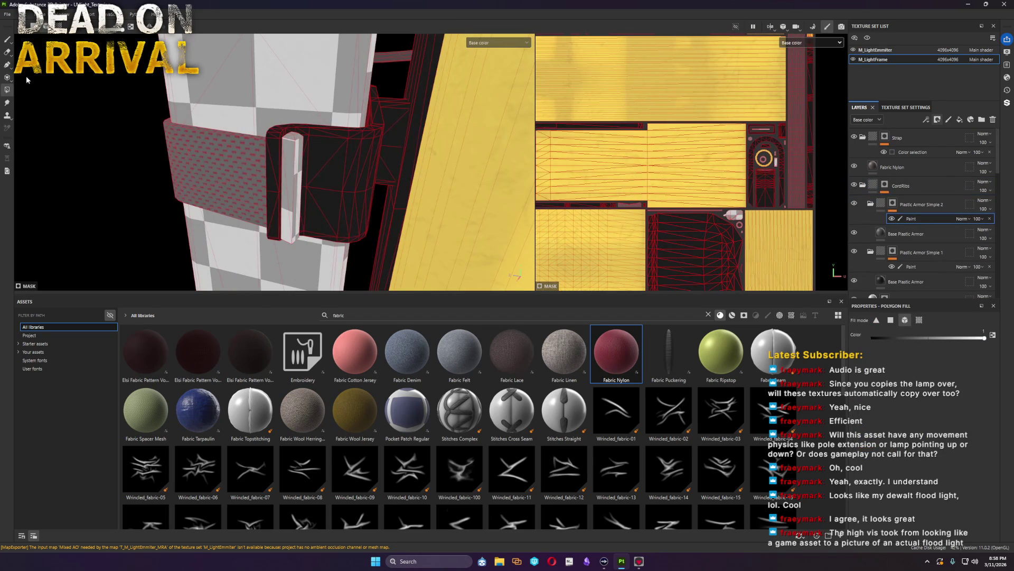
Step: Switch the viewport to the shaded Material channel and review the Plastic Armor Simple 2 mask
left_click(476, 42)
left_click(477, 49)
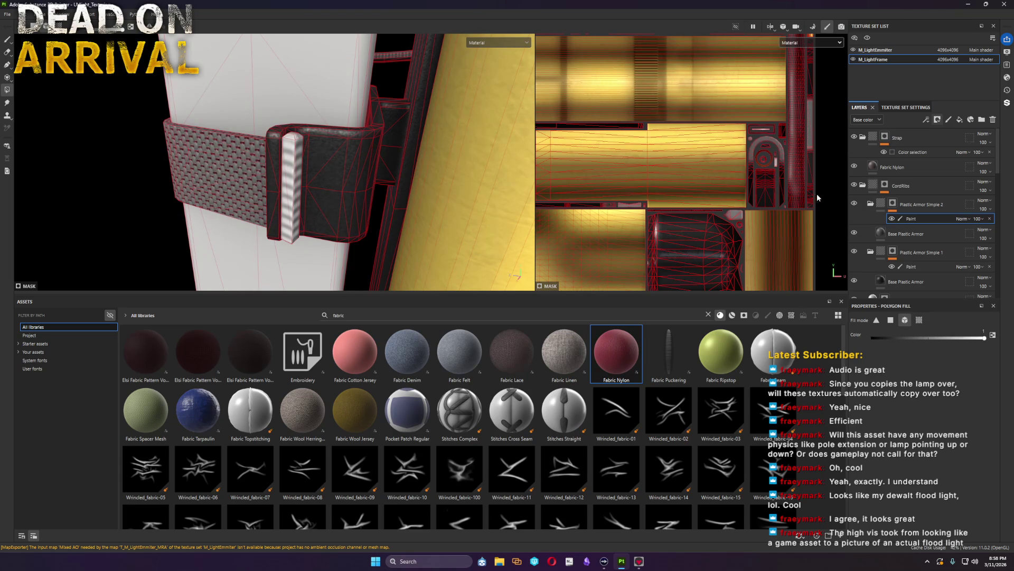
left_click(892, 203, "alt")
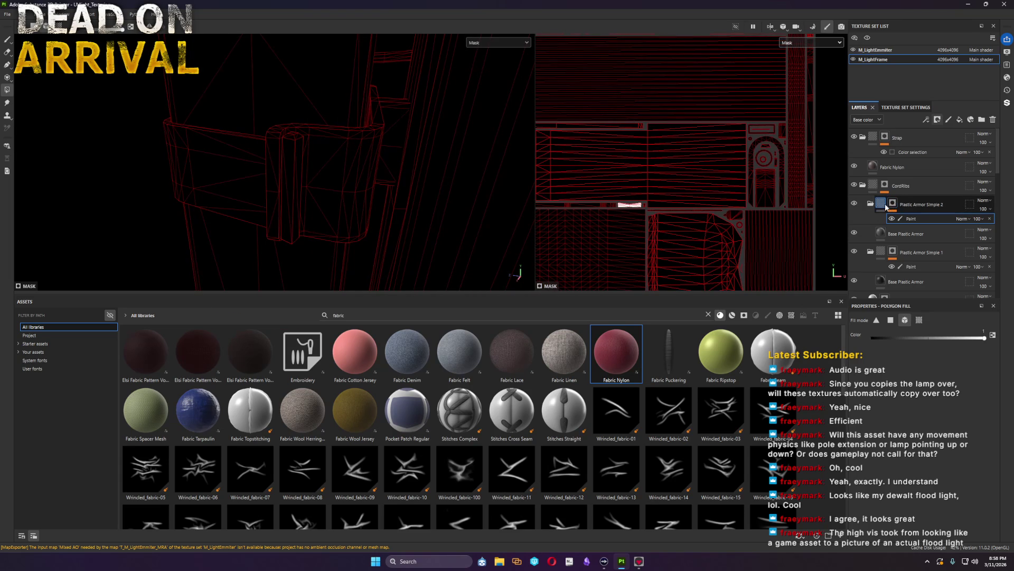
left_click(893, 204, "alt")
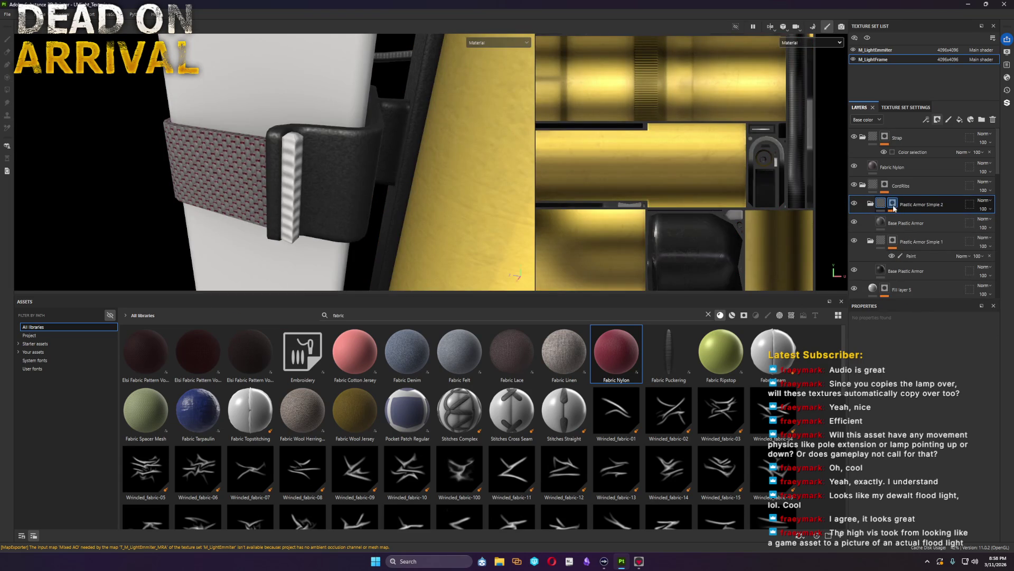
left_click(893, 204)
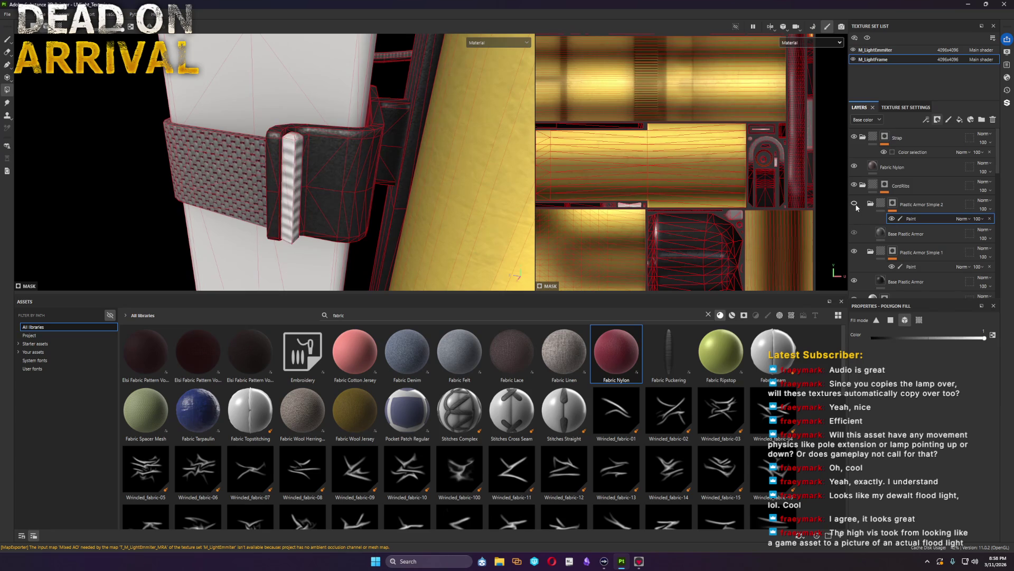
left_click(7, 39)
scroll(317, 159, "down", 5)
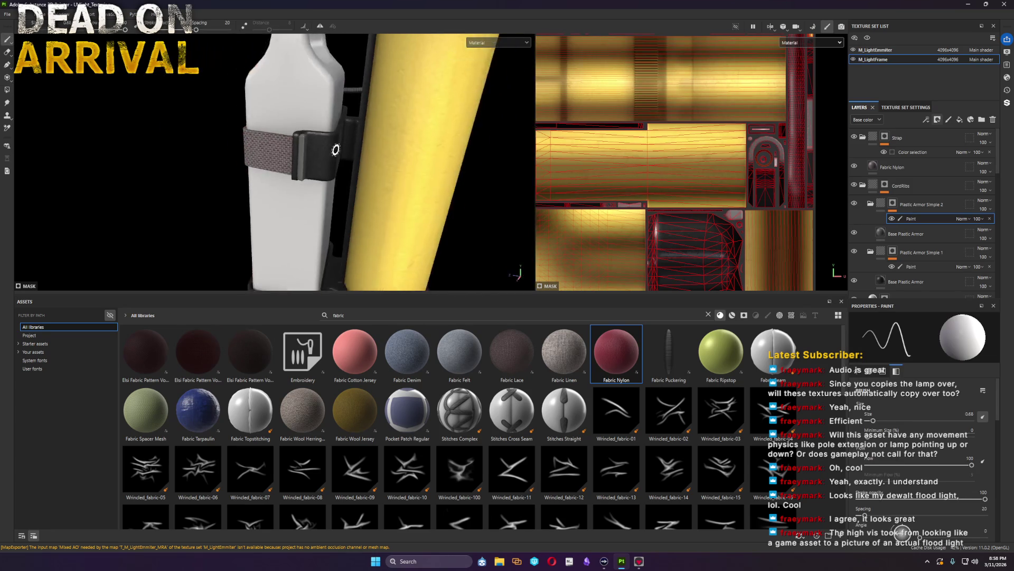
Step: Select the Fabric Nylon fill and change its Weft Color from red to grey
left_click_drag(356, 174, 654, 198, "alt")
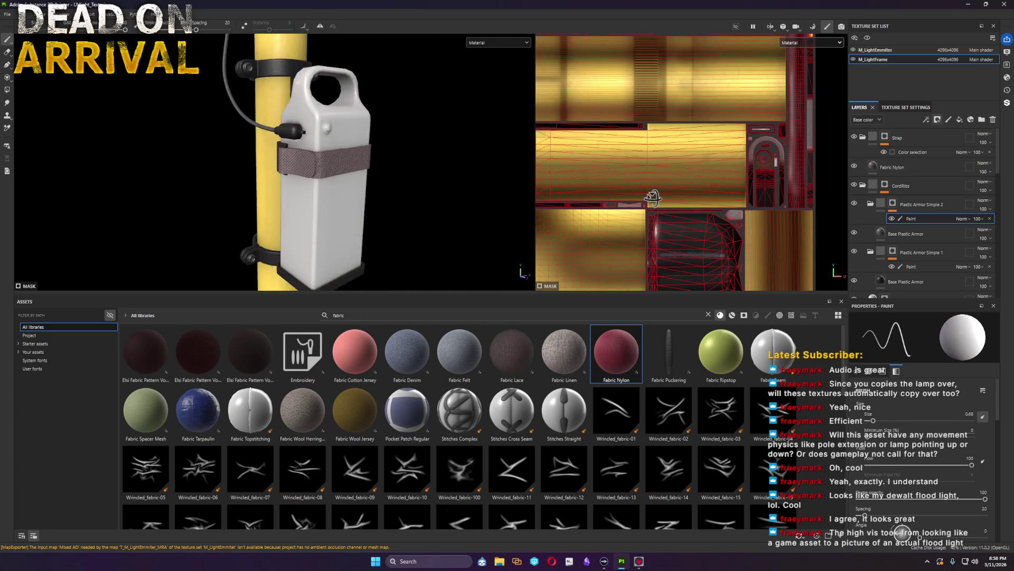
scroll(375, 187, "up", 6)
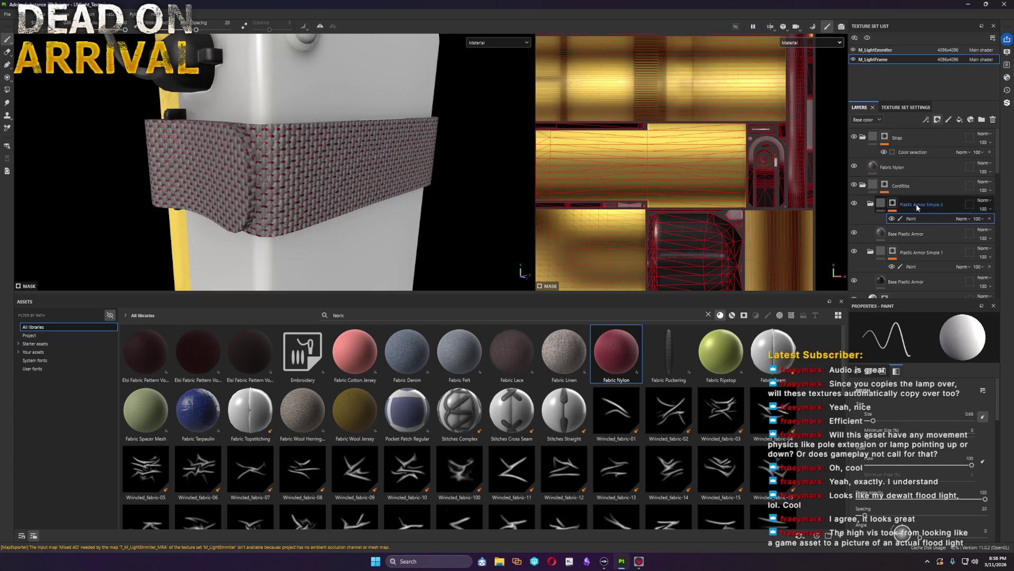
left_click(887, 169)
left_click(936, 492)
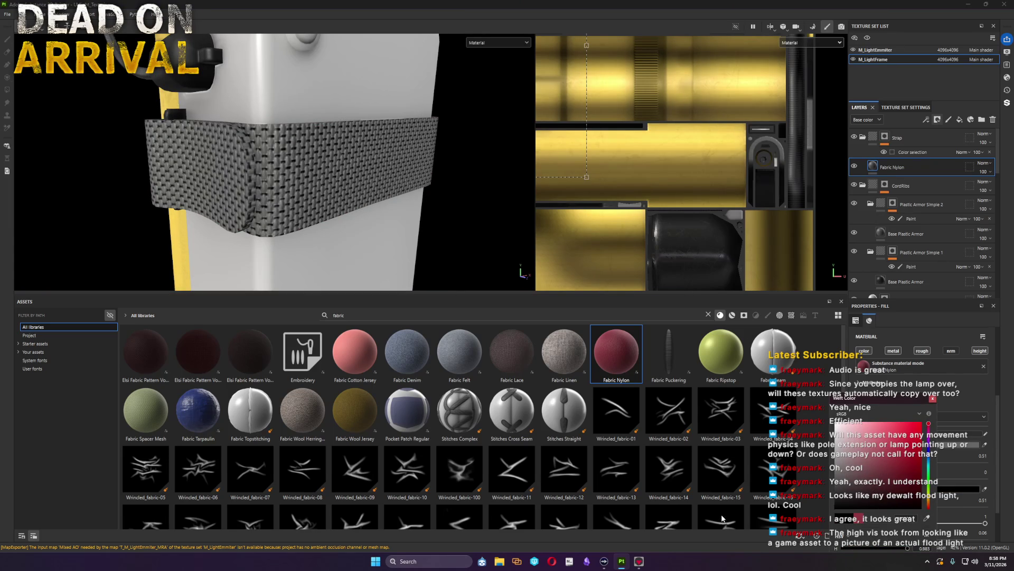
scroll(362, 182, "down", 5)
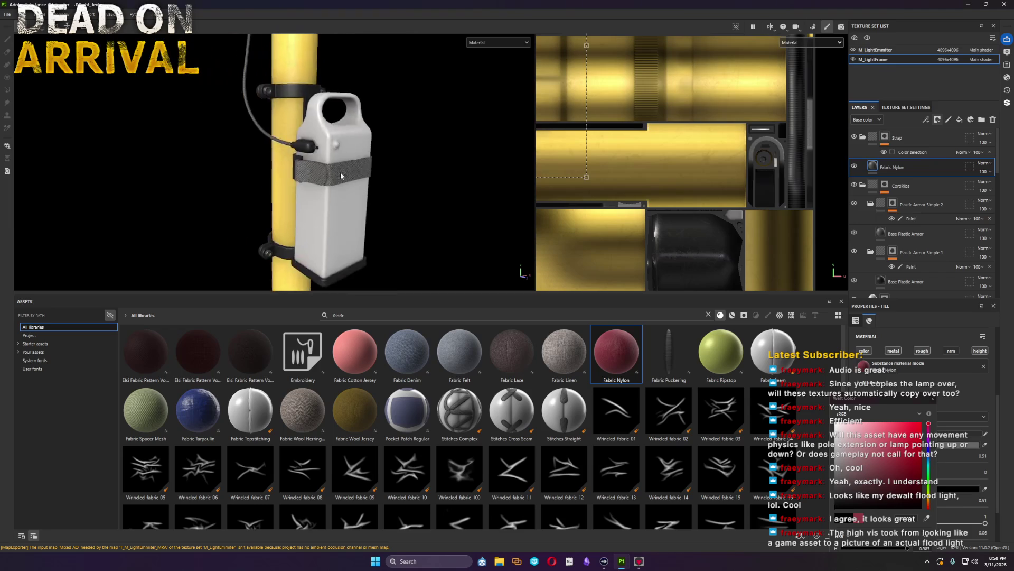
scroll(340, 173, "down", 3)
scroll(404, 180, "down", 2)
mouse_move(249, 170)
left_mouse_down("alt")
mouse_move(337, 188)
mouse_move(436, 109)
mouse_move(243, 194)
left_mouse_up("alt")
scroll(337, 187, "up", 3)
scroll(337, 188, "up", 3)
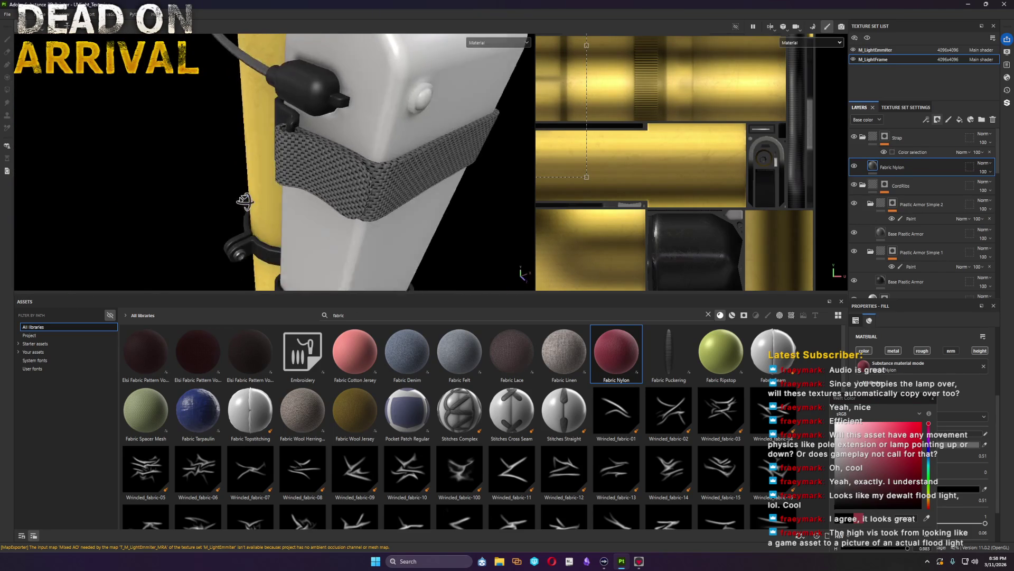
left_click(10, 14)
left_click(14, 56)
left_click(9, 15)
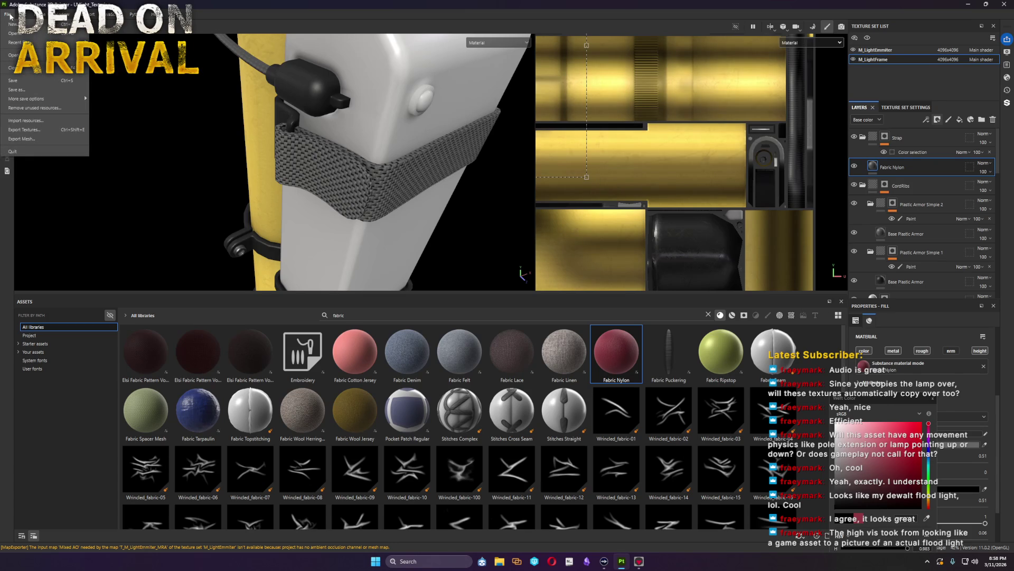
key("Escape")
double_click(364, 317)
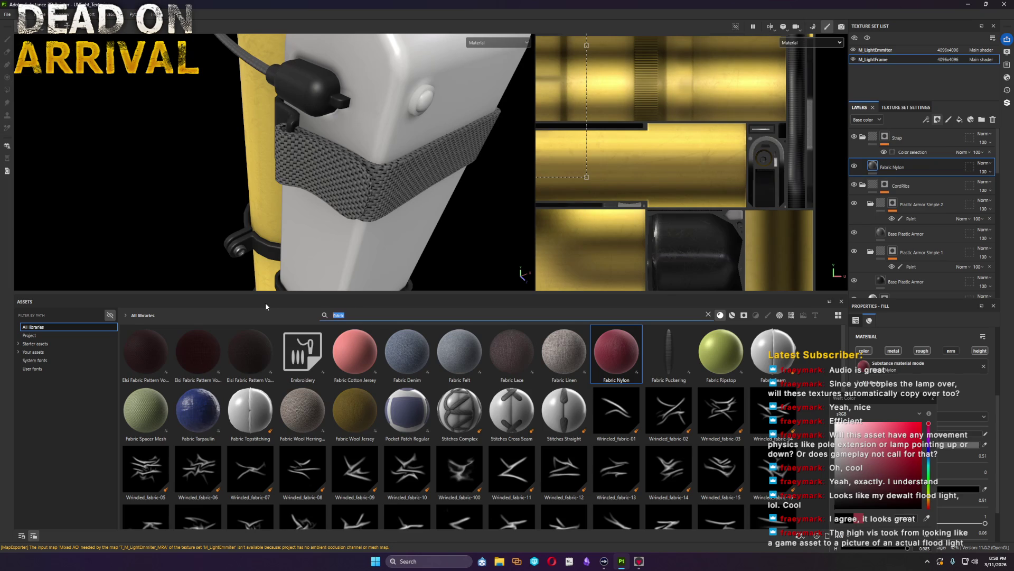
type("sticker")
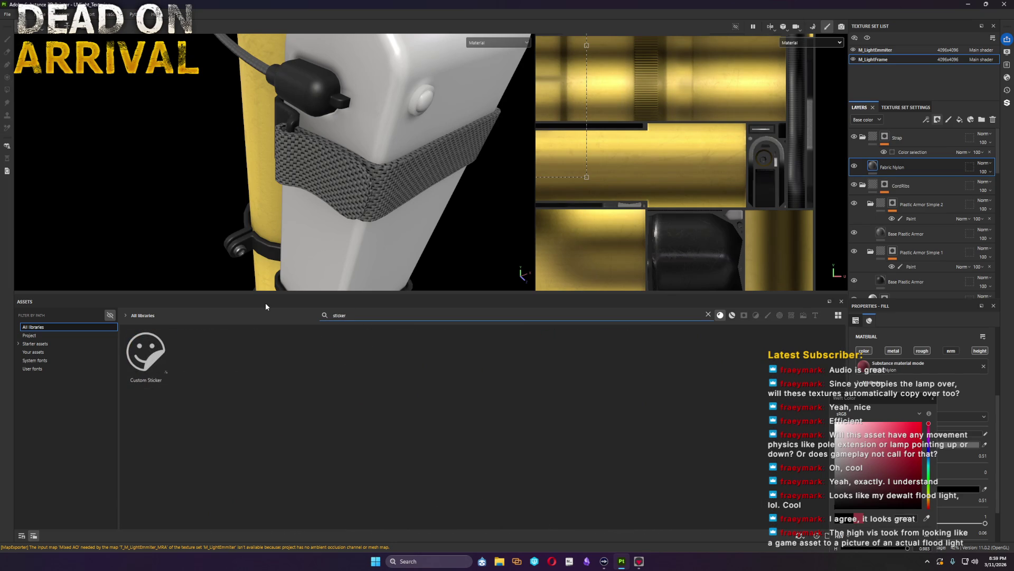
Step: Drop the Custom Sticker material onto the lamp and shrink its projection gizmo over the front of the pouch
left_click_drag(146, 353, 392, 238)
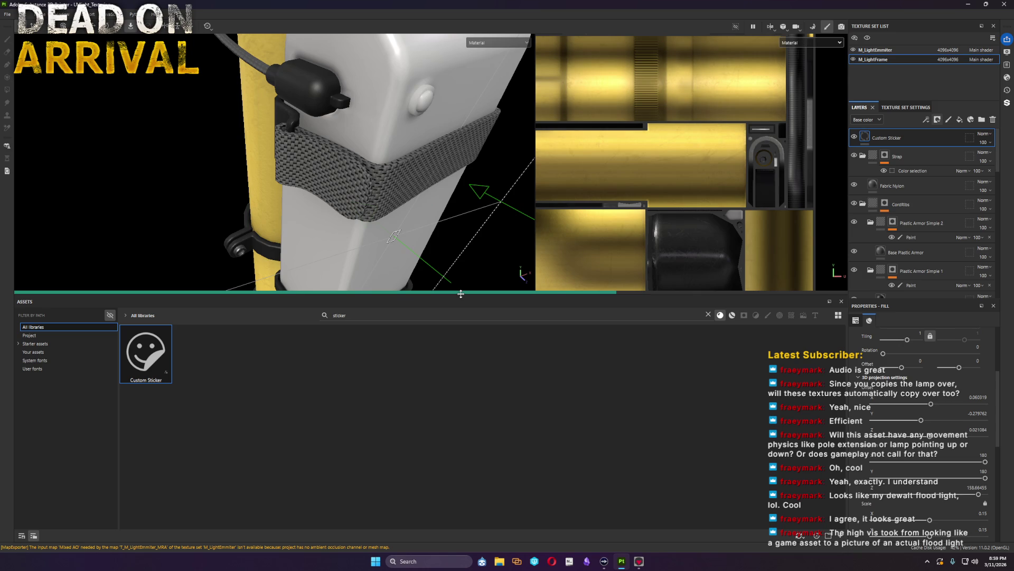
left_click_drag(460, 293, 381, 220, "alt")
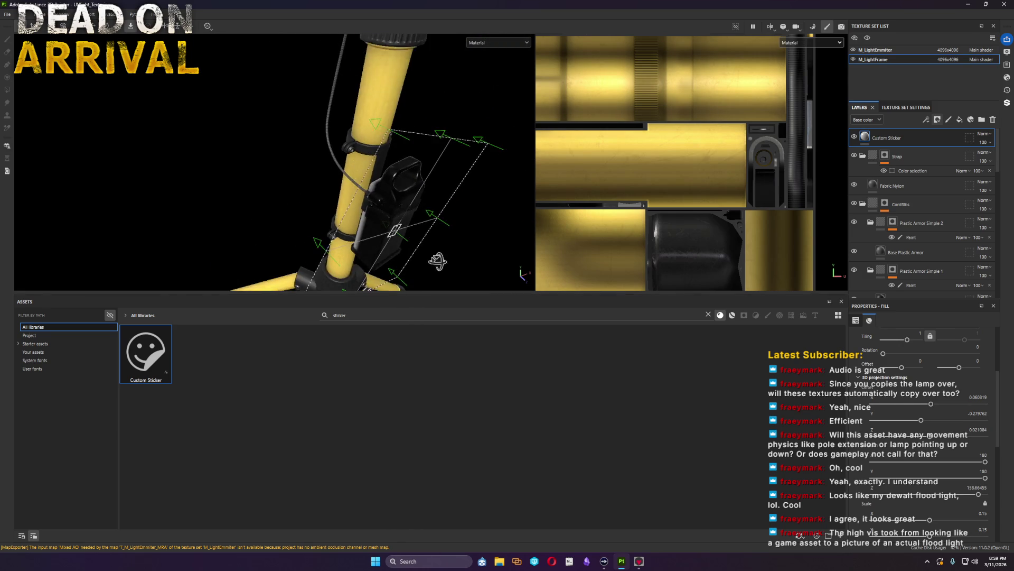
right_click_drag(380, 219, 201, 161)
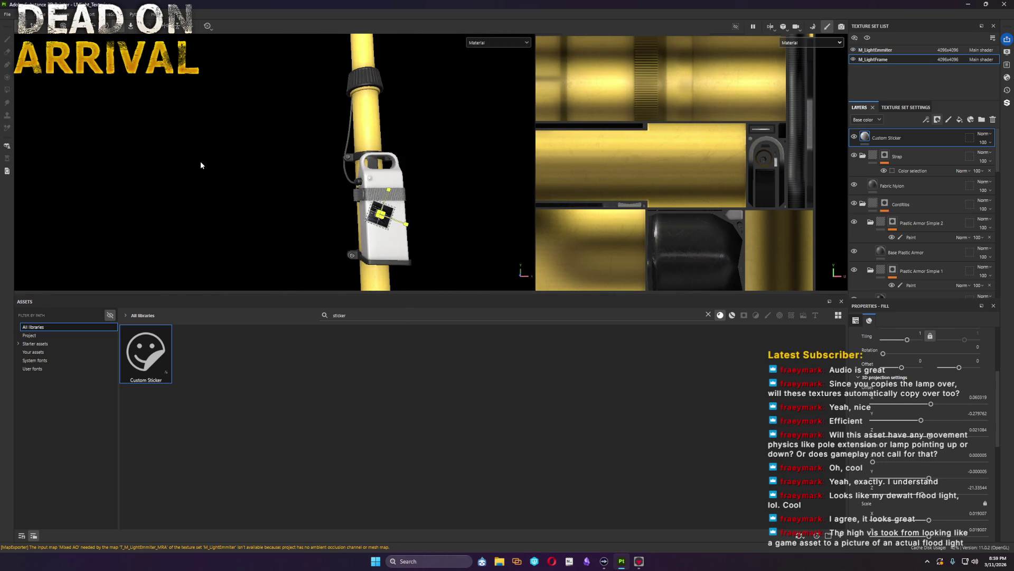
key("f")
scroll(391, 268, "up", 10)
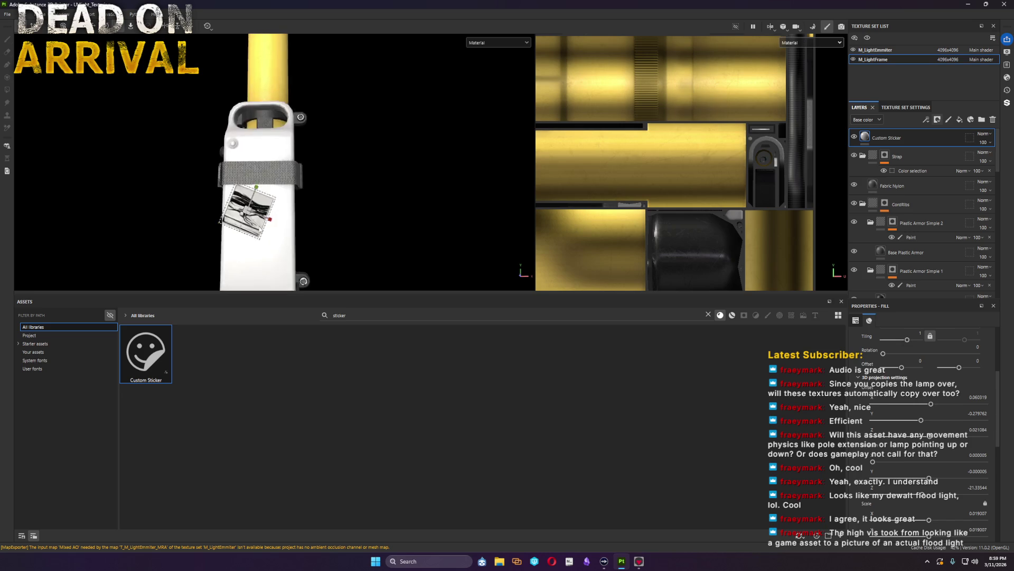
mouse_move(262, 230)
left_mouse_down("alt")
mouse_move(213, 149)
mouse_move(246, 150)
left_mouse_up("alt")
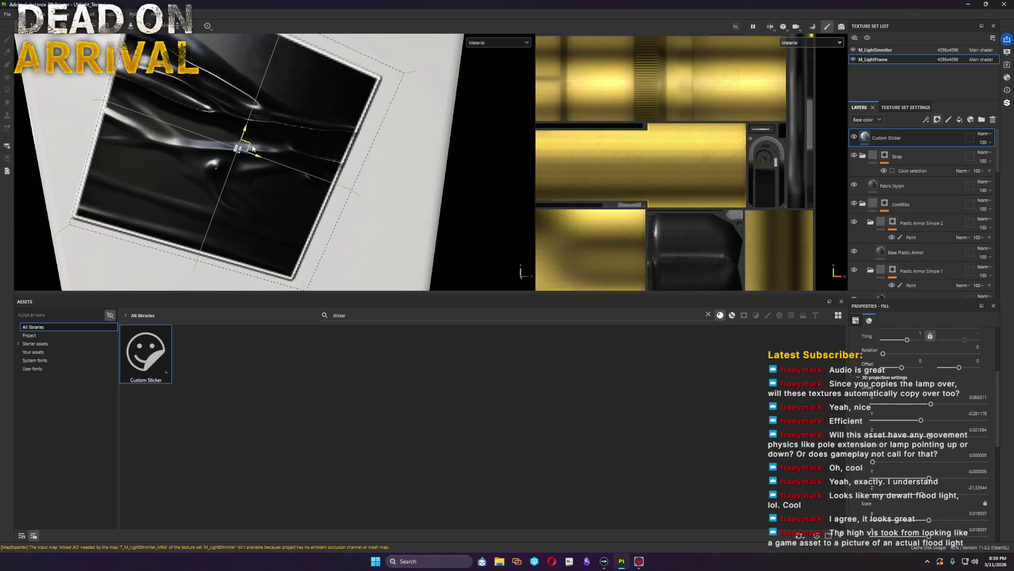
scroll(912, 418, "down", 5)
scroll(917, 421, "down", 3)
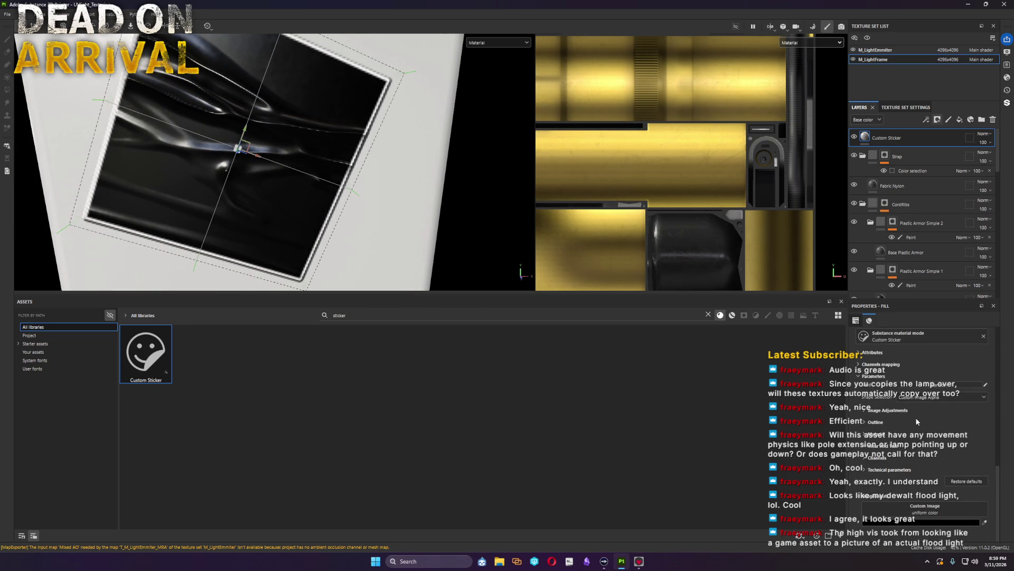
Step: Widen the sticker to about Scale X 0.9, move its projection up and right, and close the logo viewer
left_click(864, 411)
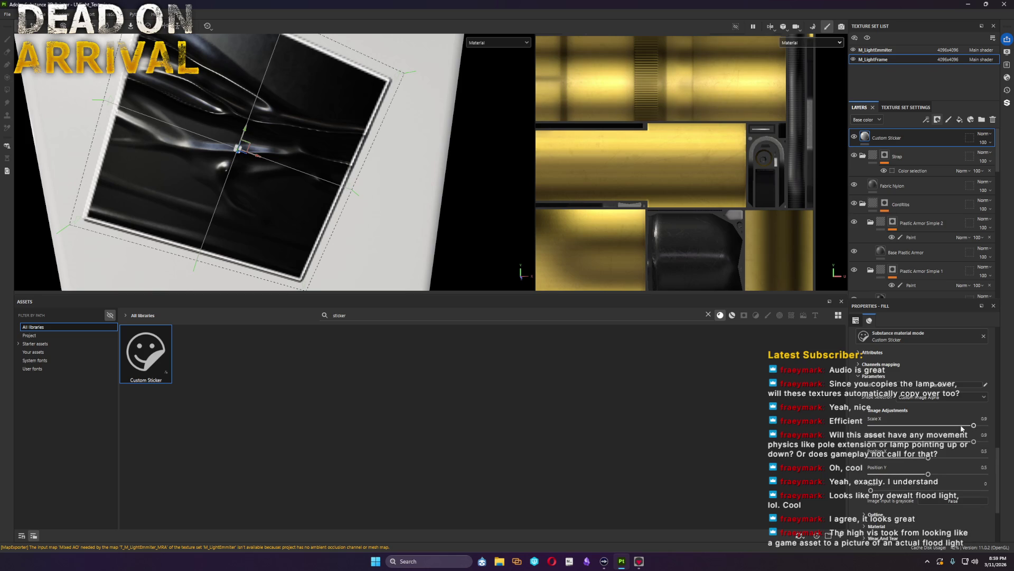
left_click_drag(974, 426, 942, 426)
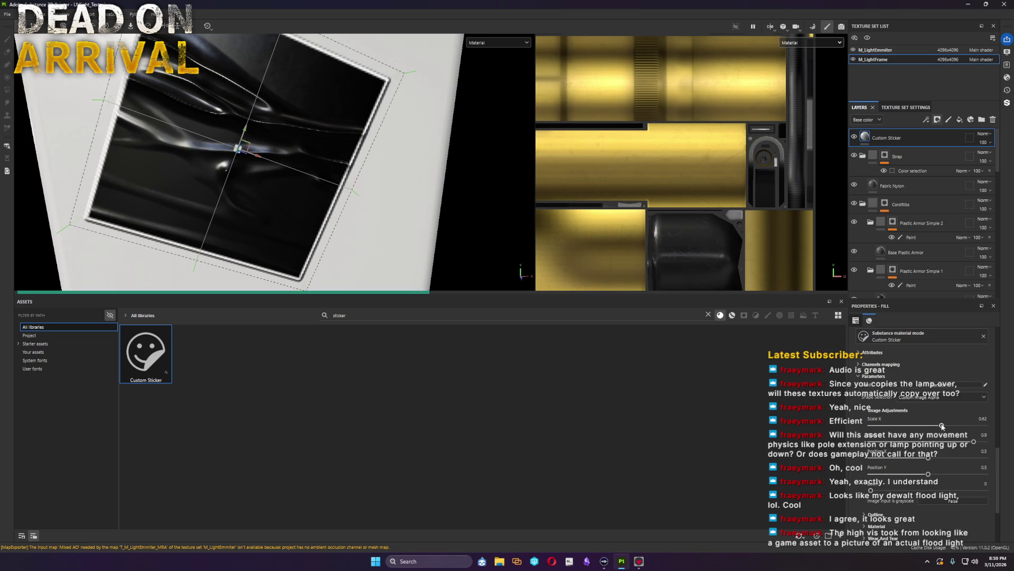
scroll(943, 423, "down", 3)
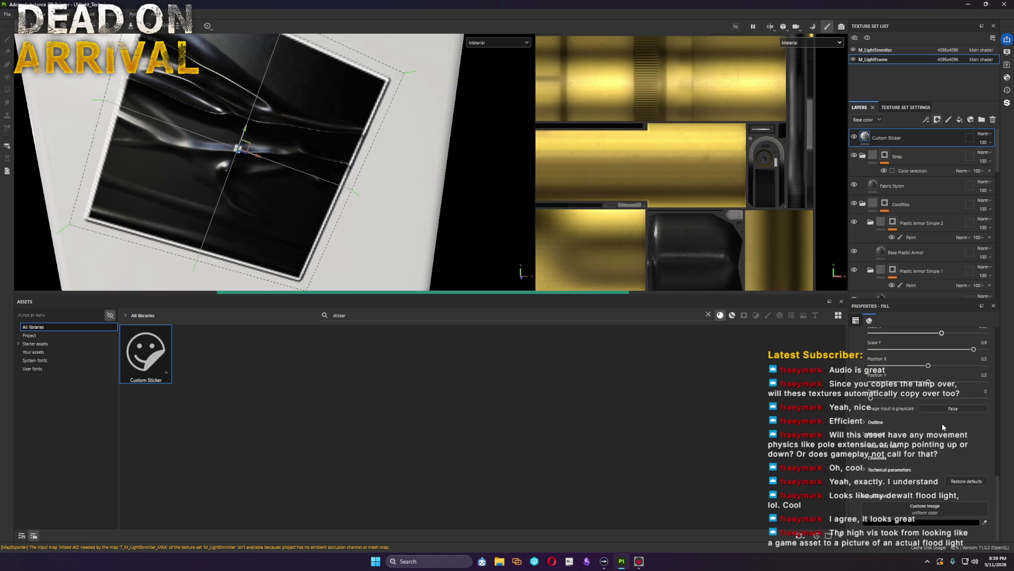
scroll(940, 421, "up", 1)
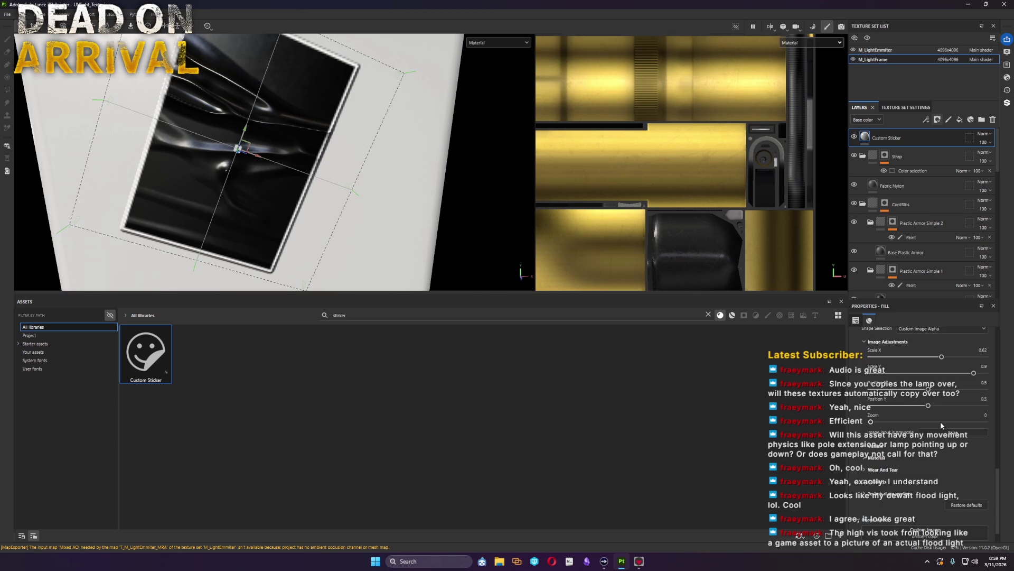
key("ctrl+z")
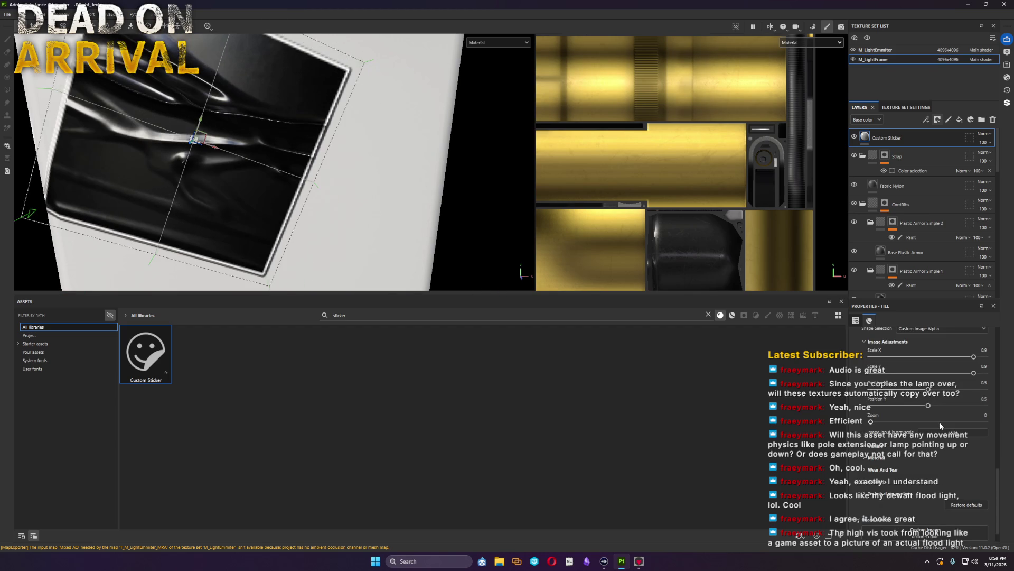
left_click_drag(210, 144, 267, 143)
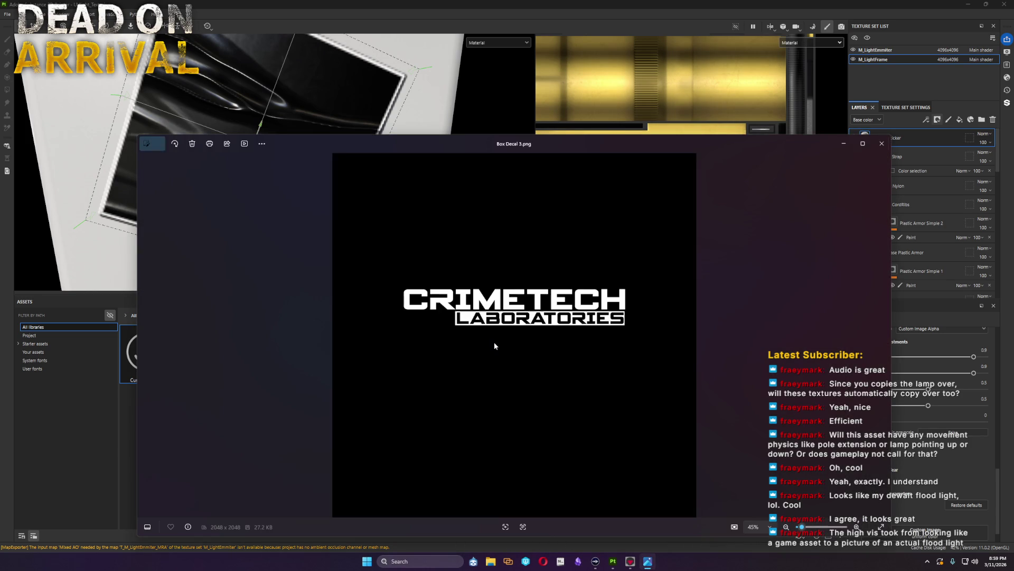
left_click(882, 144)
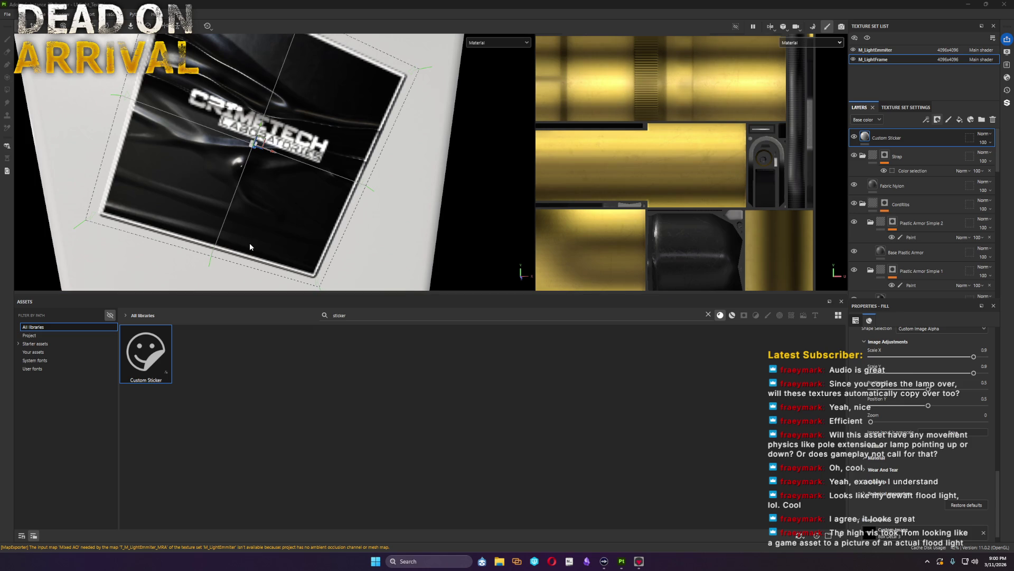
scroll(933, 475, "up", 2)
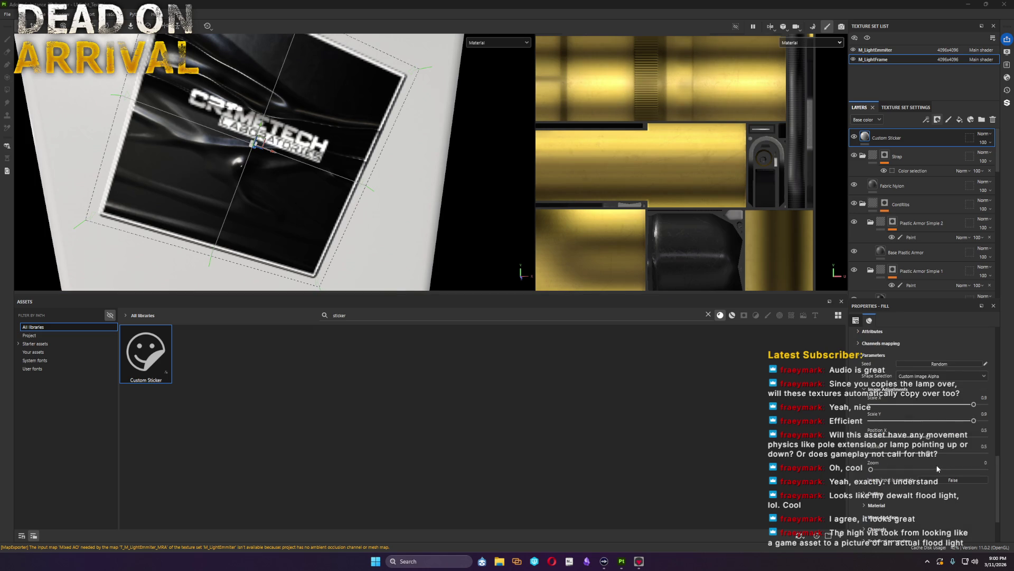
Step: Set Scale X to 1 and Zoom to 0.4 to enlarge the logo, trying Scale Y 0.25 then undoing it
mouse_move(979, 404)
left_mouse_down()
mouse_move(1003, 407)
mouse_move(1002, 420)
left_mouse_up()
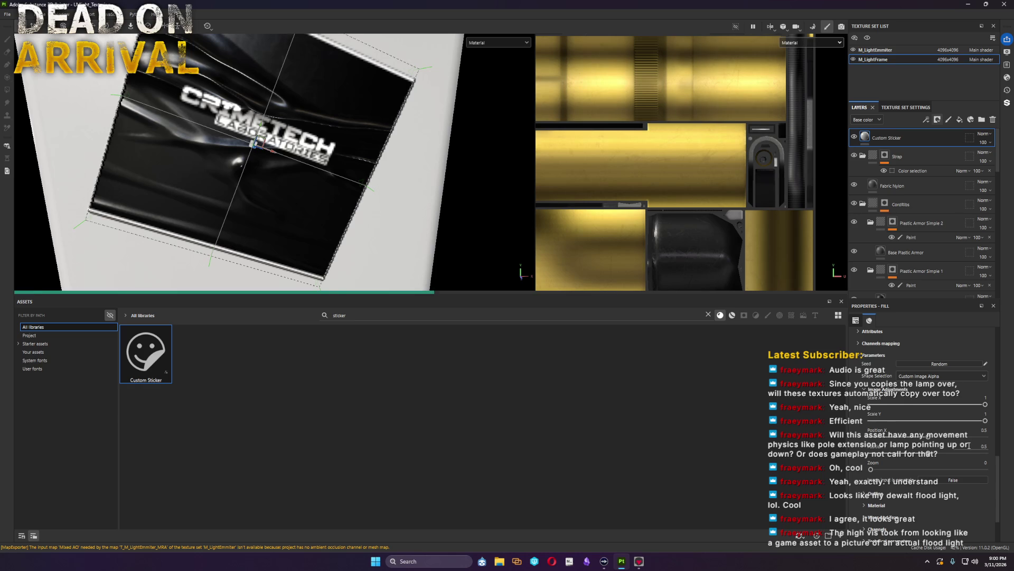
scroll(951, 446, "down", 2)
scroll(950, 446, "down", 1)
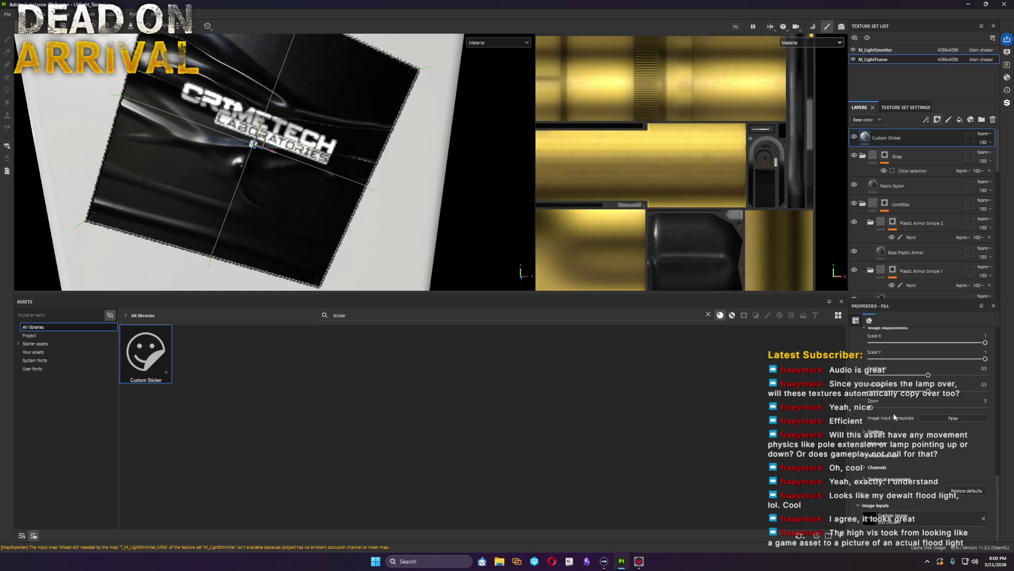
left_click_drag(903, 406, 917, 407)
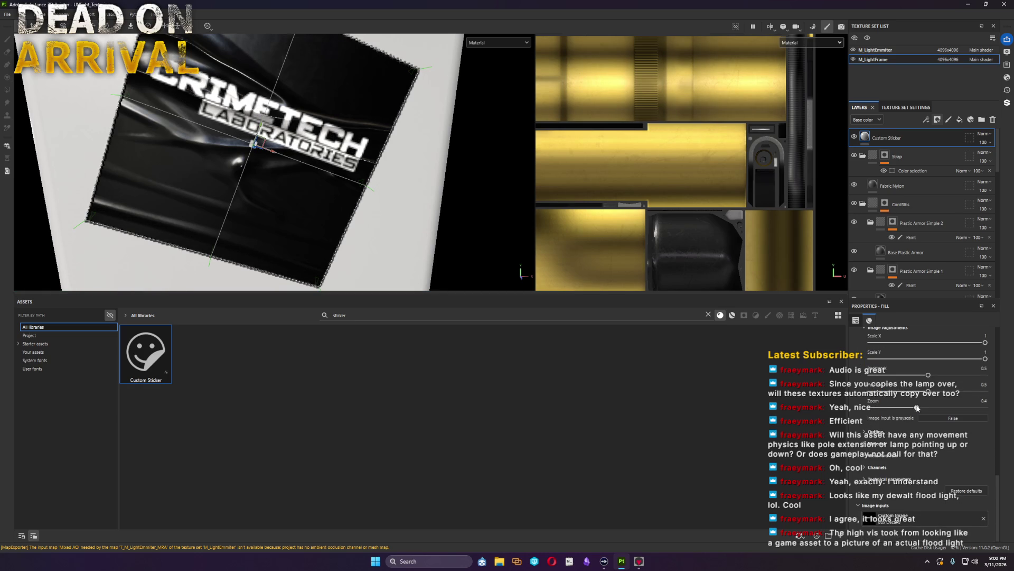
left_click_drag(985, 359, 903, 359)
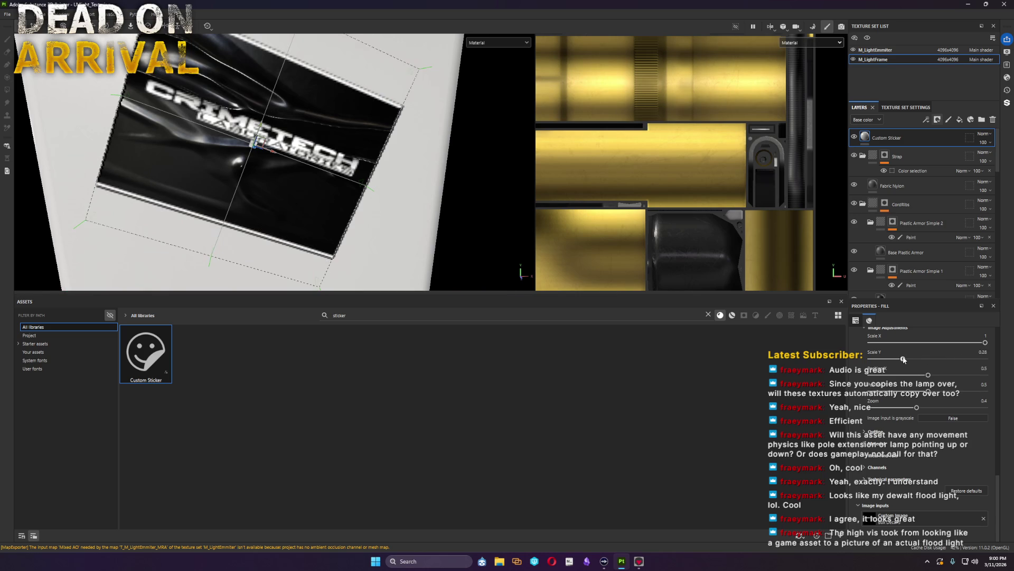
key("ctrl+z")
left_click(872, 432)
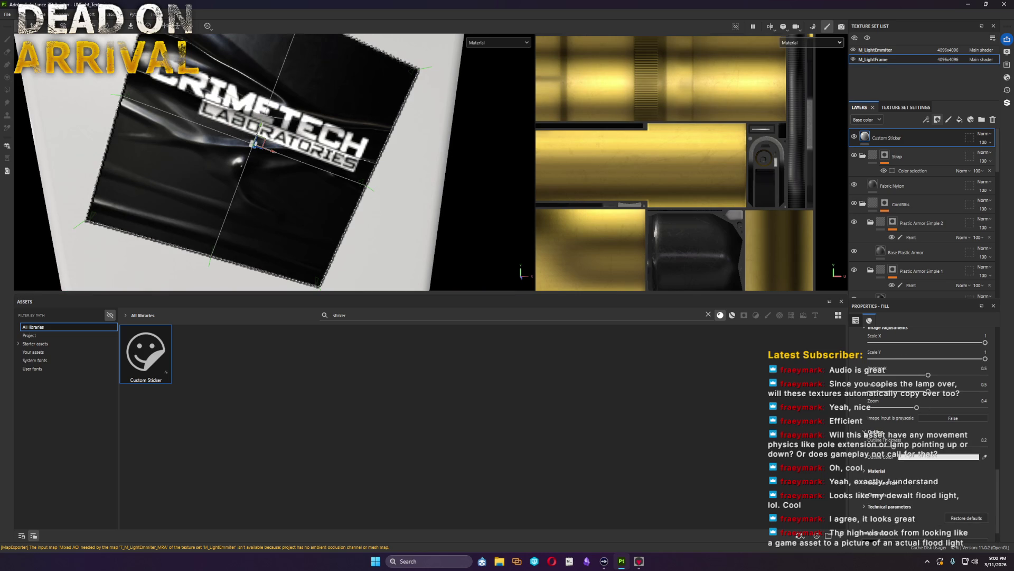
Step: Set the logo Outline Thickness to 0.47 and Folds Intensity to 0 under Wear And Tear
left_click_drag(931, 446, 924, 447)
left_click(879, 482)
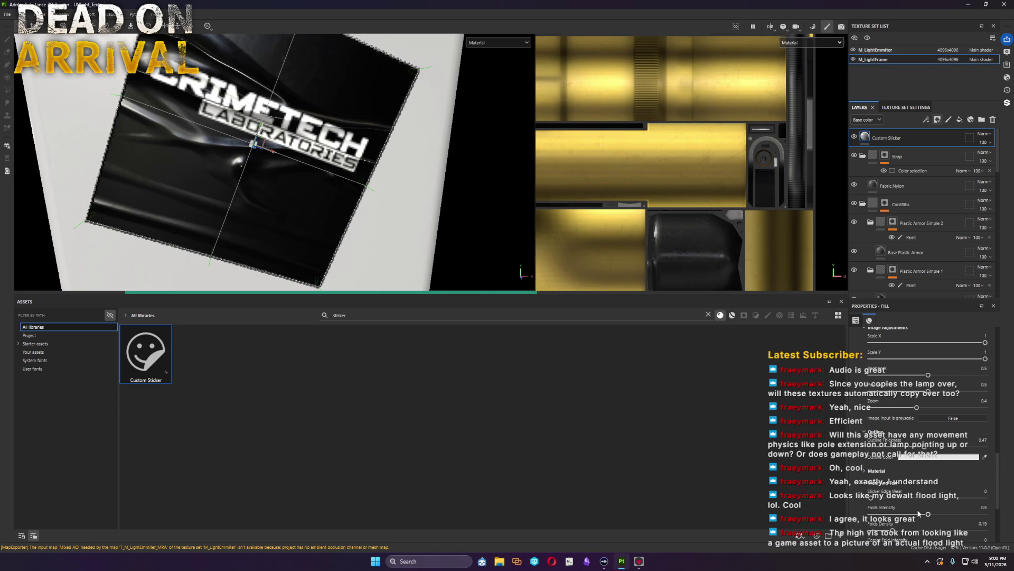
left_click_drag(928, 514, 871, 514)
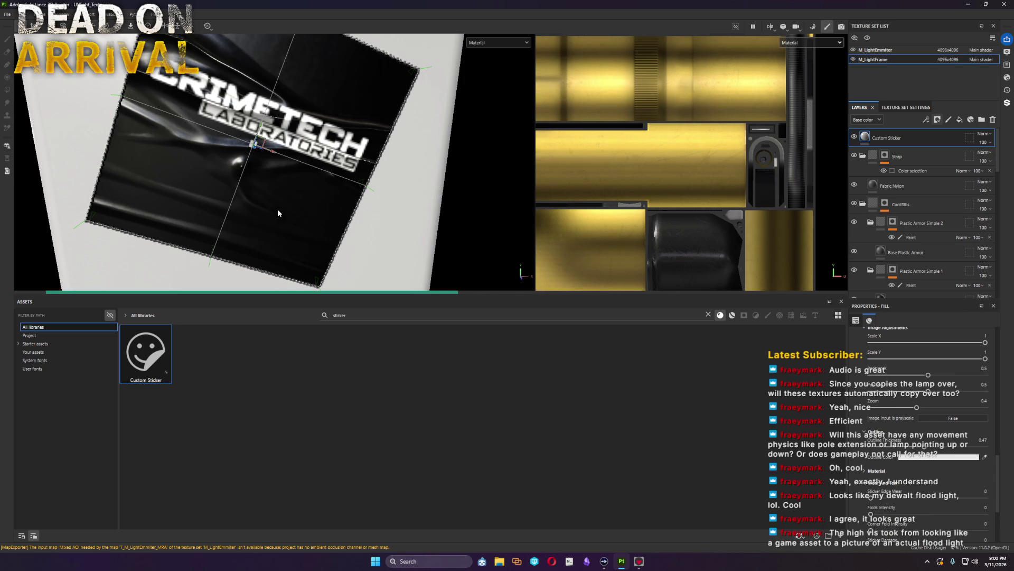
scroll(277, 208, "down", 3)
mouse_move(333, 229)
left_mouse_down("alt")
mouse_move(324, 239)
mouse_move(269, 156)
mouse_move(275, 125)
mouse_move(262, 143)
left_mouse_up("alt")
scroll(324, 240, "up", 2)
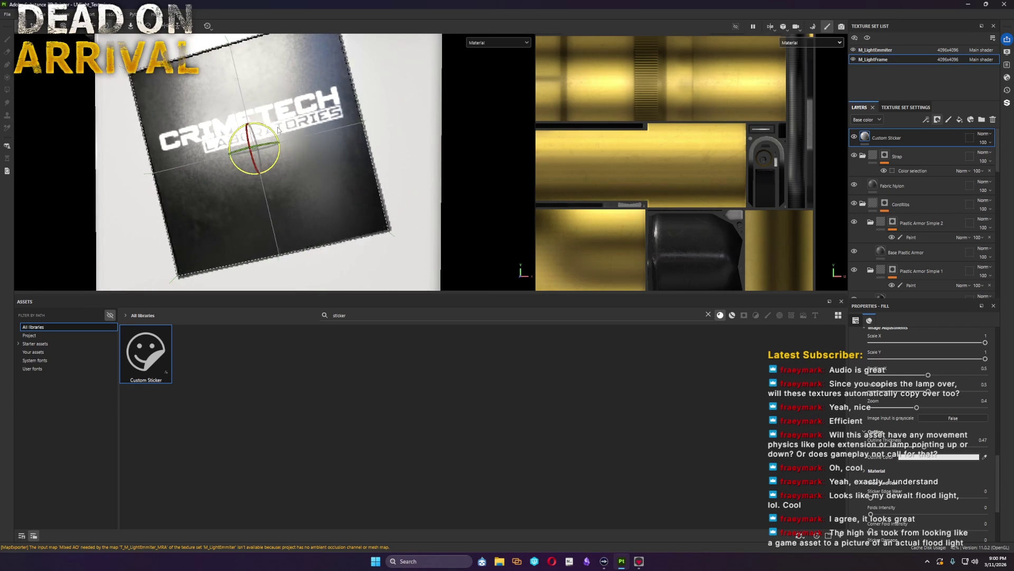
scroll(905, 467, "down", 3)
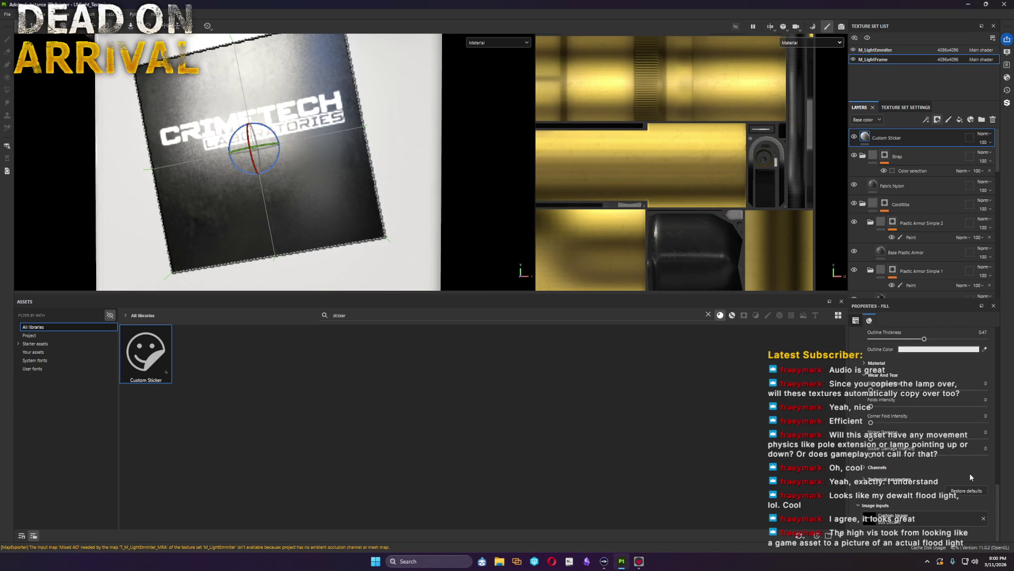
scroll(855, 413, "up", 2)
Step: Test the Sticker Metallic setting at full and undo it, keeping the sticker non-metallic
left_click(867, 411)
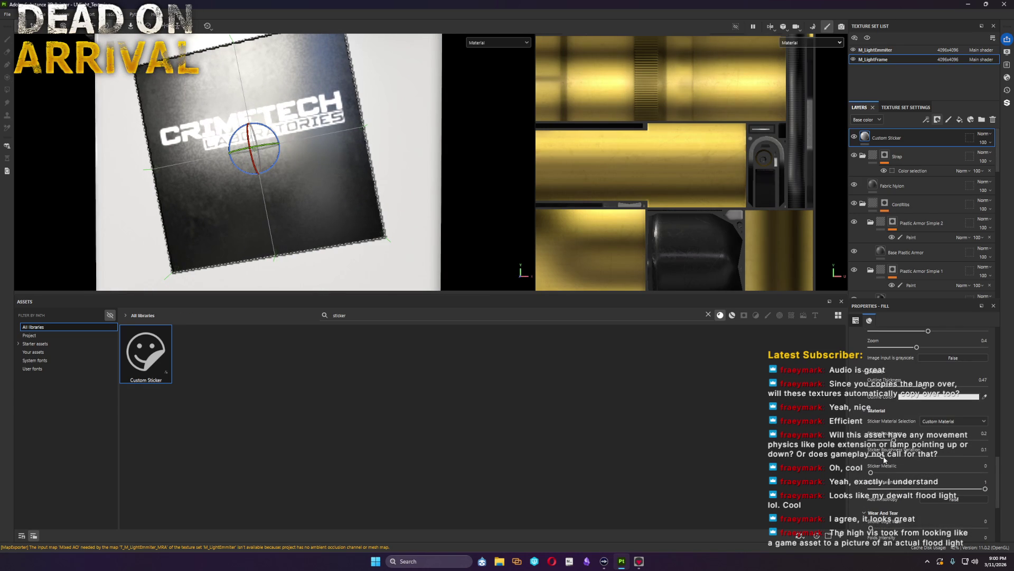
left_click_drag(871, 473, 973, 474)
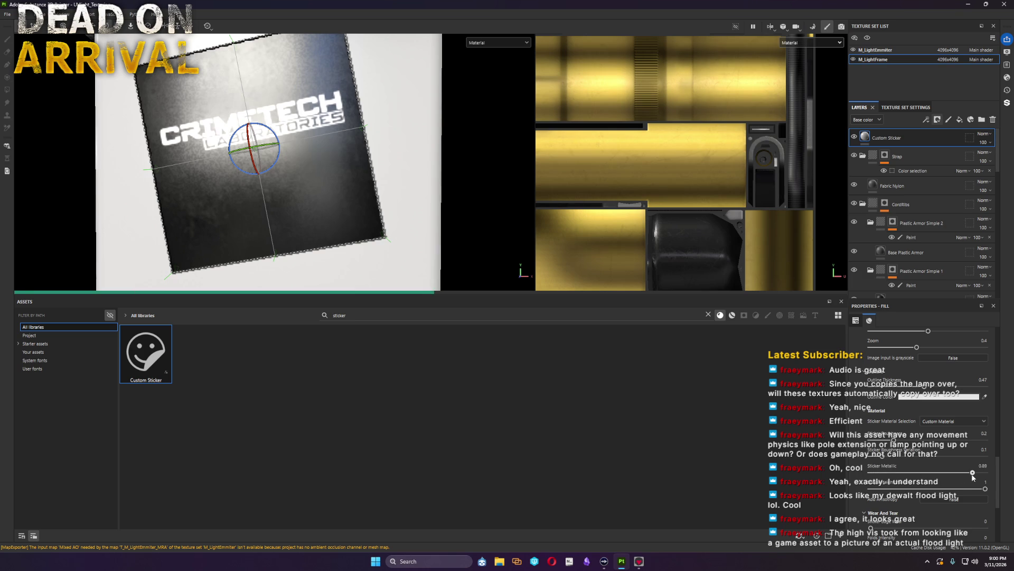
key("ctrl+z")
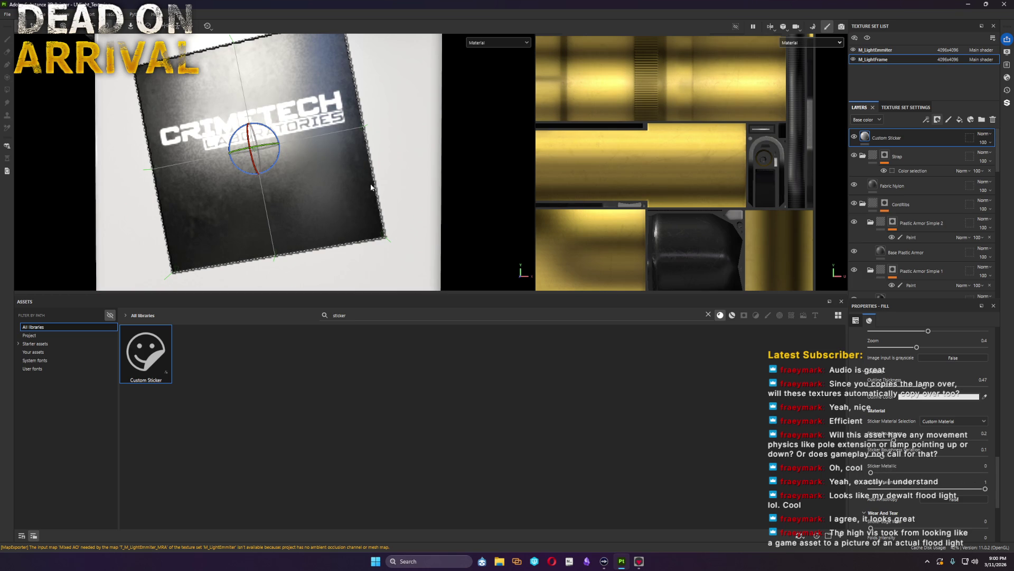
left_click(337, 160)
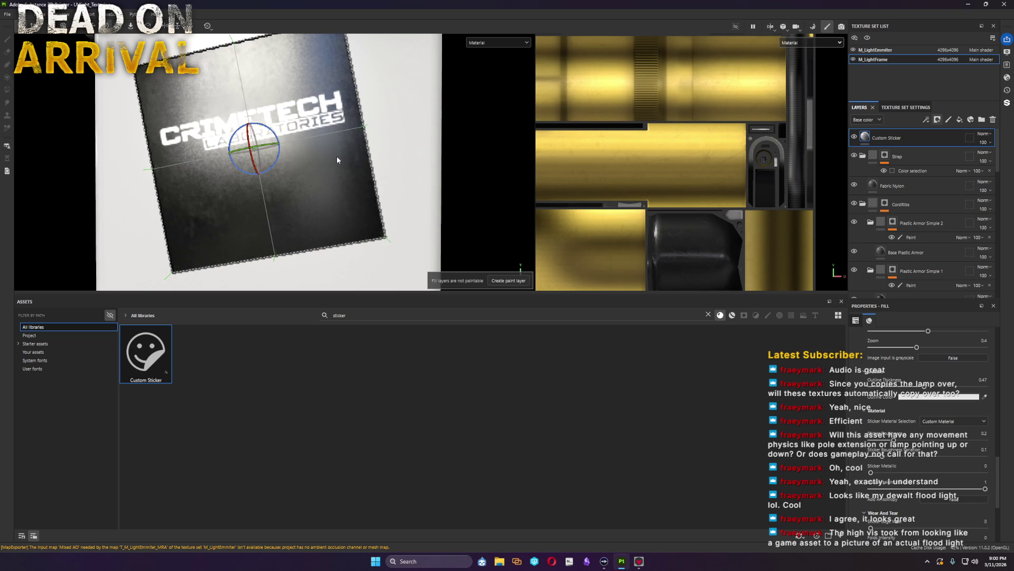
Step: Delete the Custom Sticker layer and enlarge the 3D and UV viewports
double_click(923, 143)
key("Delete")
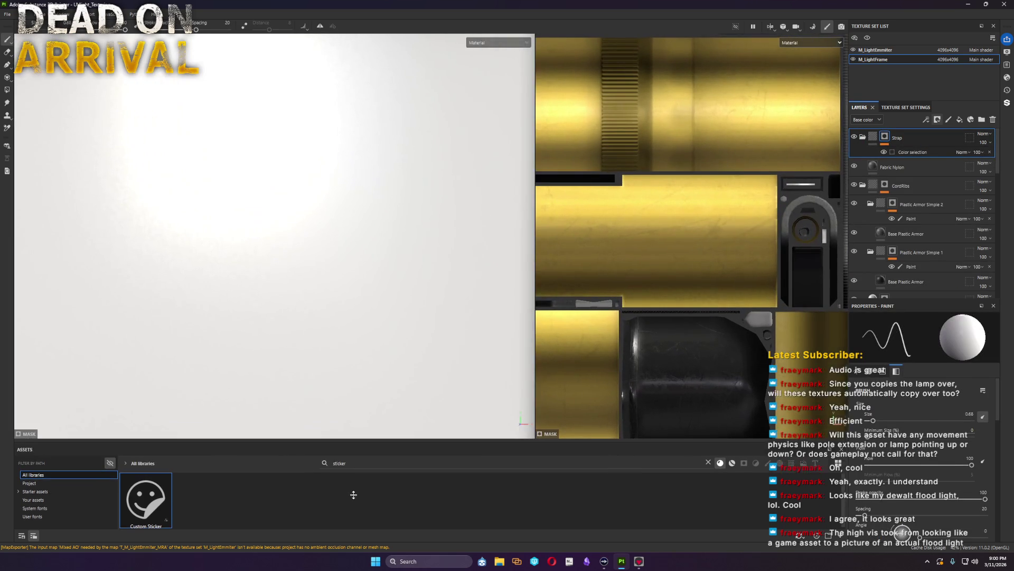
left_click_drag(304, 293, 317, 441)
scroll(317, 338, "down", 3)
left_click_drag(317, 338, 485, 369, "alt")
Step: Orbit and pan around the whole flood-light model down to the tripod base
left_click_drag(547, 375, 292, 361, "alt")
left_click_drag(379, 305, 310, 464, "alt")
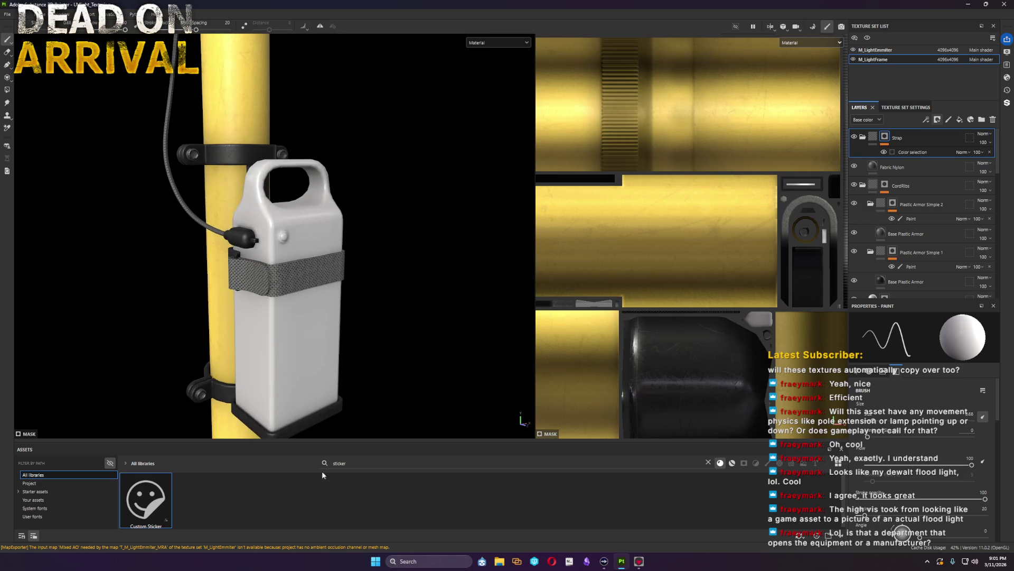
left_click_drag(374, 375, 325, 373, "alt")
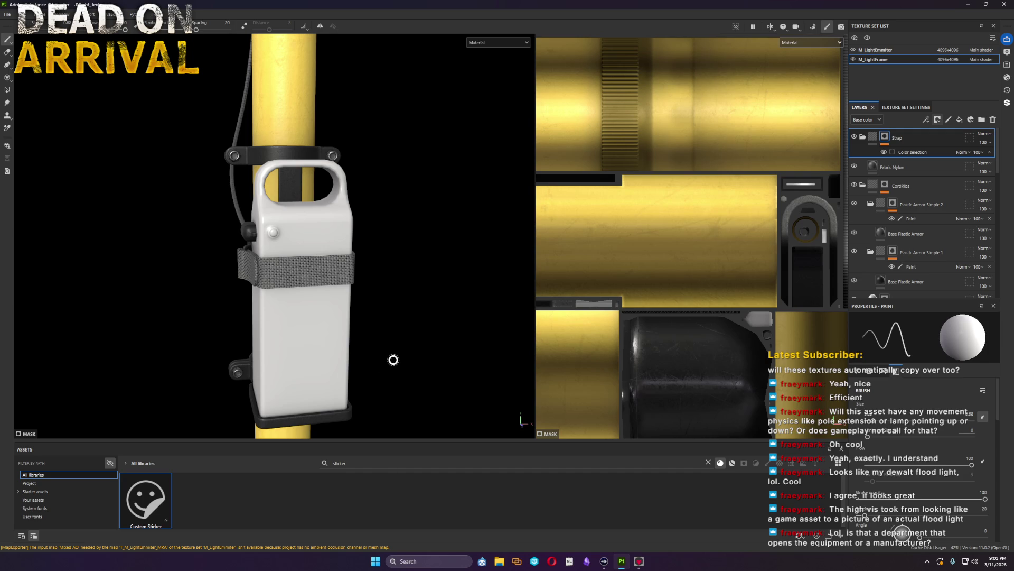
mouse_move(376, 352)
left_mouse_down("alt")
mouse_move(410, 288)
mouse_move(369, 362)
left_mouse_up("alt")
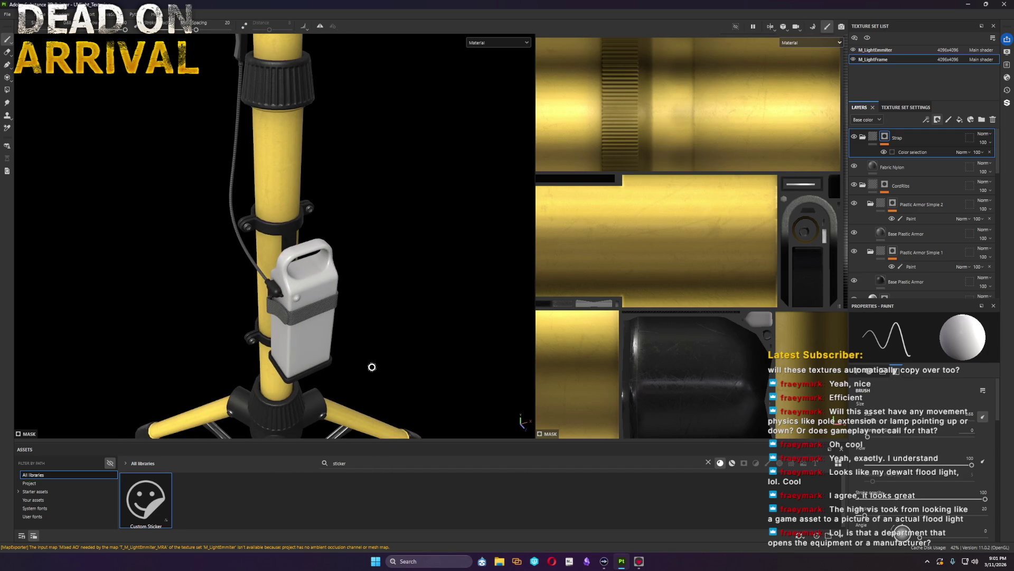
middle_click_drag(371, 367, 365, 217, "alt")
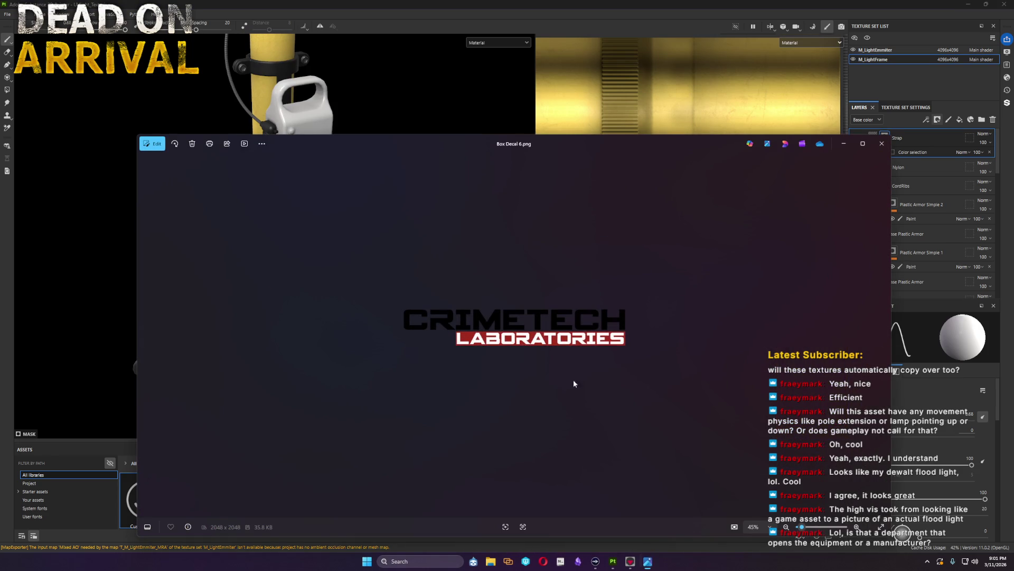
Step: Close the logo and flashlight reference images and orbit back to the tripod light
left_click(881, 145)
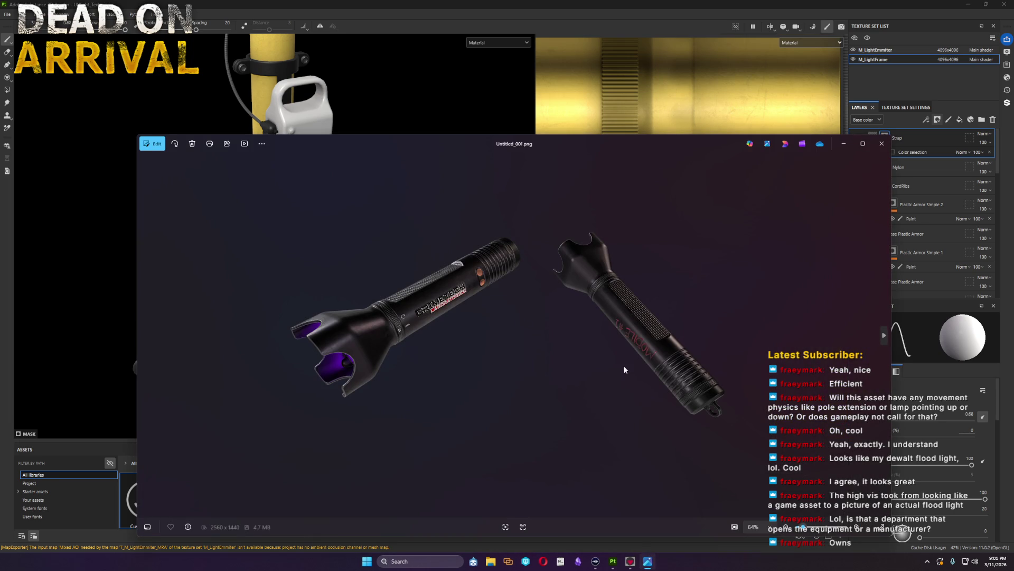
scroll(437, 314, "up", 3)
scroll(437, 314, "up", 2)
scroll(380, 364, "down", 4)
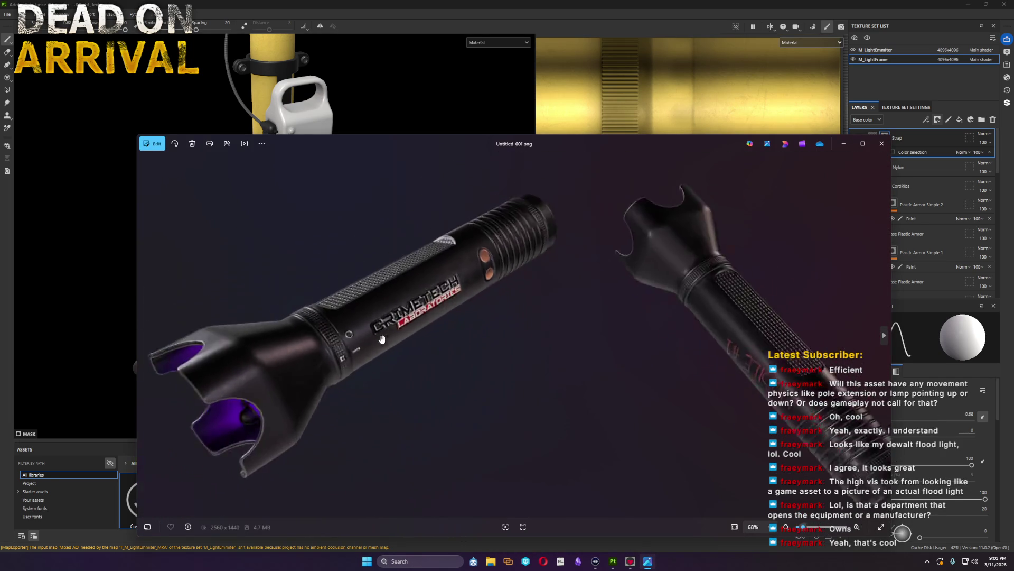
scroll(348, 398, "down", 1)
scroll(462, 353, "up", 2)
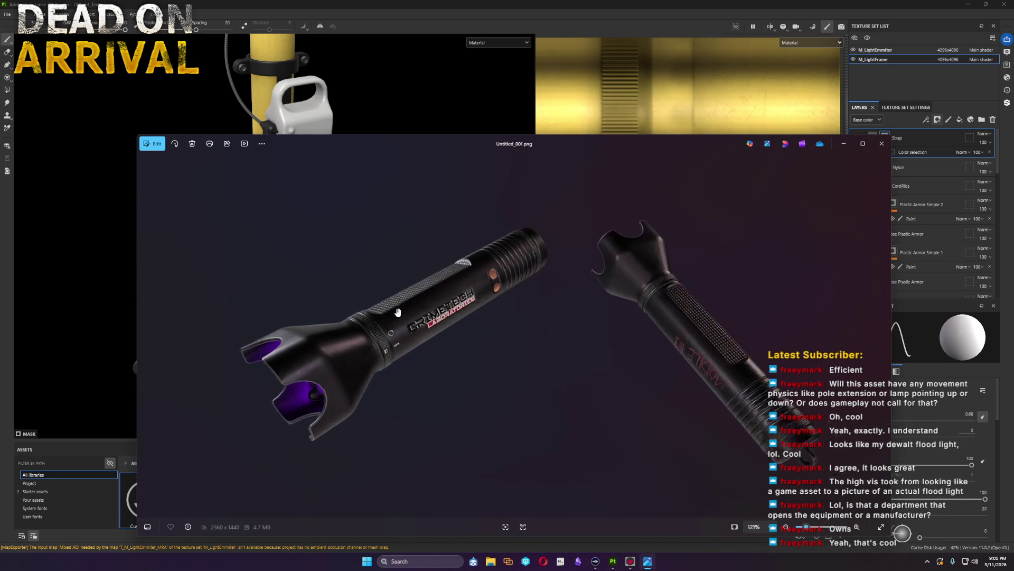
scroll(444, 354, "up", 3)
scroll(402, 355, "up", 2)
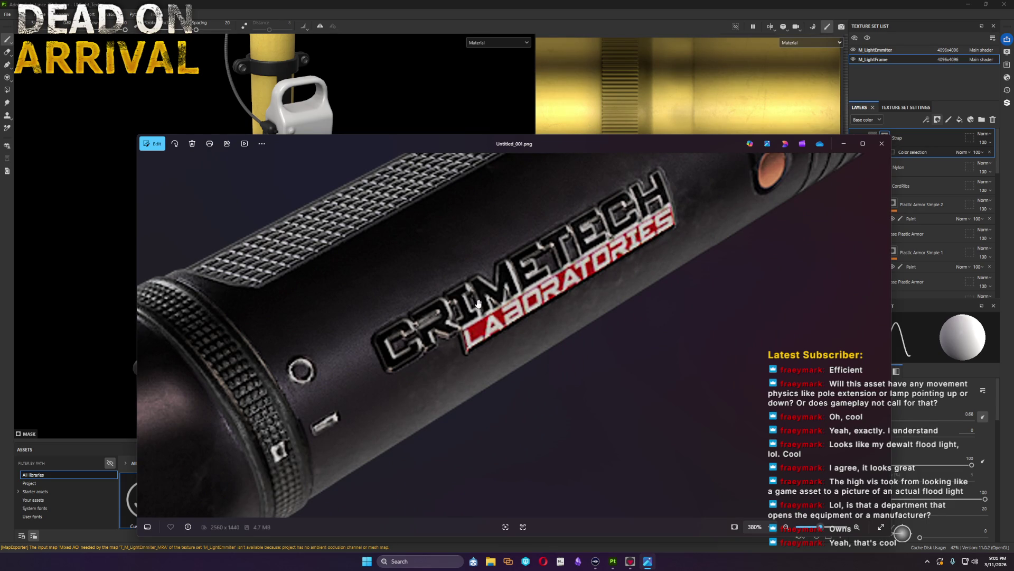
scroll(633, 245, "down", 2)
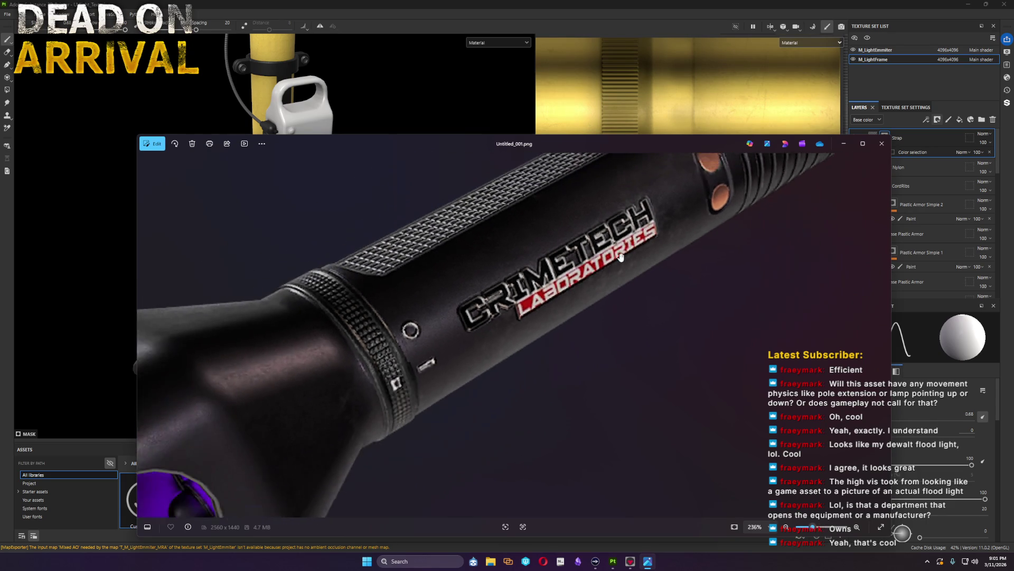
scroll(632, 246, "down", 2)
scroll(632, 247, "down", 1)
scroll(730, 236, "down", 2)
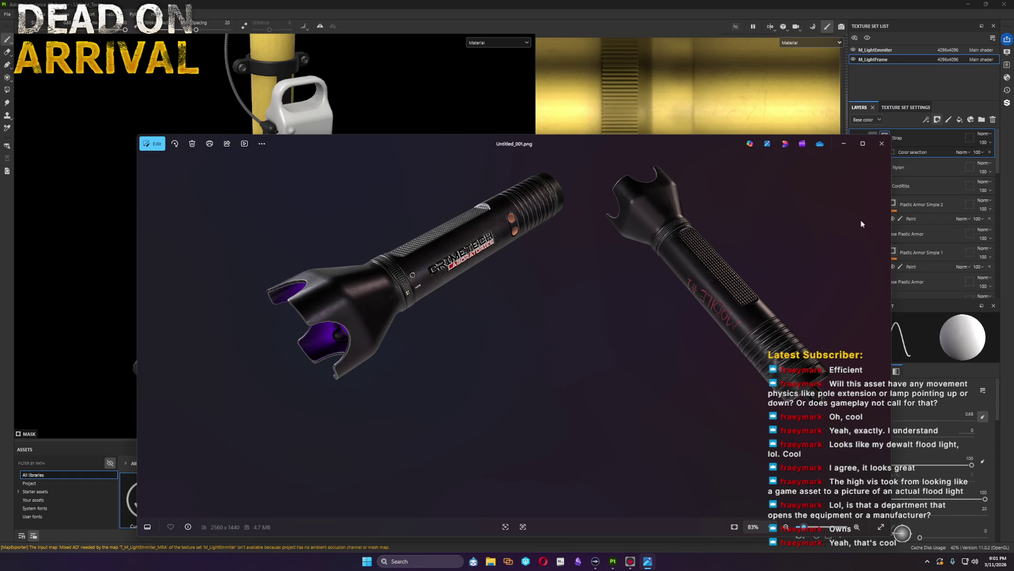
left_click(881, 144)
mouse_move(379, 324)
left_mouse_down("alt")
mouse_move(336, 263)
mouse_move(420, 199)
mouse_move(497, 205)
mouse_move(430, 175)
mouse_move(425, 135)
mouse_move(401, 185)
mouse_move(204, 301)
mouse_move(159, 319)
mouse_move(119, 306)
mouse_move(410, 166)
mouse_move(359, 408)
mouse_move(351, 317)
mouse_move(435, 317)
mouse_move(361, 215)
mouse_move(398, 365)
mouse_move(394, 317)
mouse_move(369, 288)
mouse_move(324, 341)
mouse_move(677, 349)
mouse_move(386, 328)
mouse_move(215, 344)
mouse_move(153, 338)
mouse_move(415, 343)
left_mouse_up("alt")
Step: Collapse the Strap, CordRibs and Plastic groups in the layer stack
left_click_drag(892, 167, 878, 155)
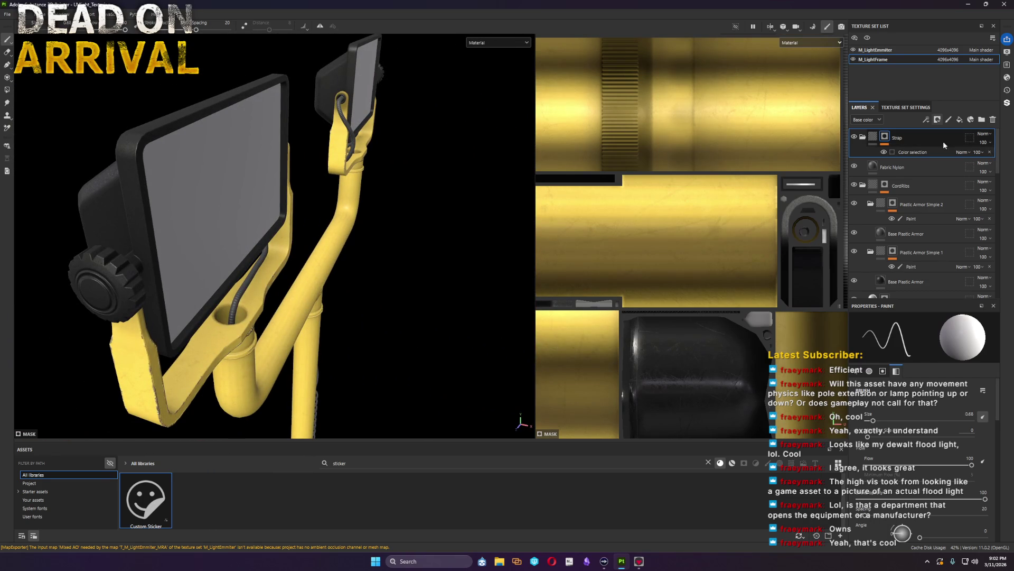
left_click(863, 167)
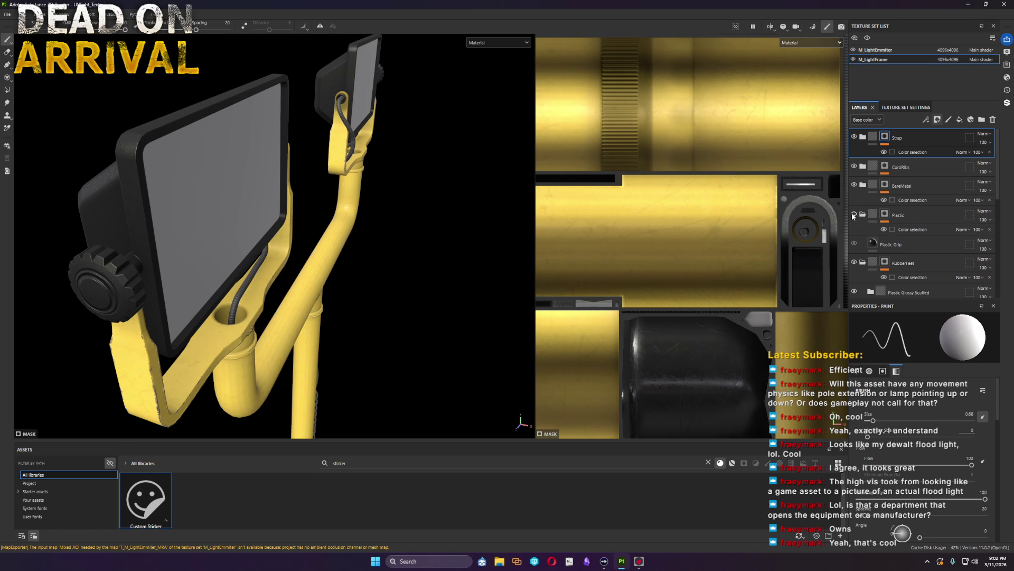
left_click(863, 215)
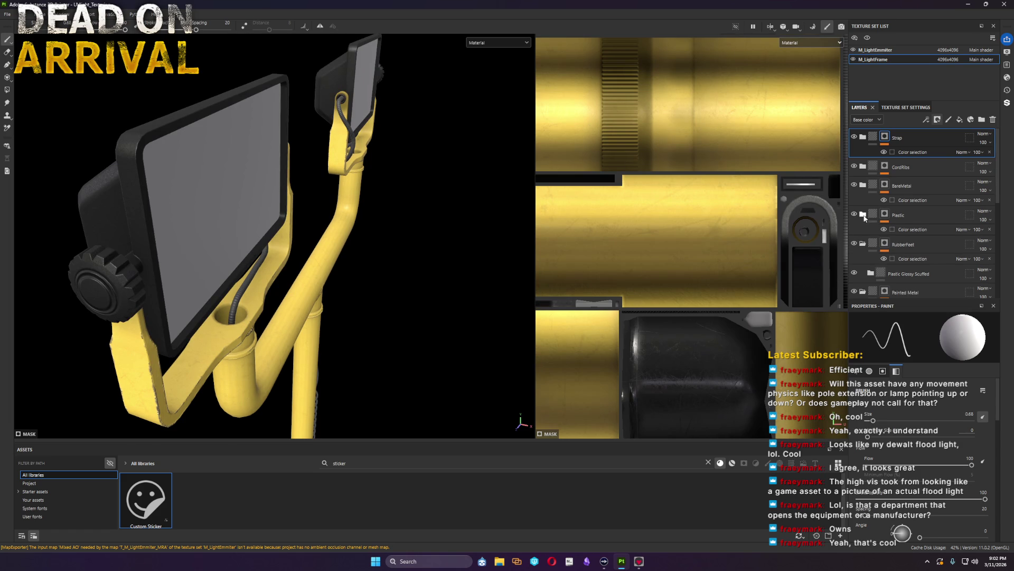
Step: Add a new Fill layer 6 with a black mask and bring up its mask options
left_click(959, 120)
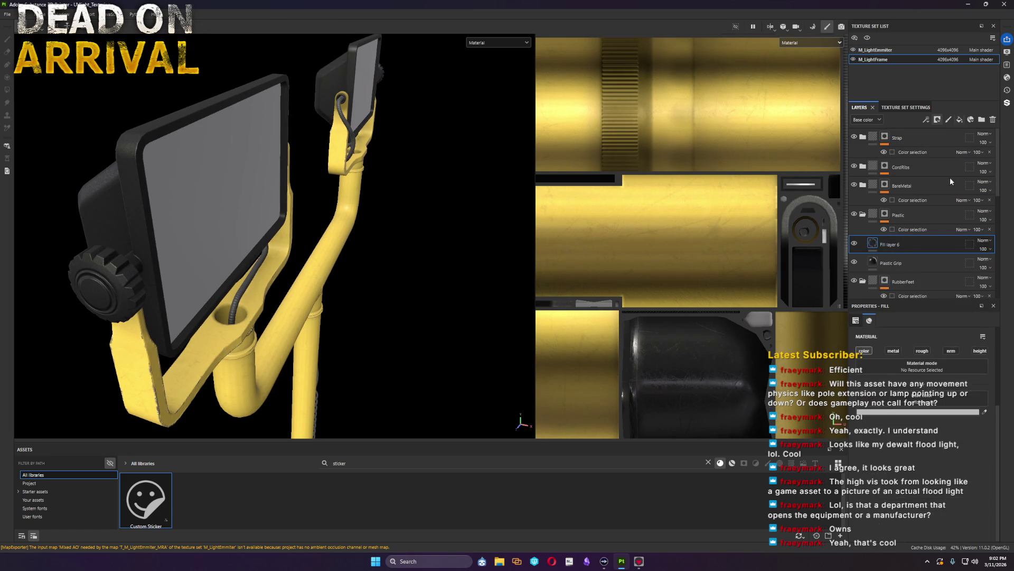
left_click(938, 119)
left_click(924, 14)
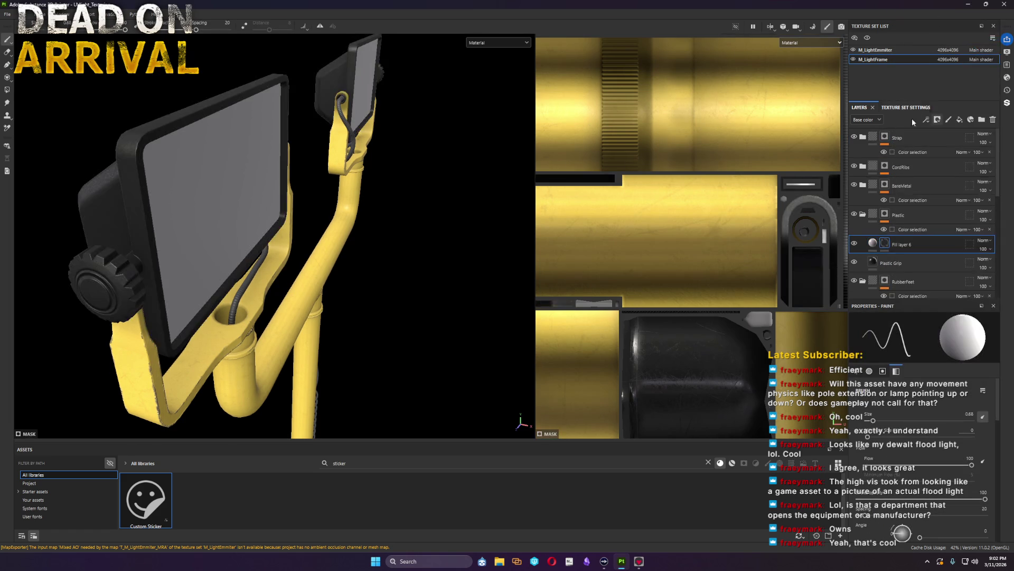
right_click(884, 244)
Step: Add then remove a fill effect in Fill layer 6's mask, leaving the mask empty
left_click(920, 514)
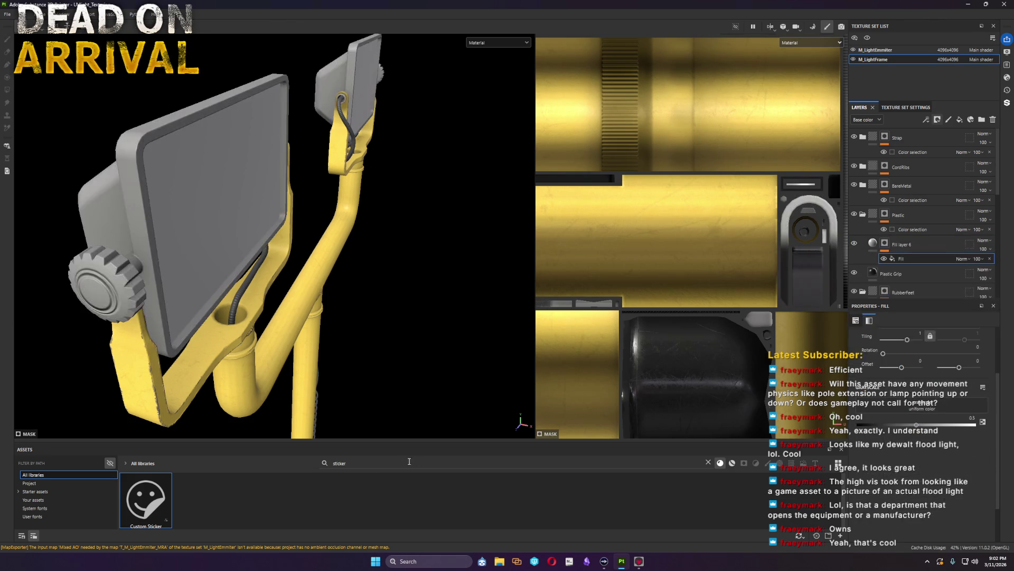
left_click(902, 258)
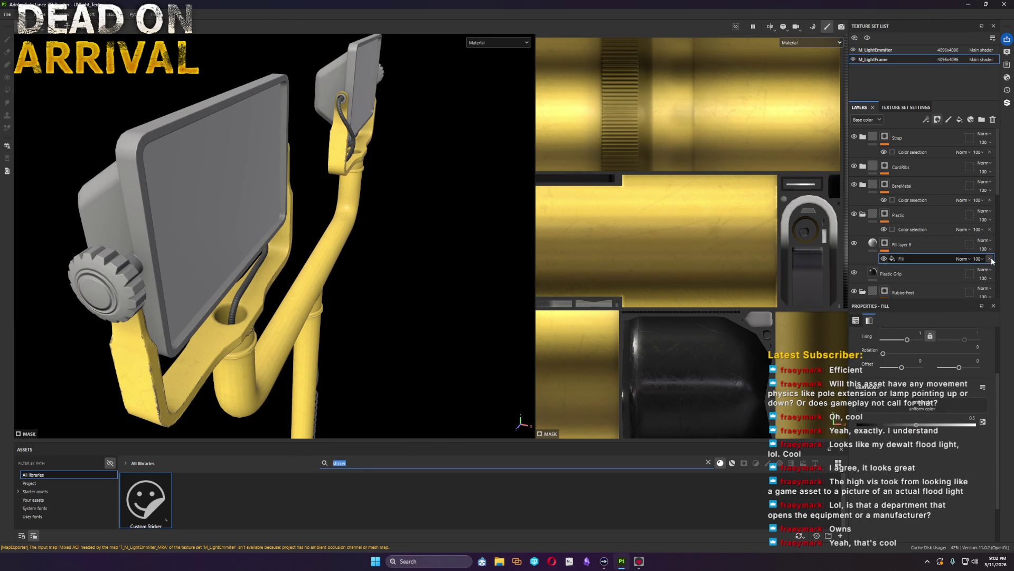
key("Delete")
right_click(885, 244)
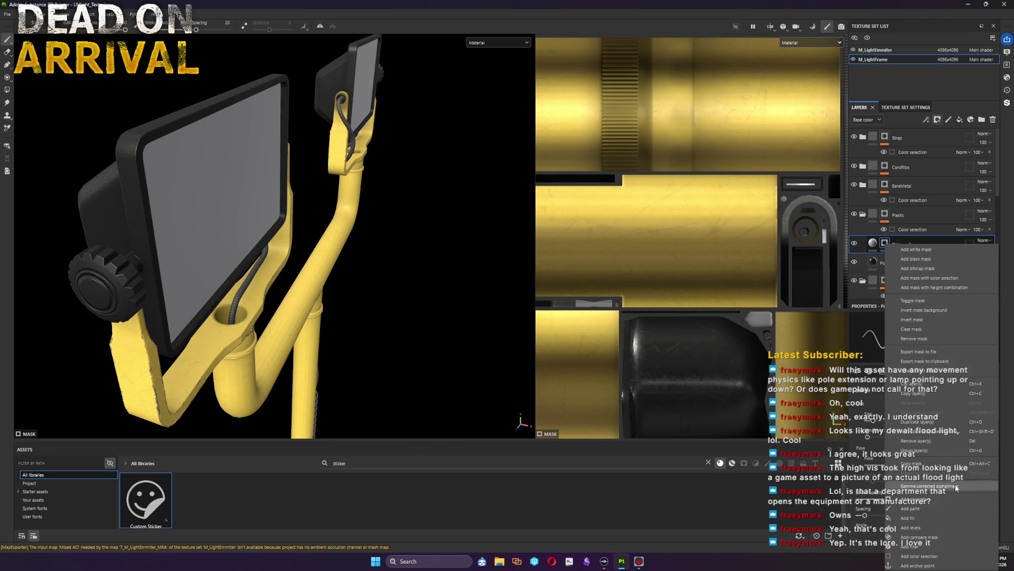
left_click(878, 264)
left_click(918, 263)
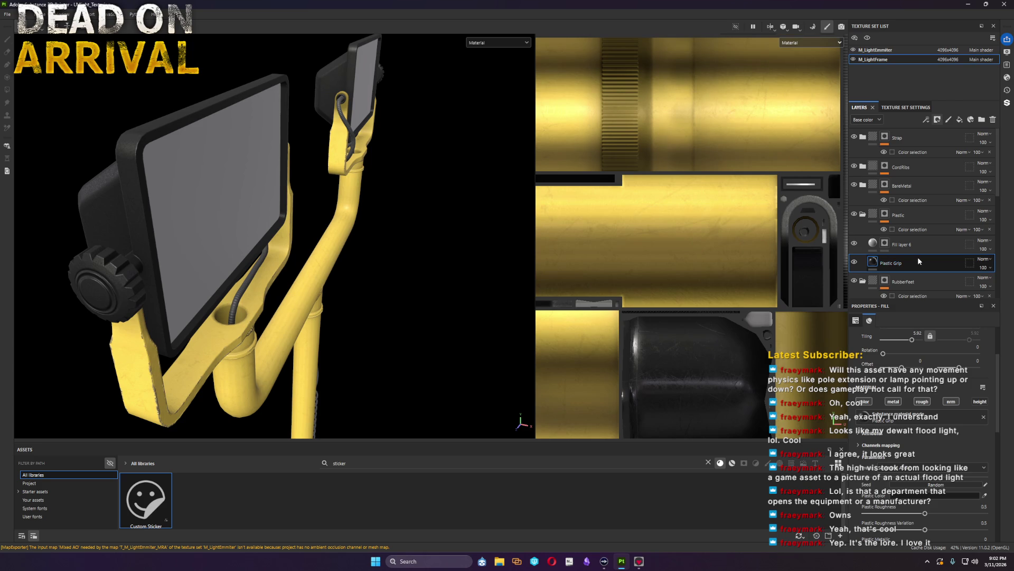
left_click(927, 245)
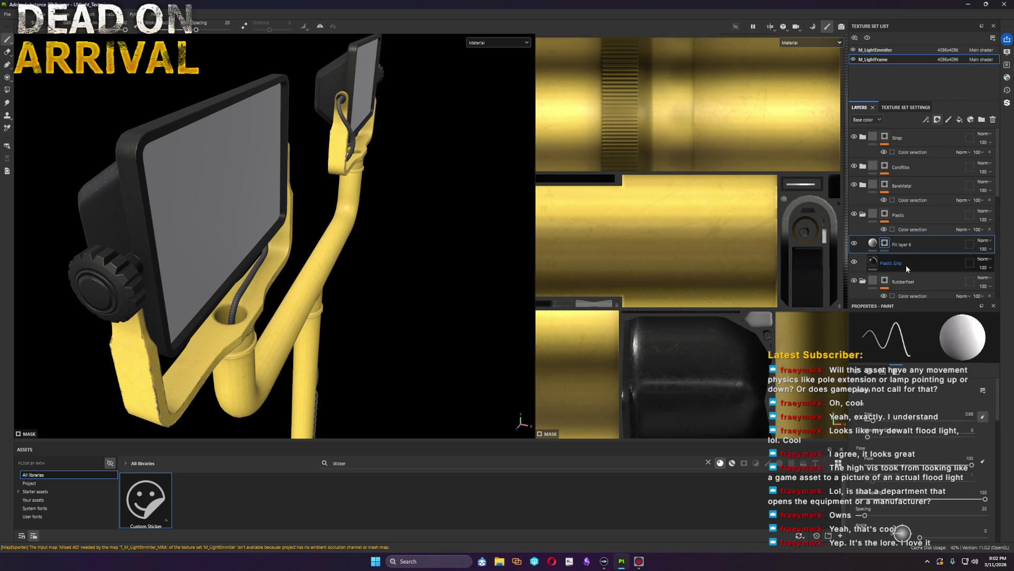
Step: Move Fill layer 6 below Plastic Grip and add an empty generator to Plastic Grip's mask
left_click_drag(912, 242, 887, 267)
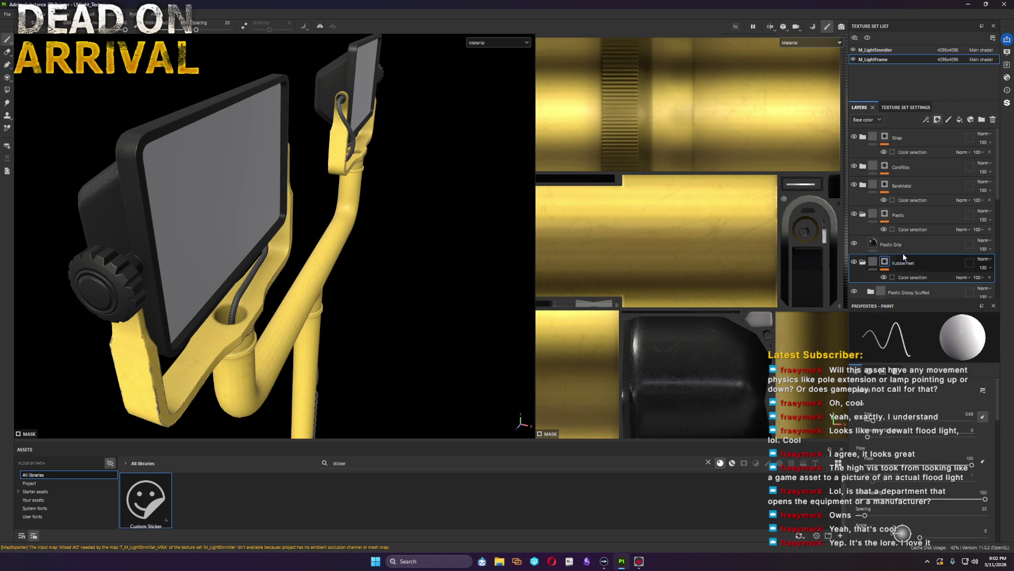
key("Delete")
key("ctrl+z")
mouse_move(888, 246)
left_mouse_down()
mouse_move(887, 274)
mouse_move(888, 263)
left_mouse_up()
right_click(908, 244)
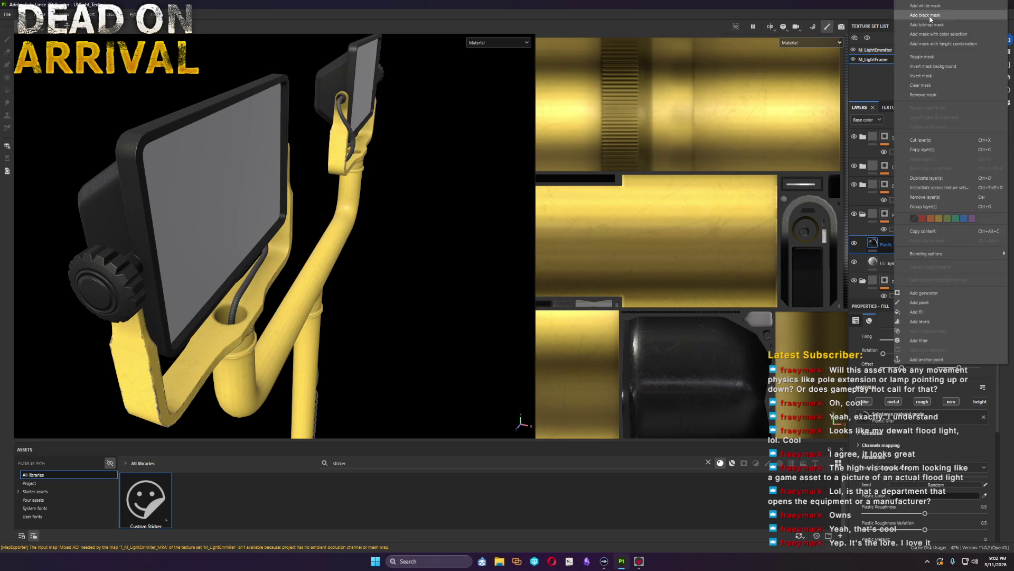
key("Escape")
right_click(890, 244)
left_click(927, 492)
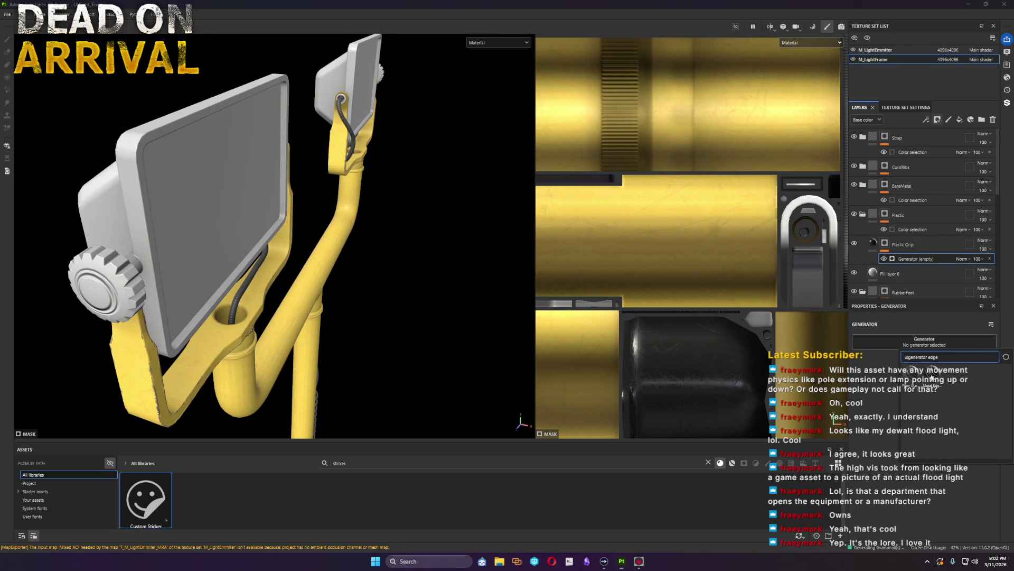
Step: Pick the Metal Edge Wear generator and lower its Wear Level so only thin housing and knob edges stay white
left_click(953, 423)
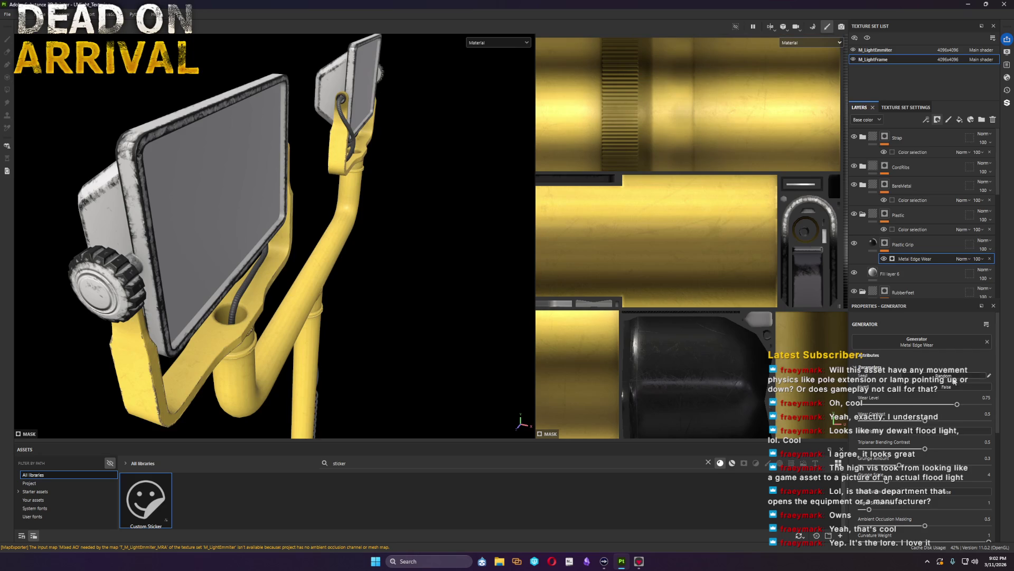
mouse_move(227, 170)
left_mouse_down("alt")
mouse_move(351, 227)
mouse_move(399, 229)
mouse_move(441, 294)
left_mouse_up("alt")
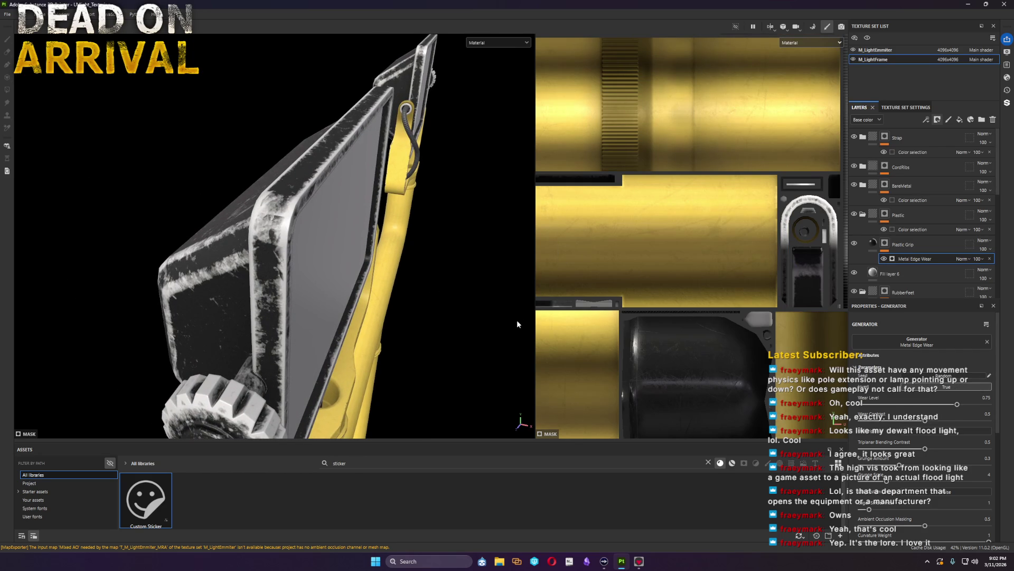
mouse_move(920, 420)
left_mouse_down()
mouse_move(875, 422)
mouse_move(975, 422)
mouse_move(870, 404)
left_mouse_up()
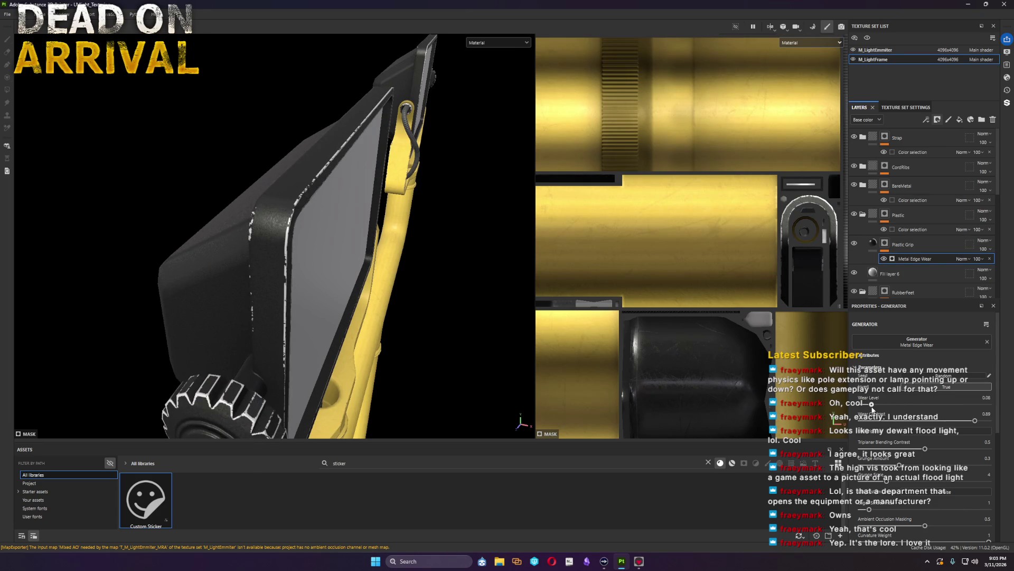
left_click_drag(225, 261, 605, 376, "alt")
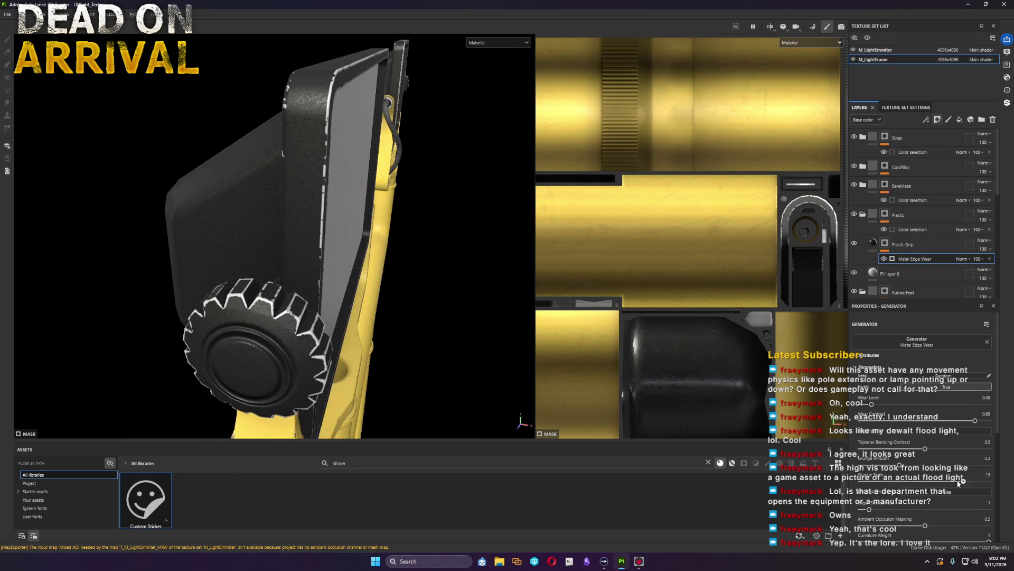
left_click(891, 244)
right_click(886, 243)
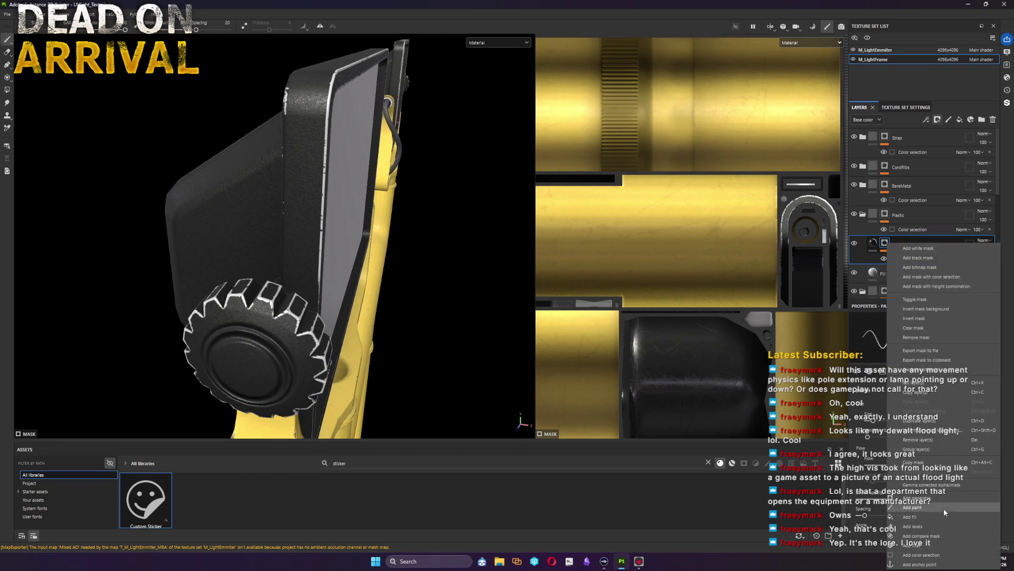
Step: Add a fill to Plastic Grip's mask and assign the Clouds 2 noise from an asset search
left_click(926, 517)
double_click(337, 464)
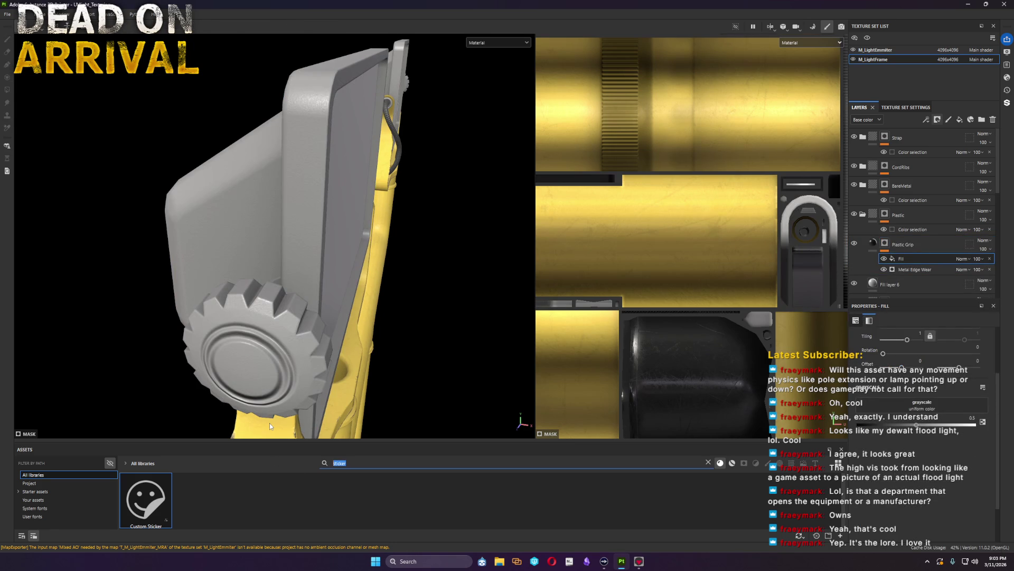
type("cloud")
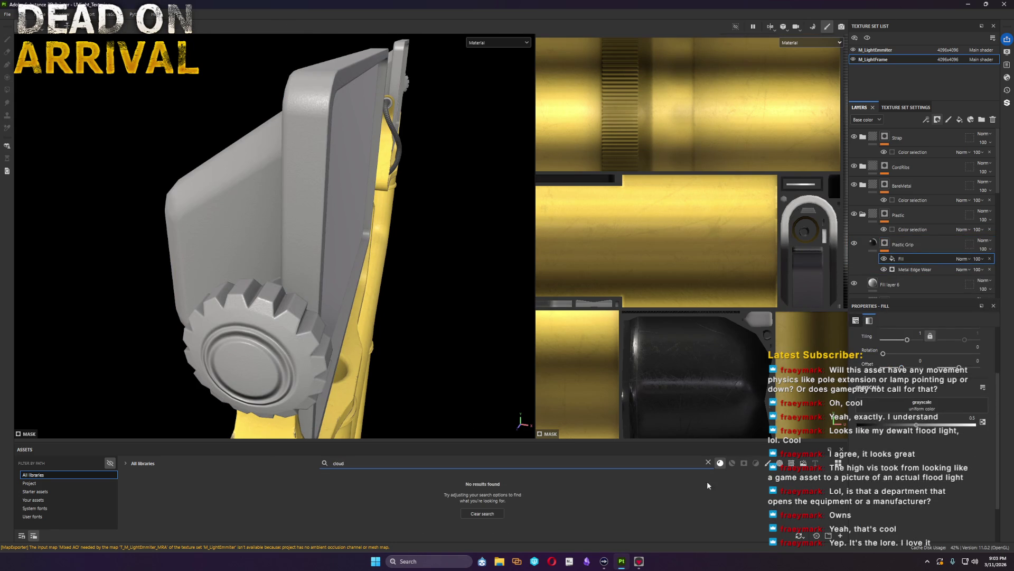
key("Return")
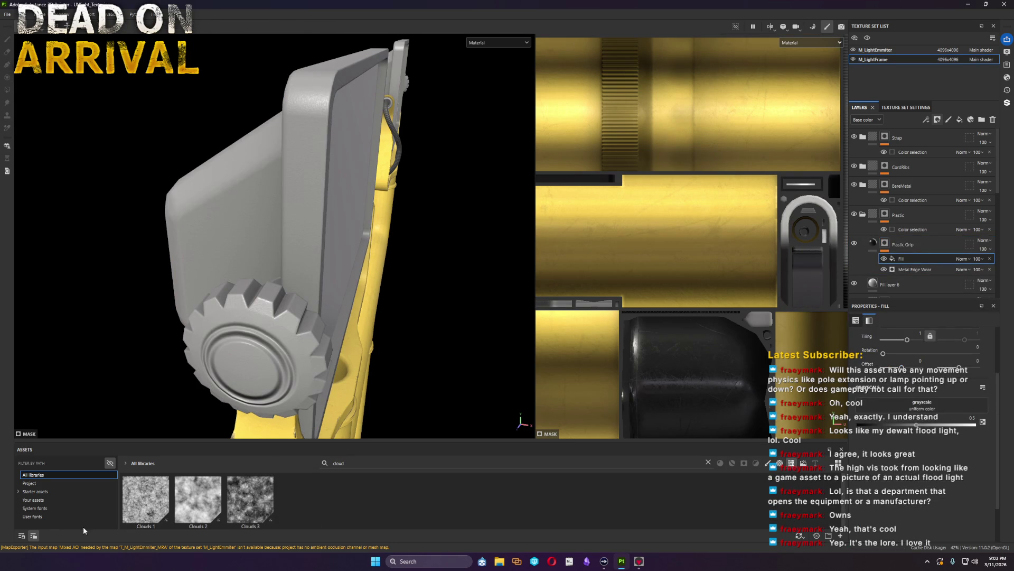
left_click_drag(210, 516, 922, 406)
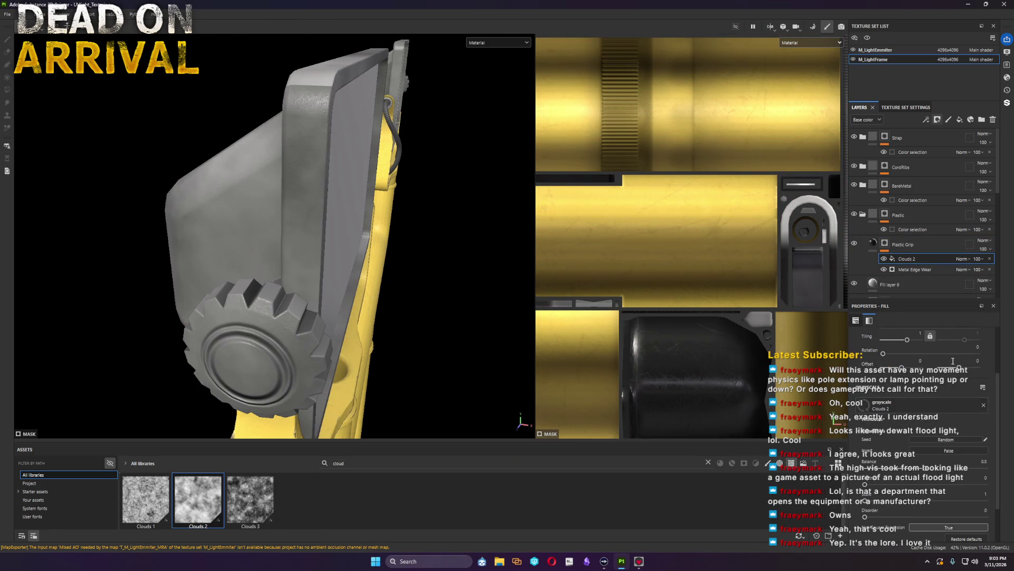
Step: Try Subtract then Inverse Subtract blending for Clouds 2 and tweak its balance and noise settings
left_click(965, 259)
left_click(975, 350)
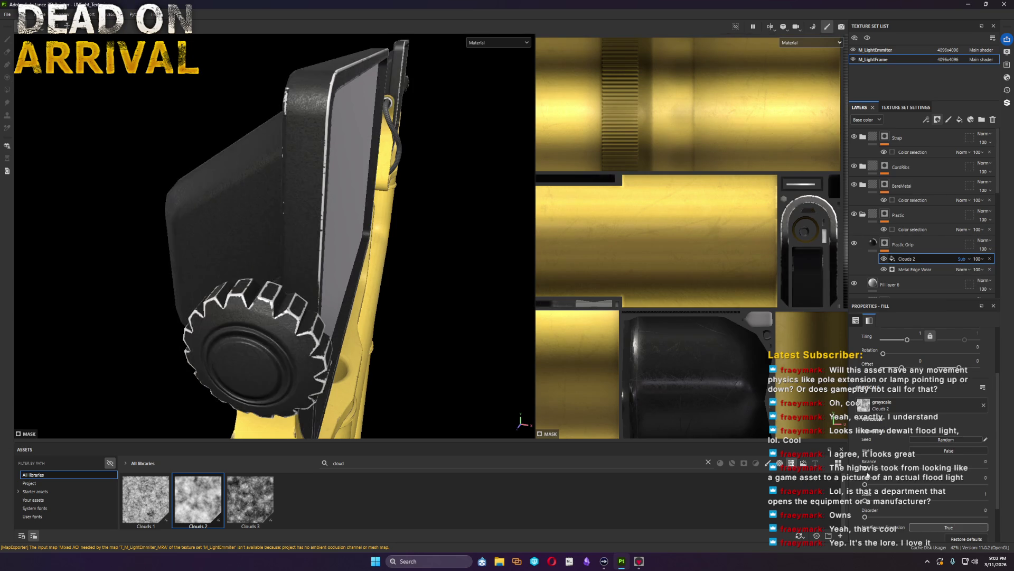
left_click(884, 245)
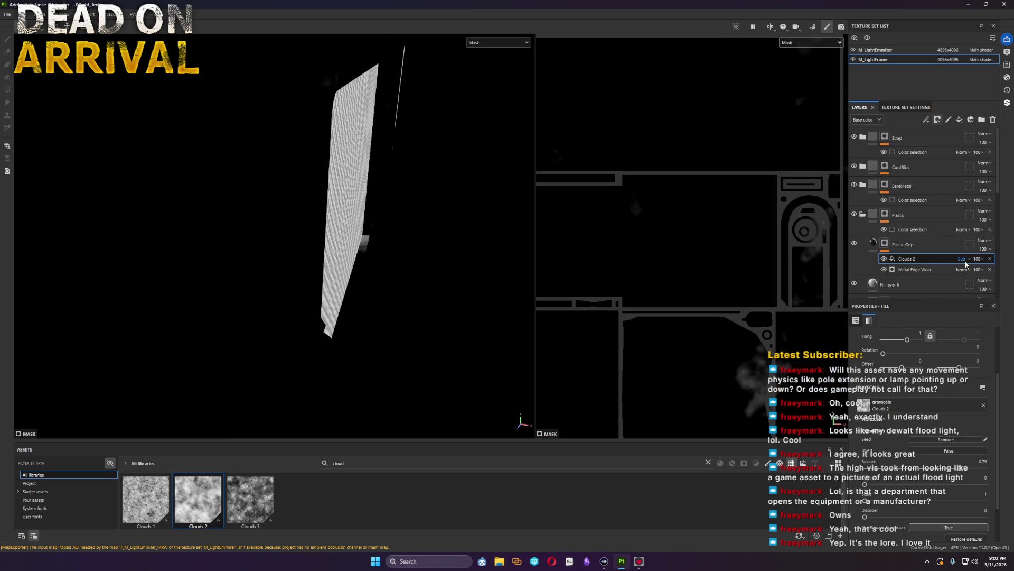
left_click(965, 258)
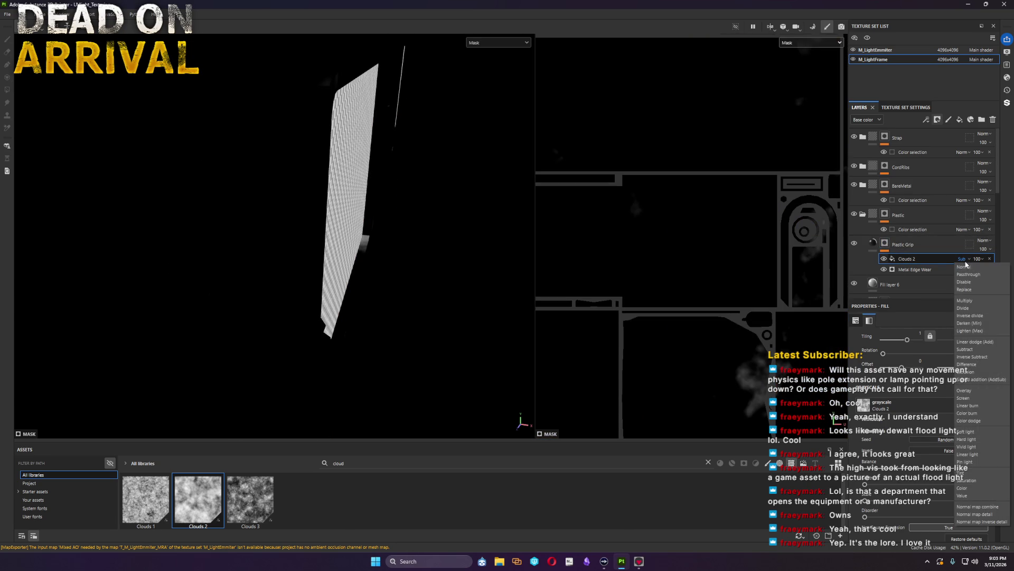
left_click(983, 356)
left_click(885, 244, "alt")
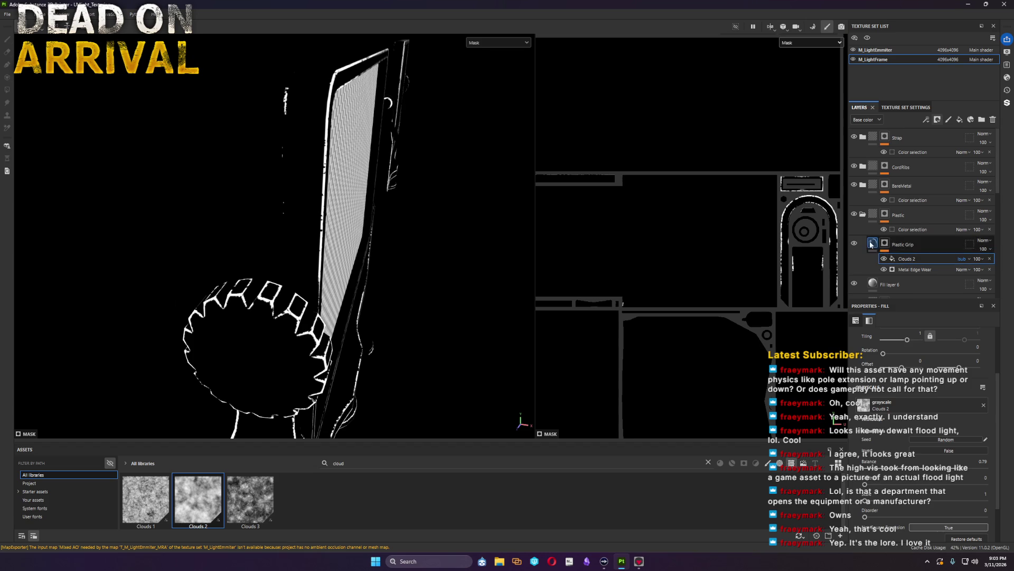
left_click(925, 259)
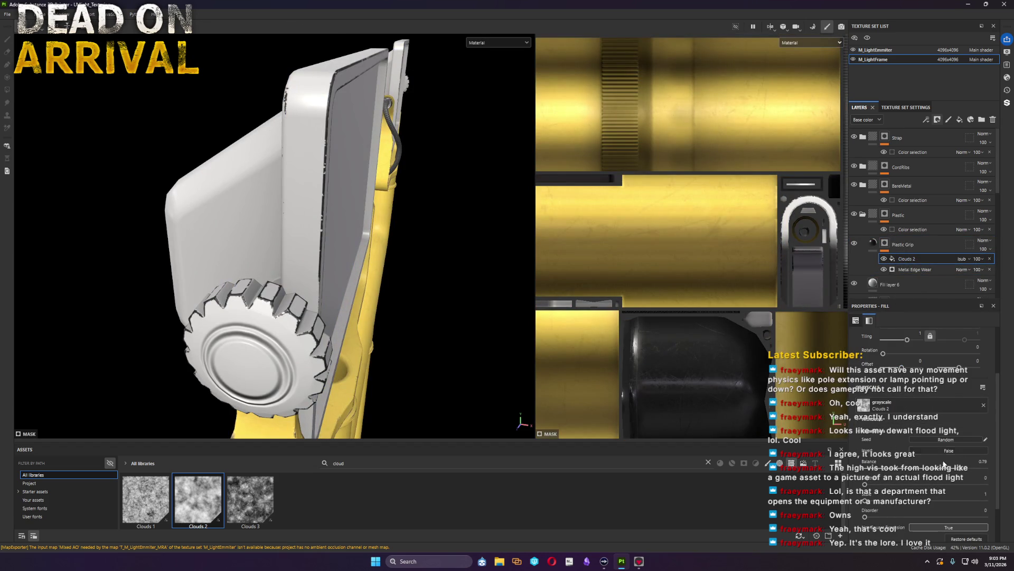
mouse_move(963, 469)
left_mouse_down()
mouse_move(924, 469)
mouse_move(965, 474)
left_mouse_up()
left_click_drag(908, 339, 918, 339)
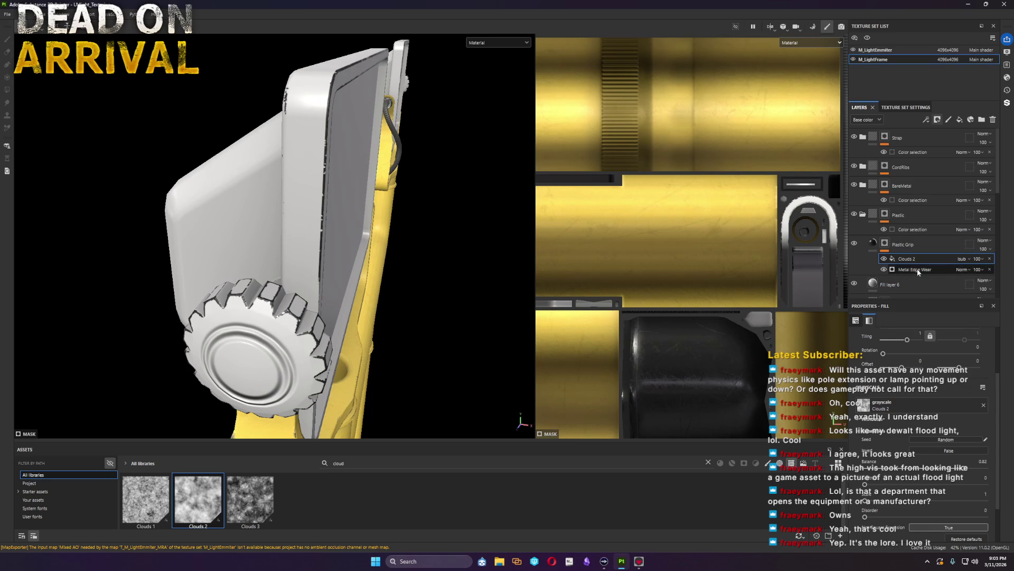
Step: Cycle Clouds 2 through other blend modes back to Inverse Subtract, toggling it against Metal Edge Wear
left_click(962, 258)
left_click(985, 341)
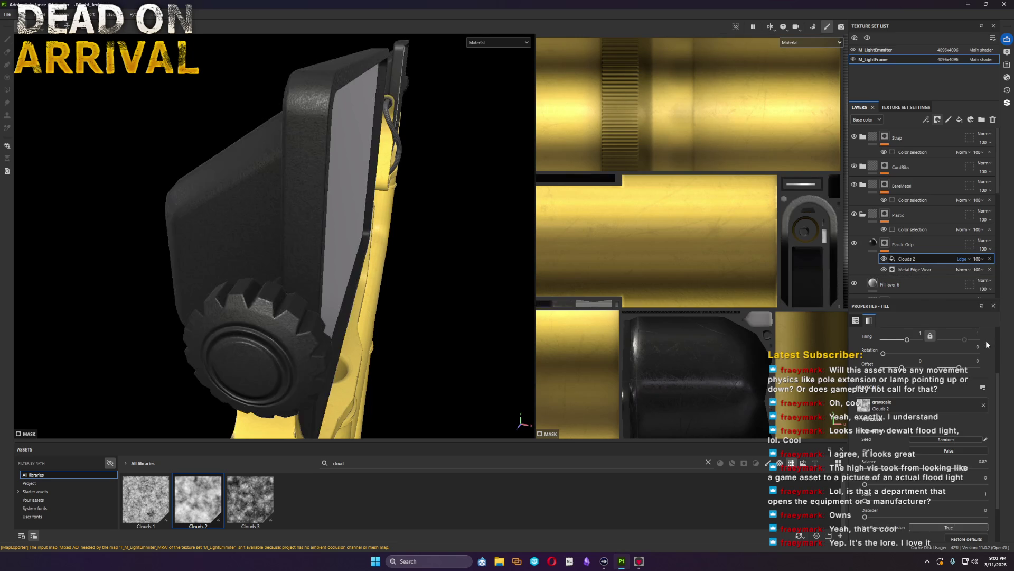
left_click(885, 243, "alt")
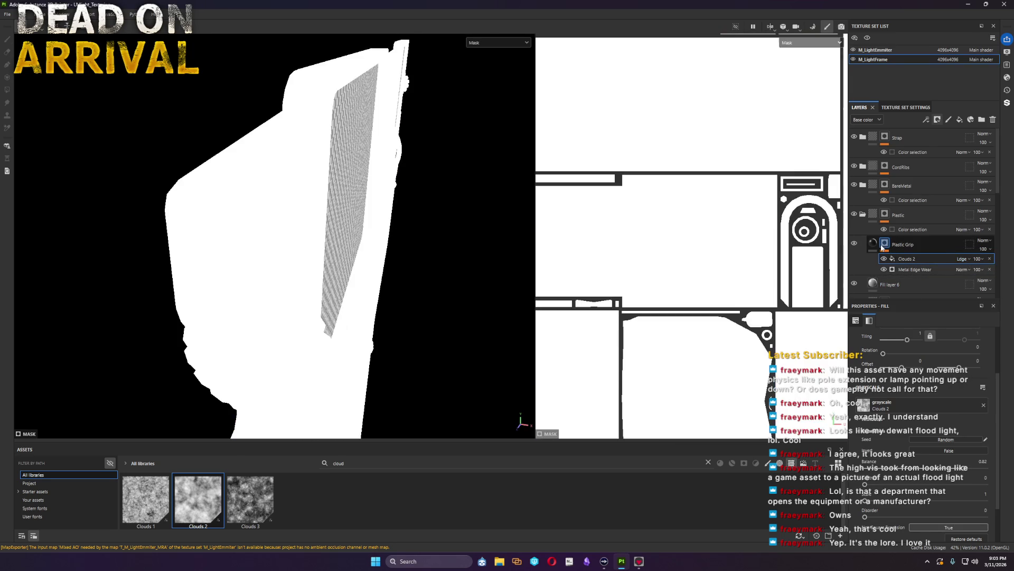
left_click(962, 259)
left_click(980, 350)
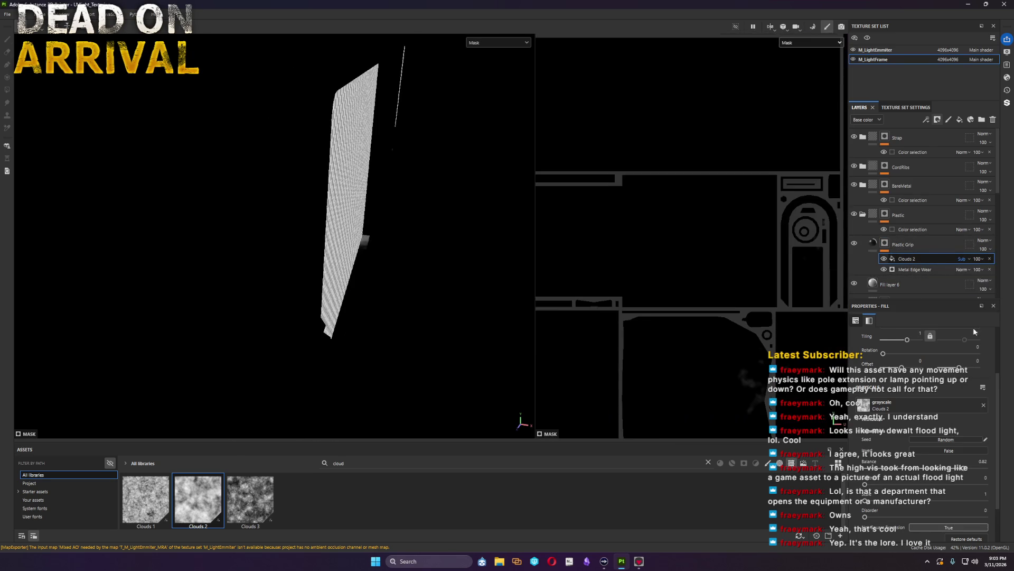
left_click(966, 258)
left_click(982, 357)
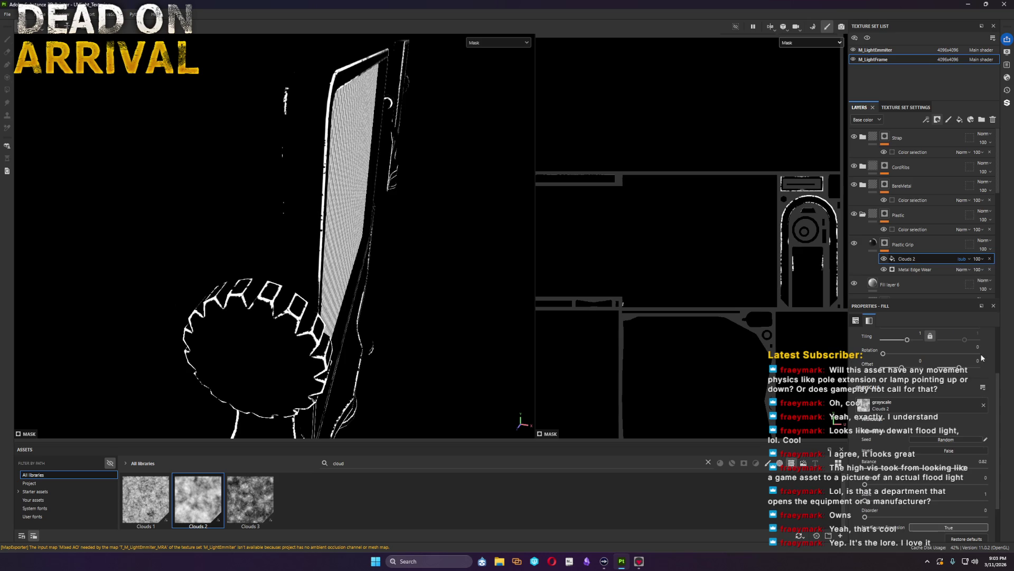
left_click(883, 258)
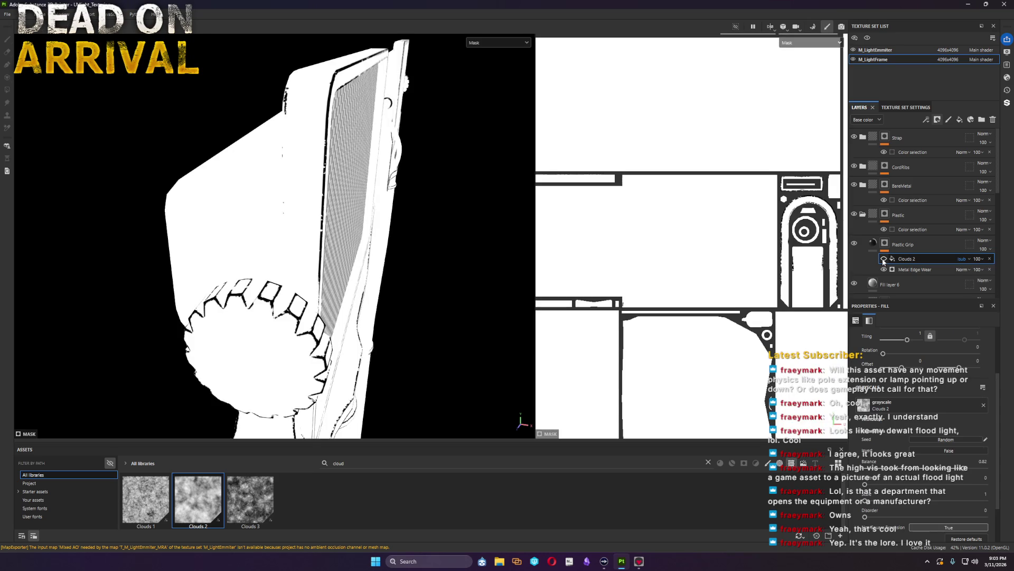
left_click(884, 259)
left_click(923, 270)
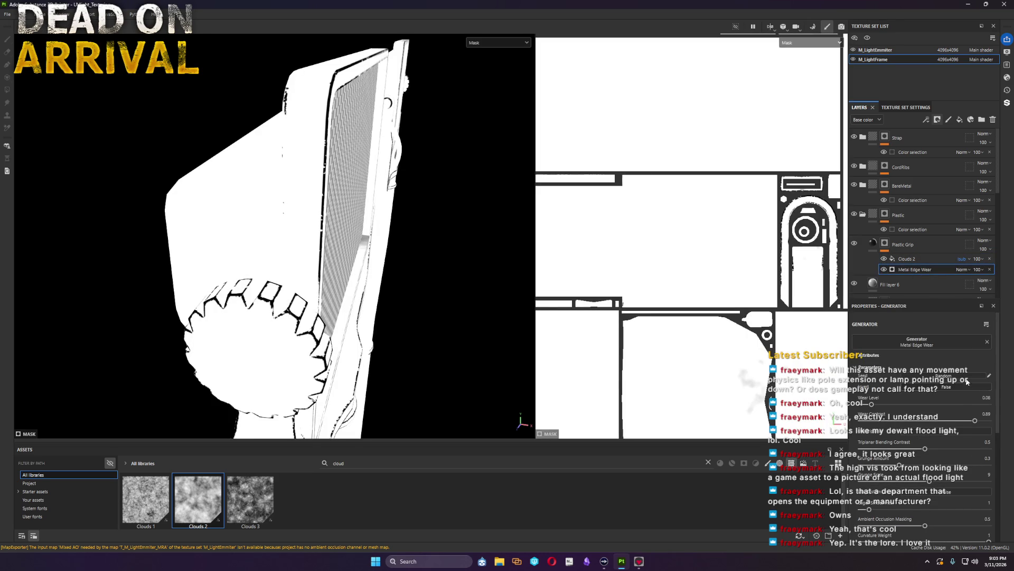
left_click(920, 259)
right_click(905, 259)
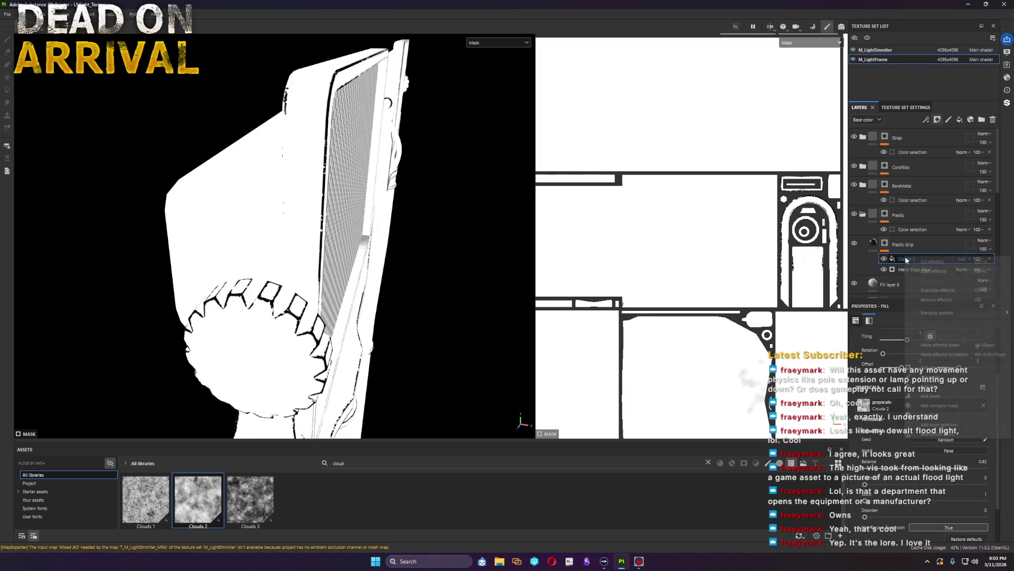
Step: Add an inverted Levels effect to the mask and raise Clouds 2 tiling to 2.74
left_click(937, 395)
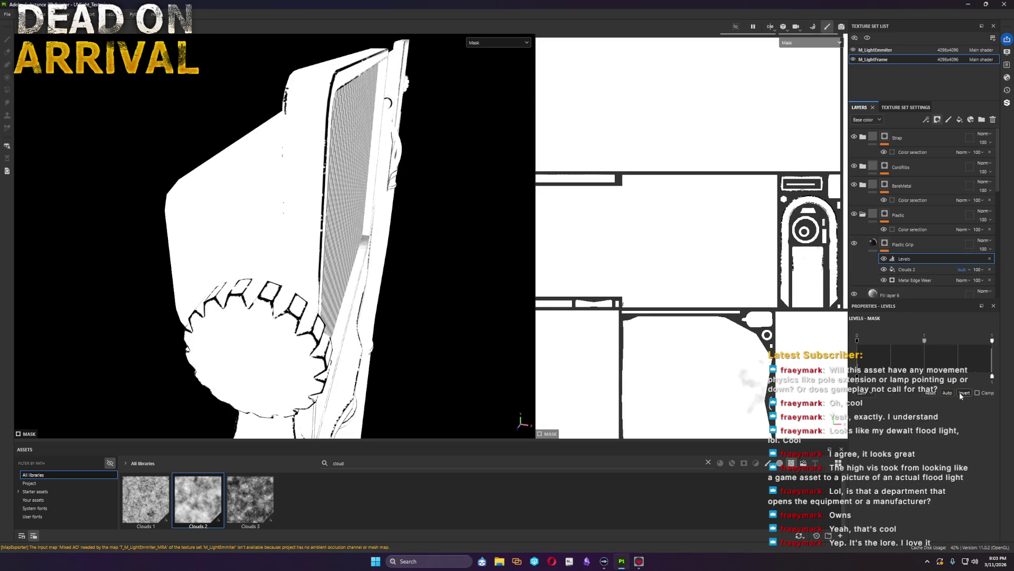
left_click(963, 393)
left_click(886, 246)
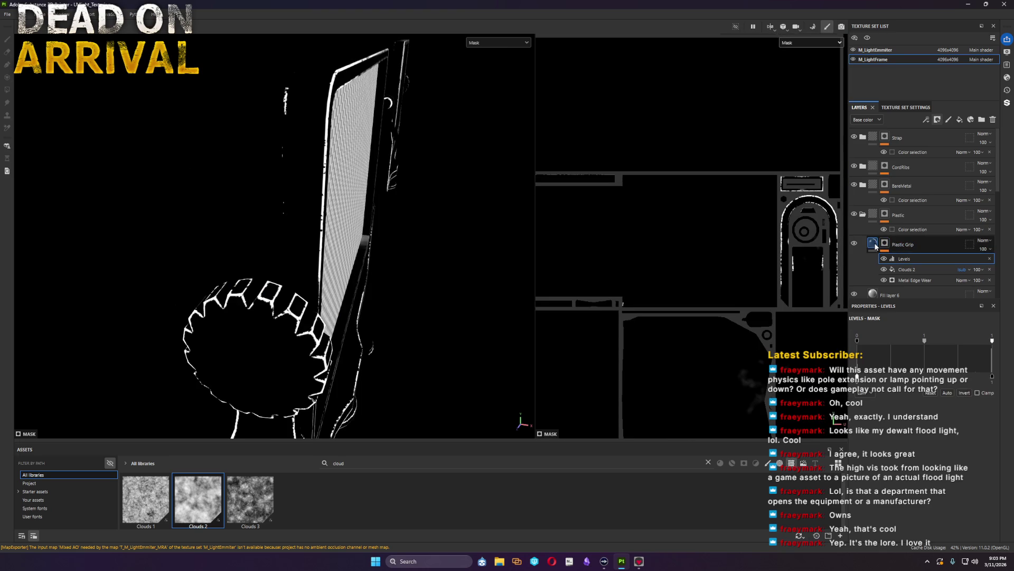
left_click(914, 269)
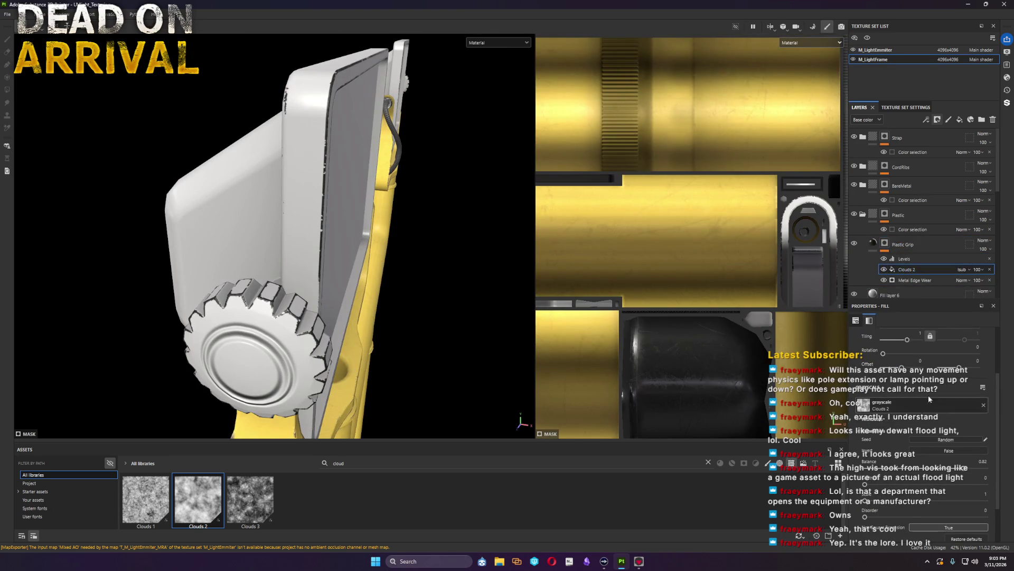
left_click_drag(908, 340, 899, 346)
left_click(915, 280)
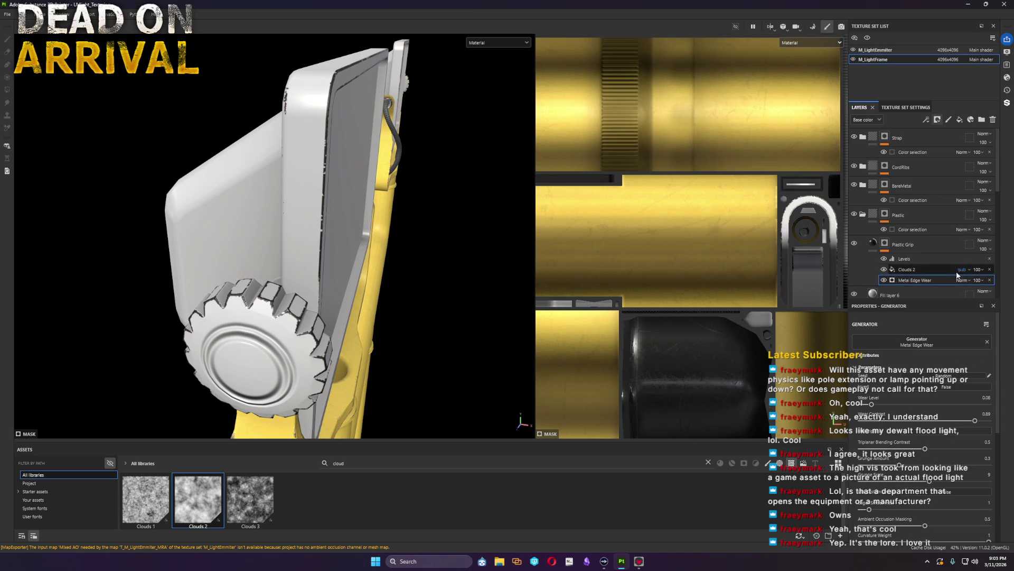
left_click(885, 243, "alt")
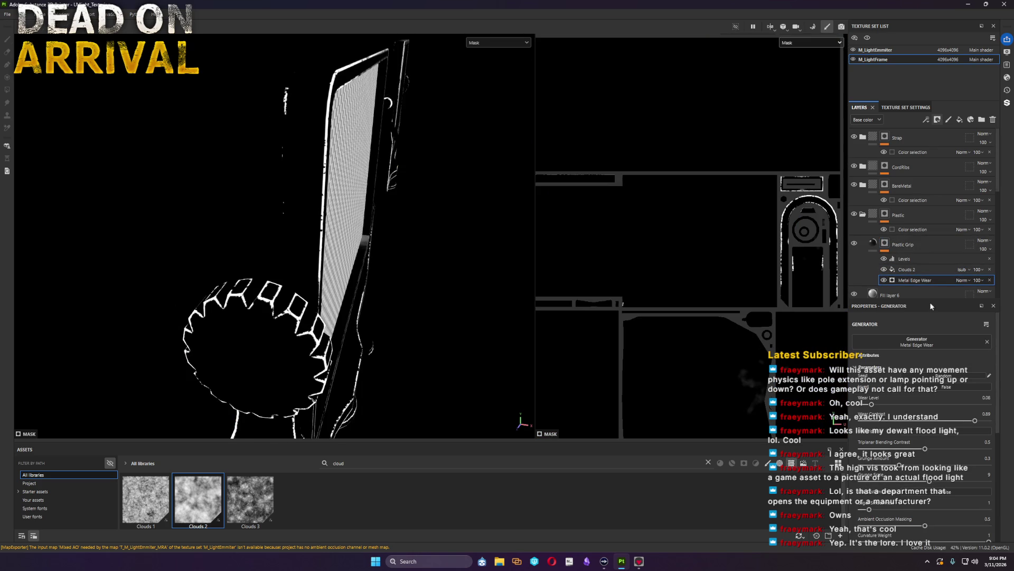
Step: Delete the Levels effect again and toggle Clouds 2 off and on to compare the mask
left_click(876, 268)
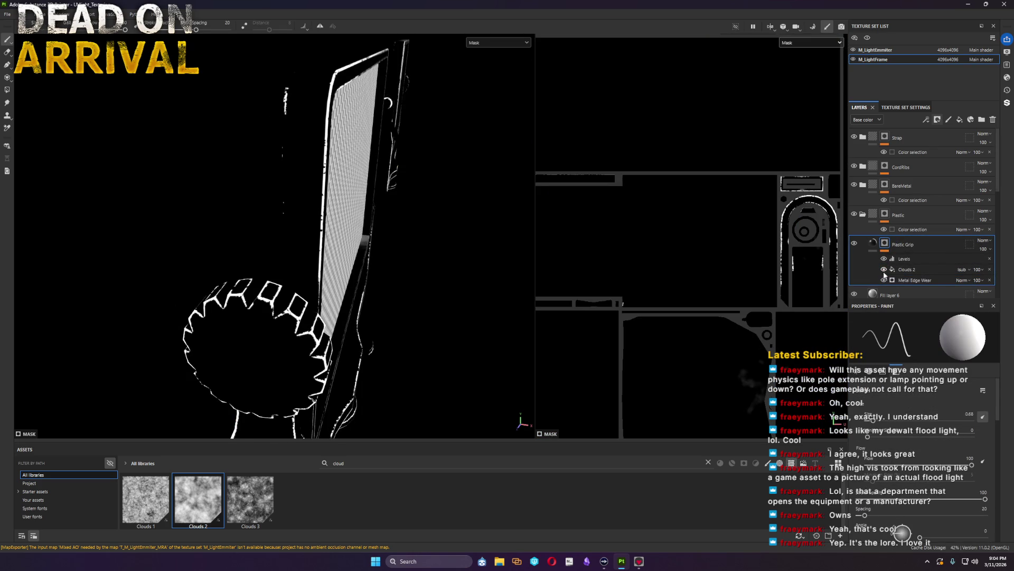
left_click(885, 270)
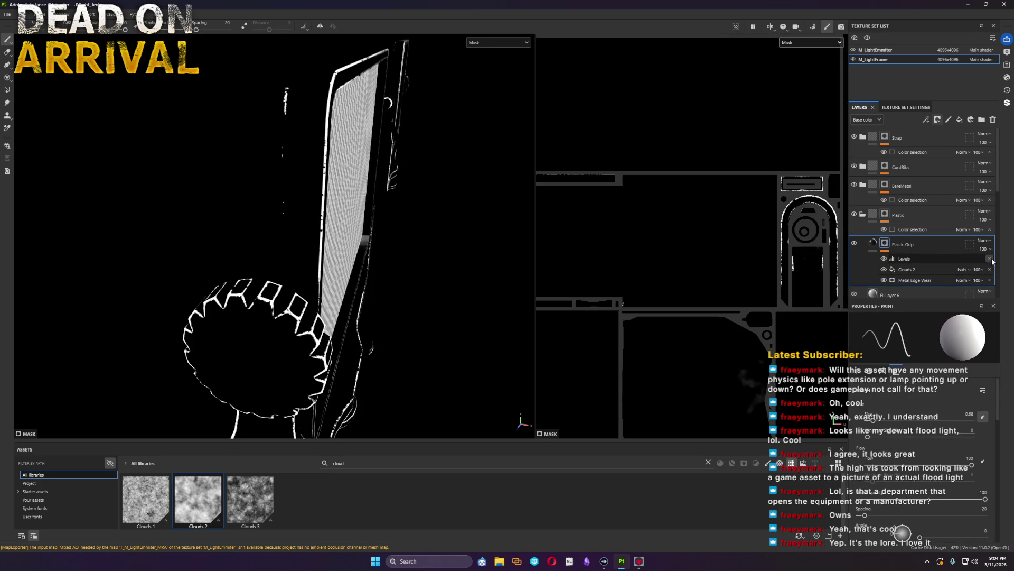
key("Delete")
left_click(883, 259)
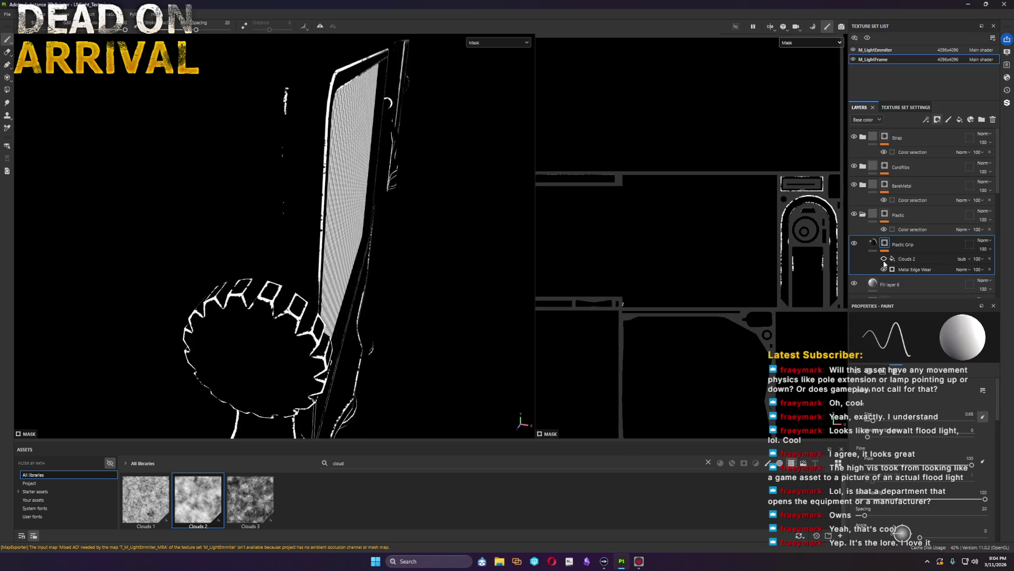
left_click(883, 258)
left_click(962, 259)
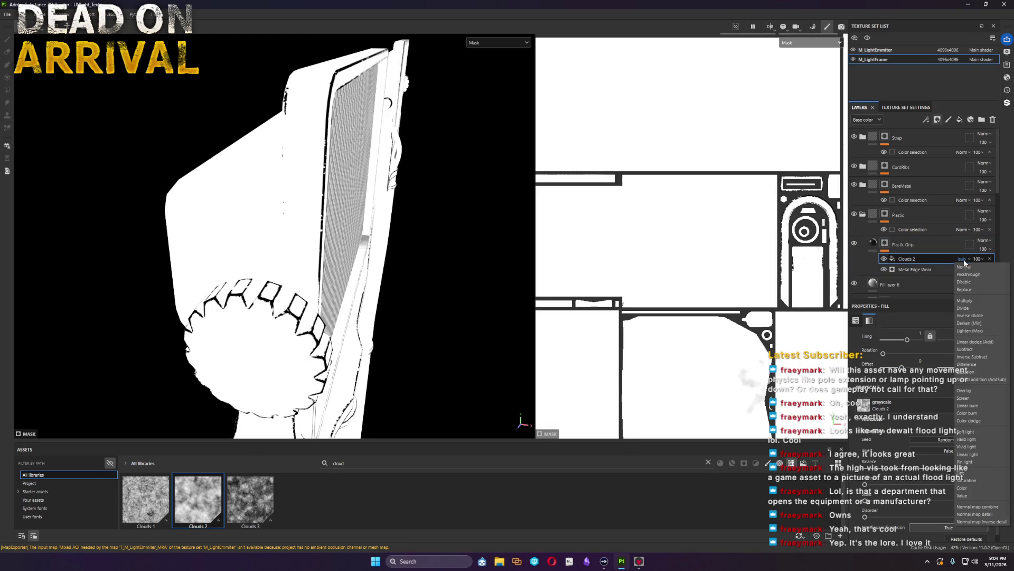
Step: Set Clouds 2 to Subtract, adjust its tiling and lower a noise setting to 0.55
left_click(981, 349)
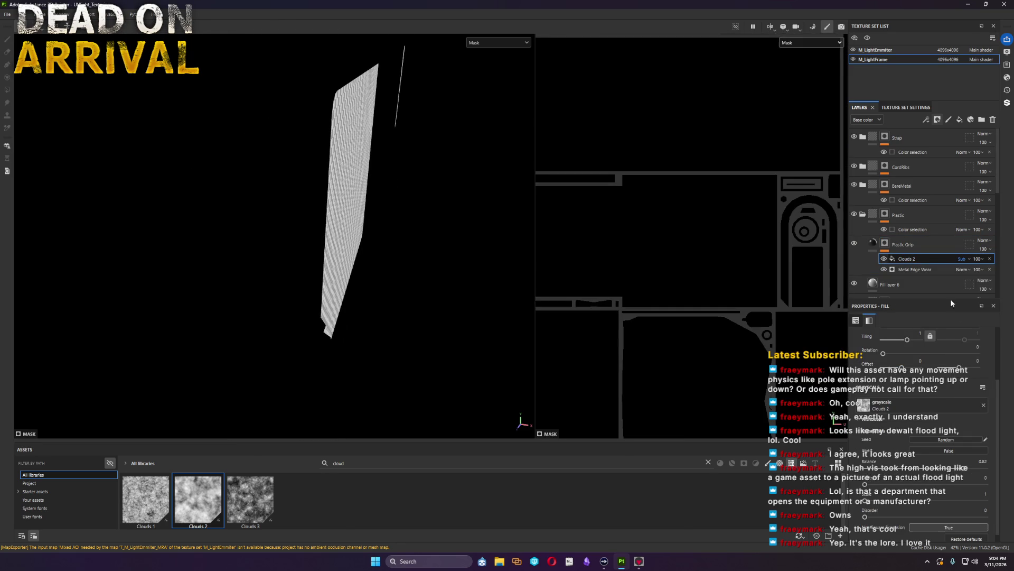
left_click(884, 258)
left_click(885, 260)
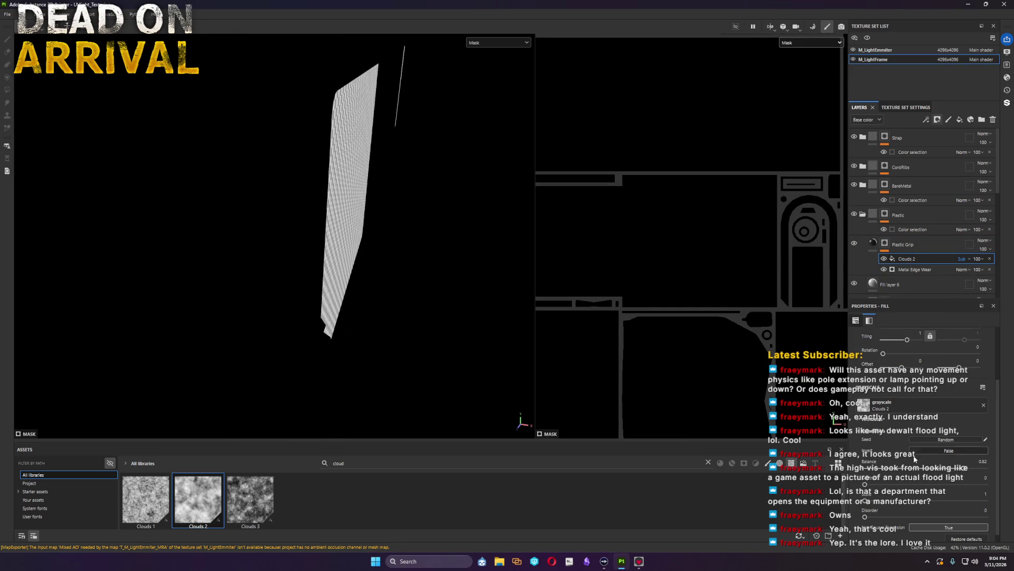
left_click_drag(909, 342, 885, 343)
mouse_move(951, 473)
left_mouse_down()
mouse_move(913, 475)
mouse_move(942, 486)
mouse_move(956, 469)
left_mouse_up()
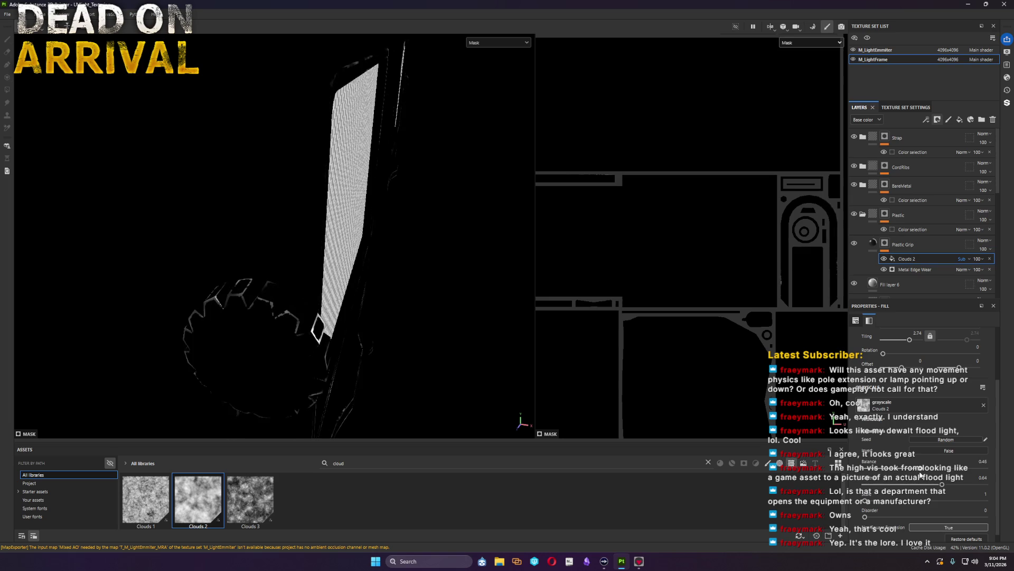
Step: Turn Metal Edge Wear's Wear Level down to 0 and its triplanar blending contrast to 0.41
left_click(903, 269)
mouse_move(883, 406)
left_mouse_down()
mouse_move(853, 409)
mouse_move(864, 409)
left_mouse_up()
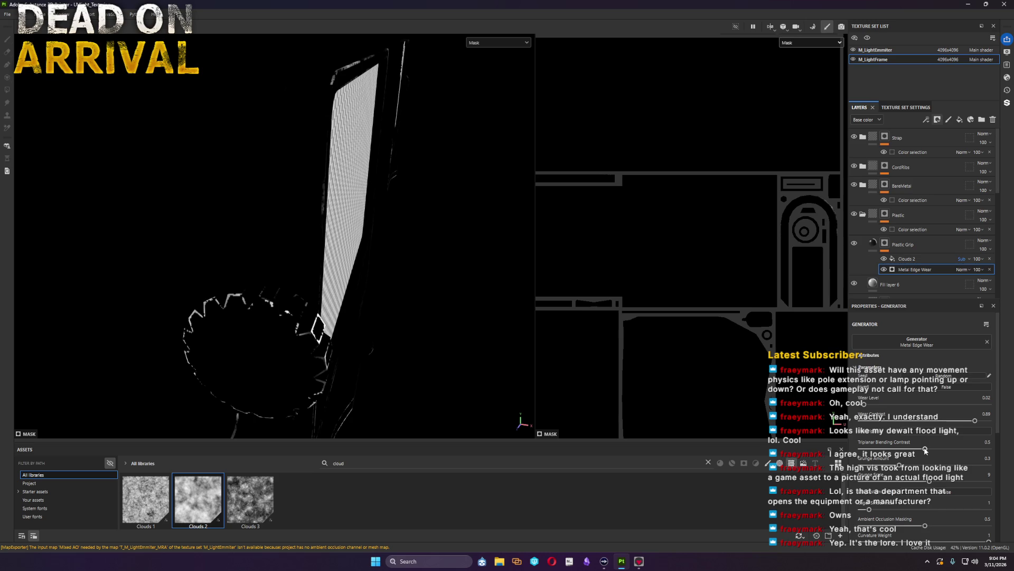
left_click_drag(926, 449, 919, 450)
Step: Switch Clouds 2 to tri-planar projection, reorient its projection box, then return to Material view
left_click(912, 257)
left_click(935, 350)
left_click(929, 377)
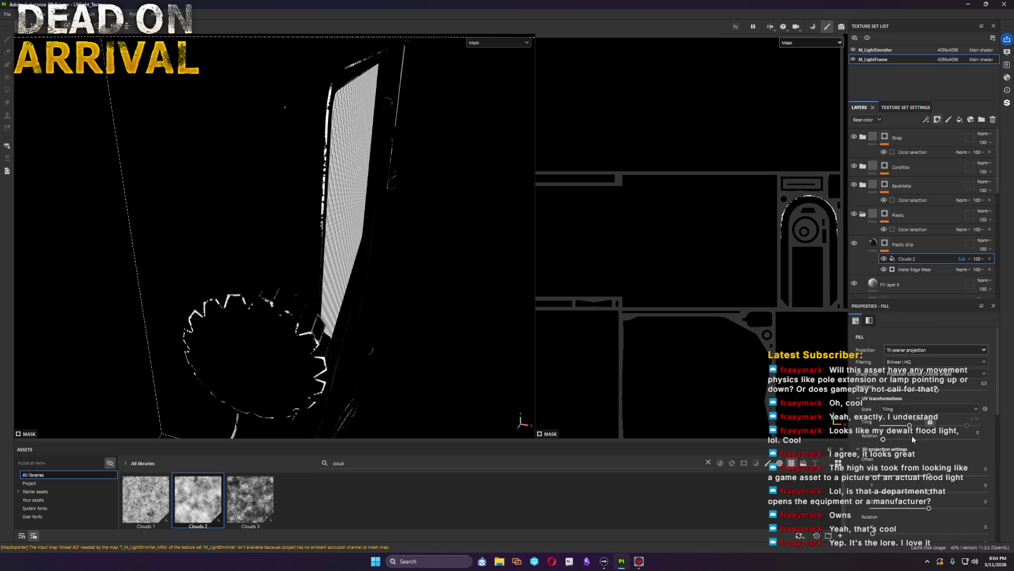
left_click_drag(911, 427, 912, 427)
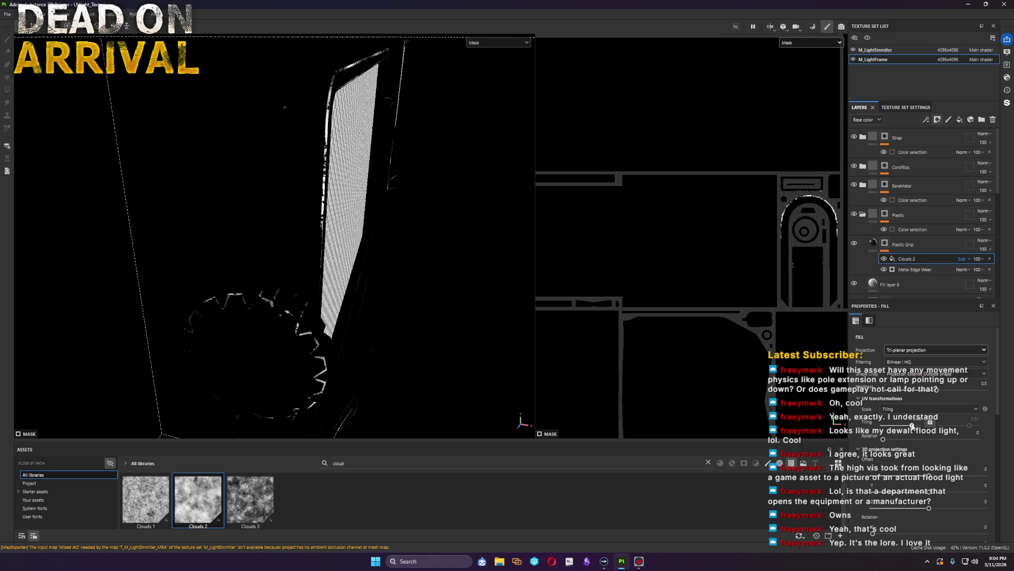
mouse_move(365, 247)
left_mouse_down("alt")
mouse_move(426, 265)
mouse_move(94, 262)
left_mouse_up("alt")
left_click_drag(272, 243, 258, 245, "alt")
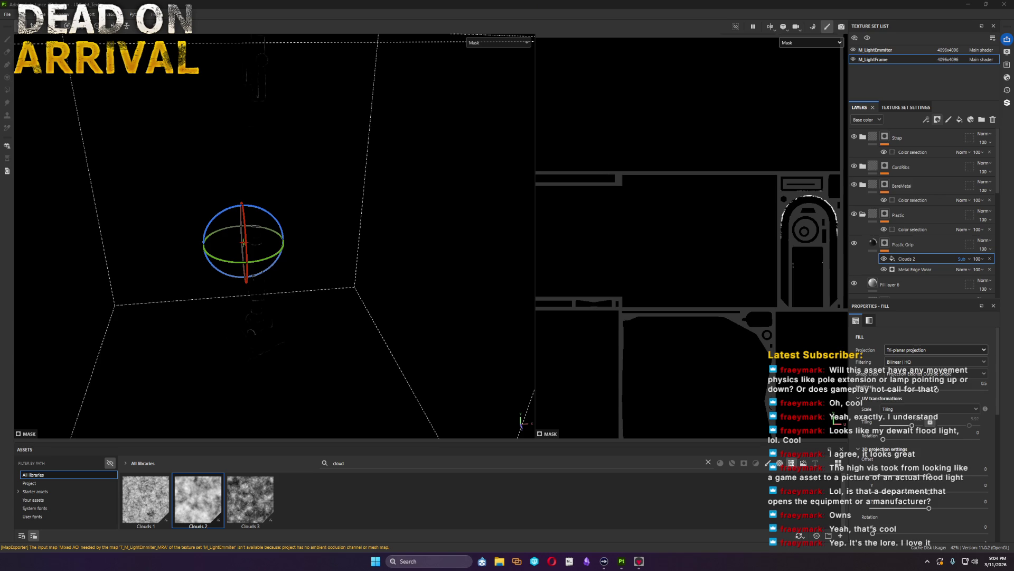
mouse_move(315, 330)
left_mouse_down("alt")
mouse_move(613, 364)
mouse_move(384, 270)
left_mouse_up("alt")
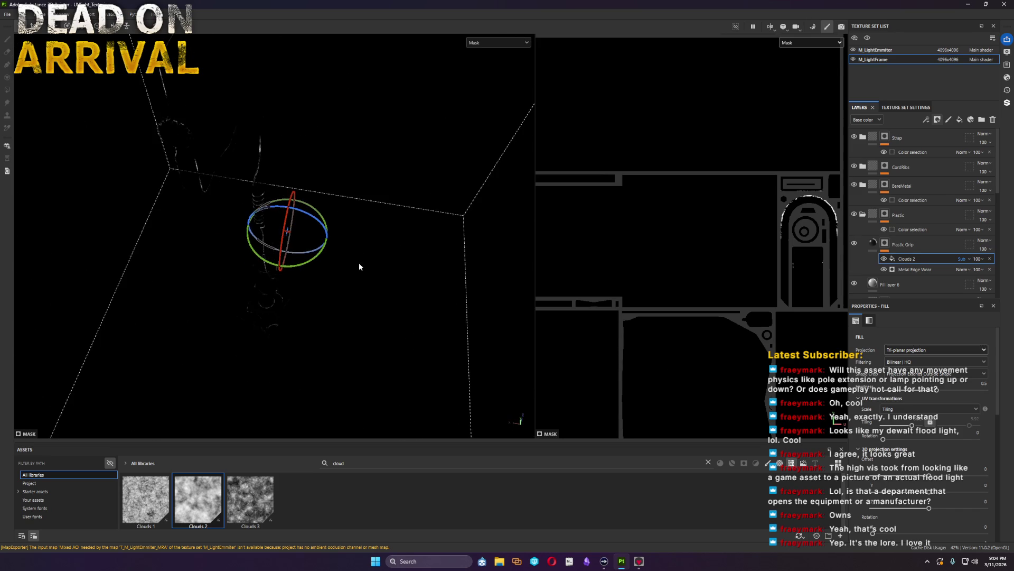
left_click(872, 244)
left_click_drag(279, 214, 286, 323, "alt")
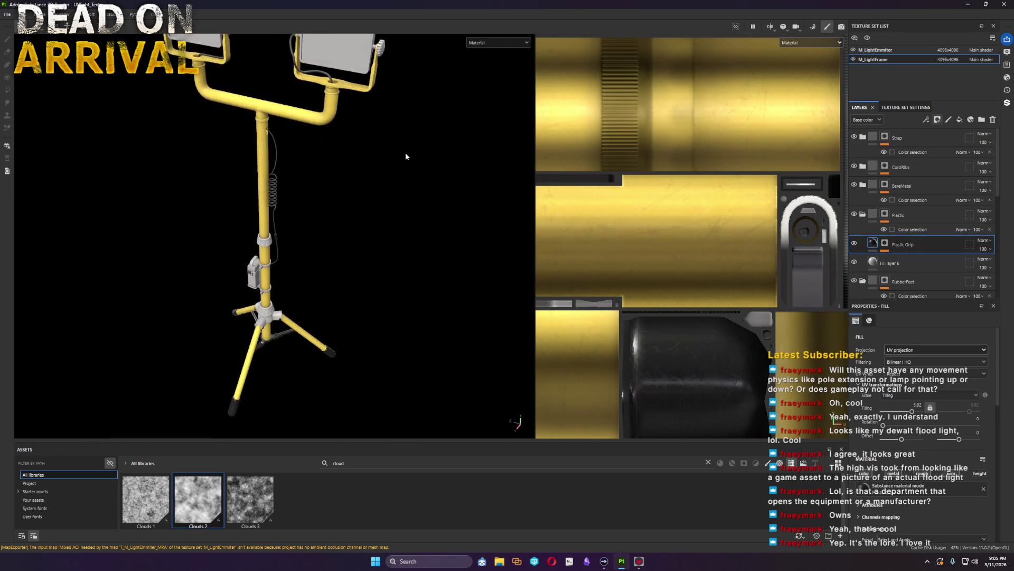
scroll(285, 323, "up", 3)
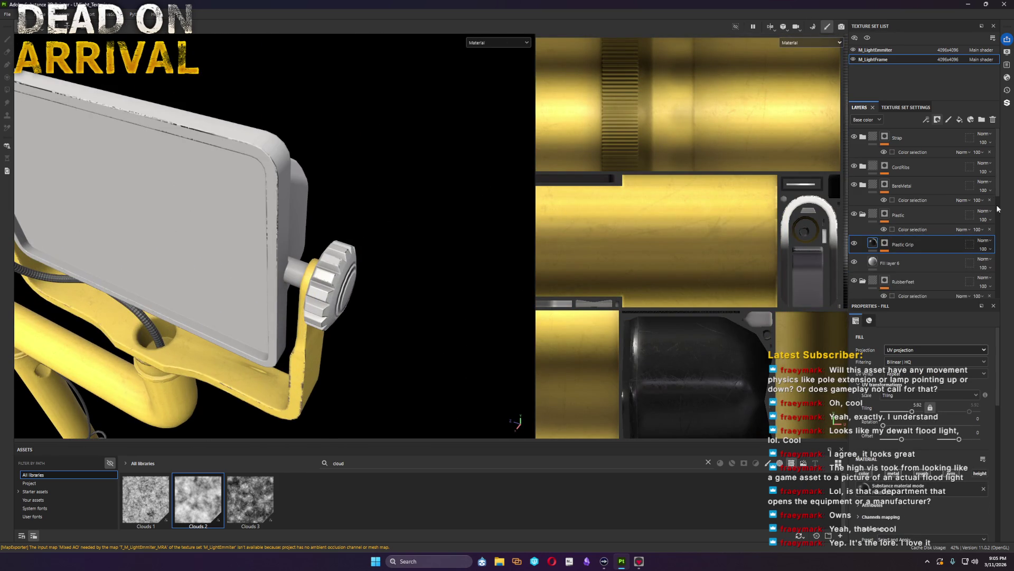
Step: Add an inverted Levels effect to Plastic Grip's mask, then select Fill layer 6 and open its base colour
left_click(886, 243)
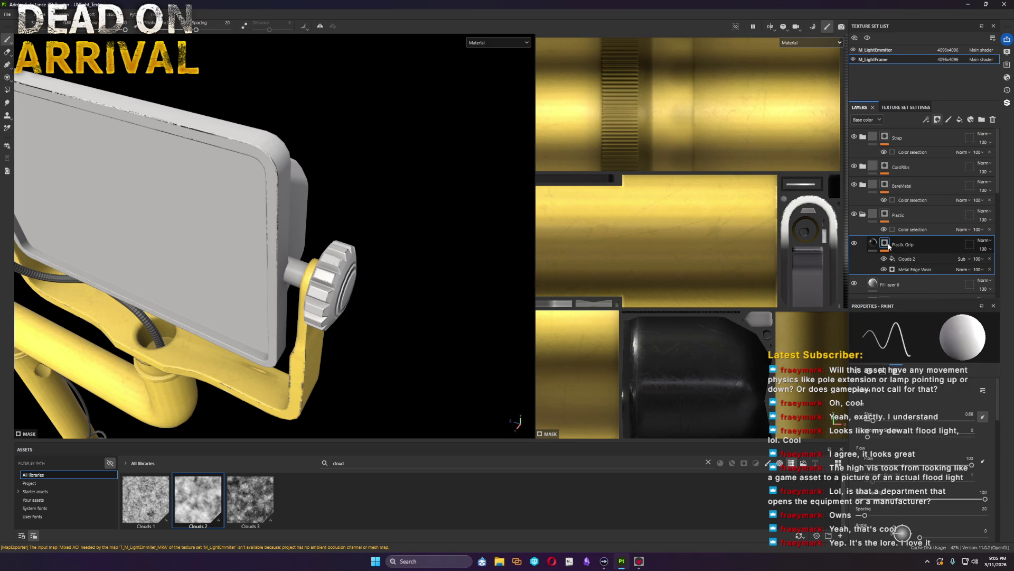
right_click(887, 245)
left_click(930, 525)
left_click(965, 394)
mouse_move(429, 247)
left_mouse_down("alt")
mouse_move(464, 261)
mouse_move(523, 255)
left_mouse_up("alt")
left_click(891, 293)
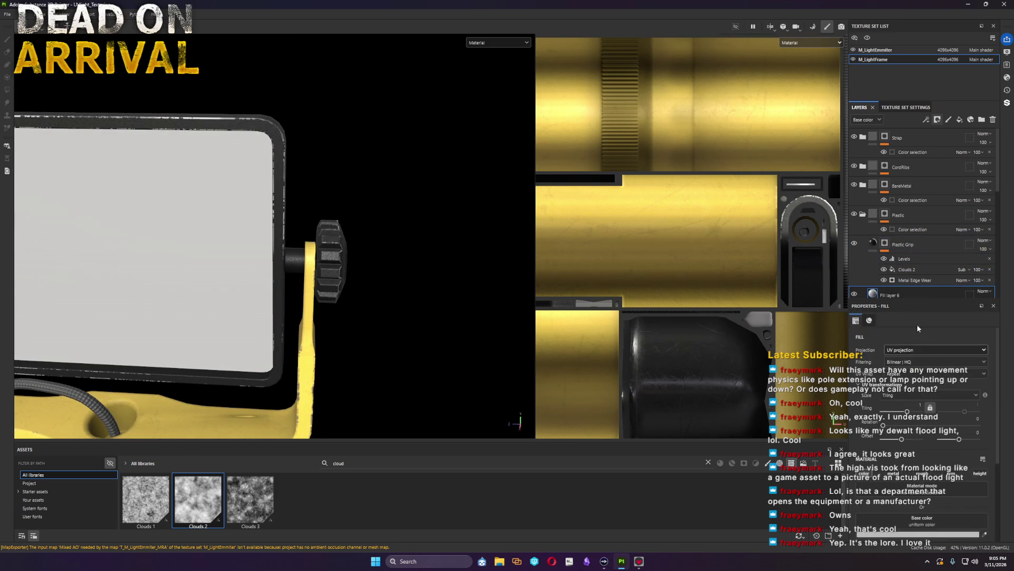
left_click(933, 415)
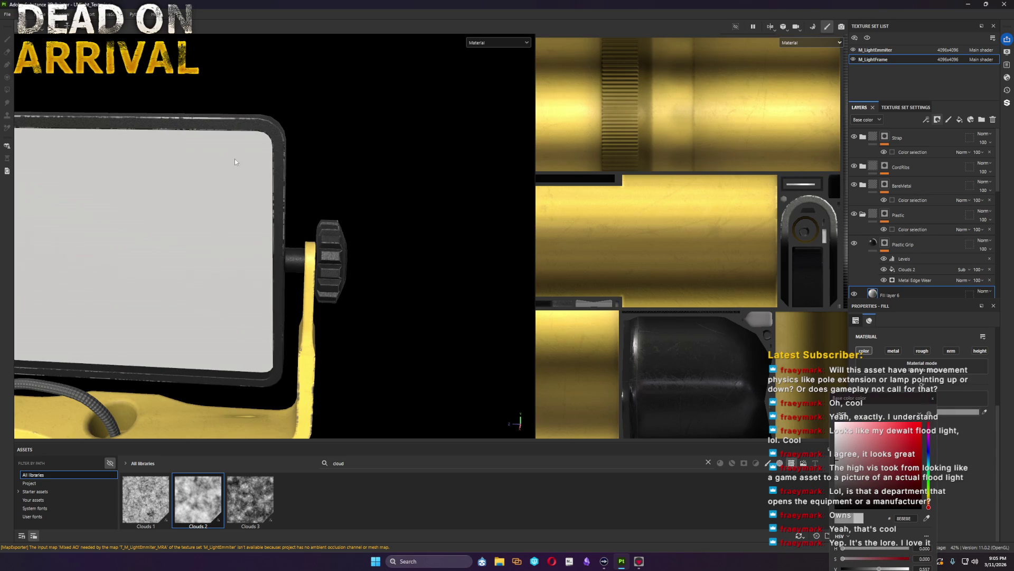
left_click_drag(237, 238, 334, 206, "alt")
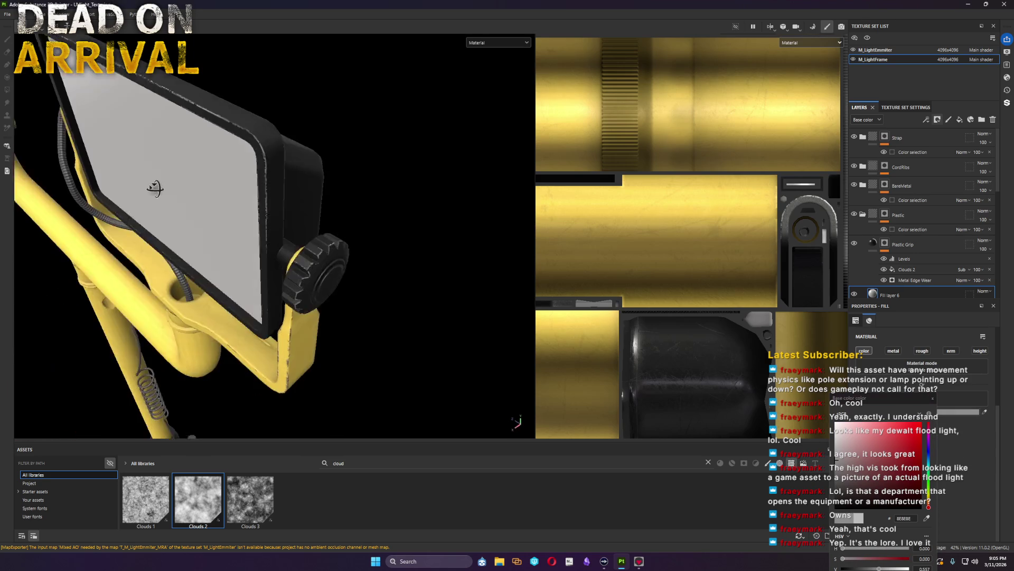
Step: Display the roughness channel and lower Fill layer 6's roughness to about 0.42
left_click(812, 43)
left_click(798, 93)
right_click_drag(306, 294, 248, 243, "alt")
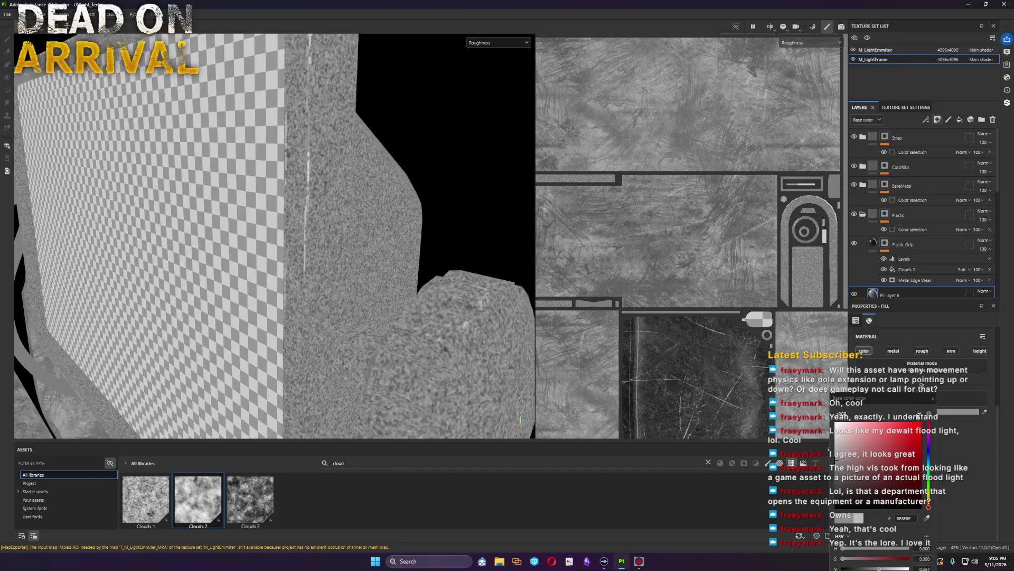
left_click(923, 351)
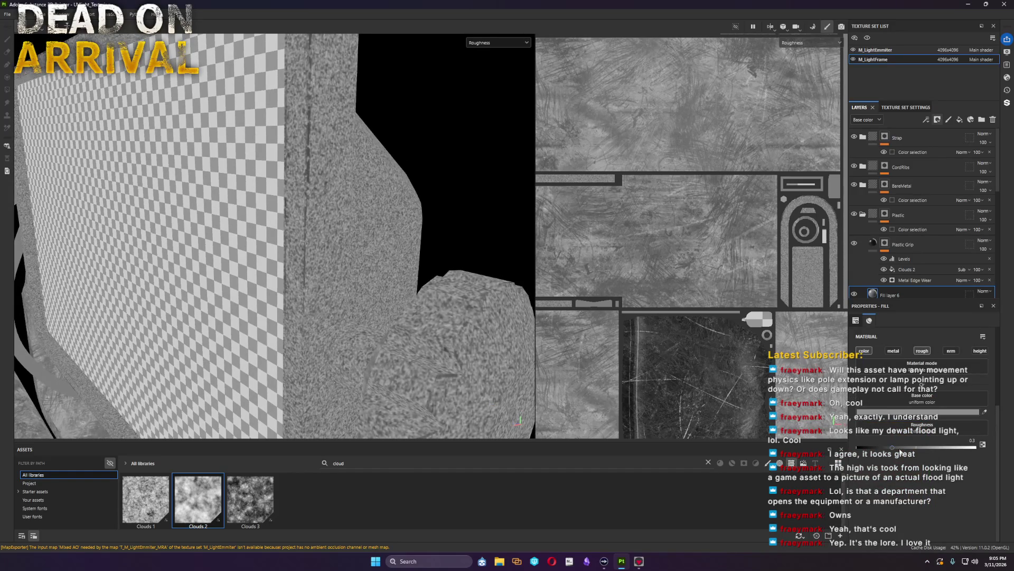
mouse_move(973, 445)
left_mouse_down()
mouse_move(915, 454)
mouse_move(971, 459)
left_mouse_up()
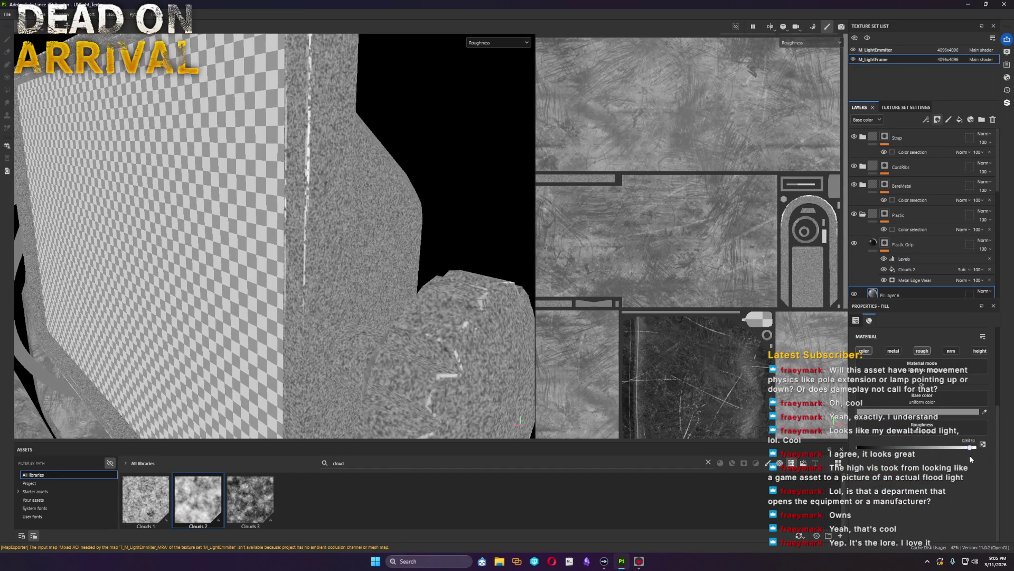
left_click(927, 244)
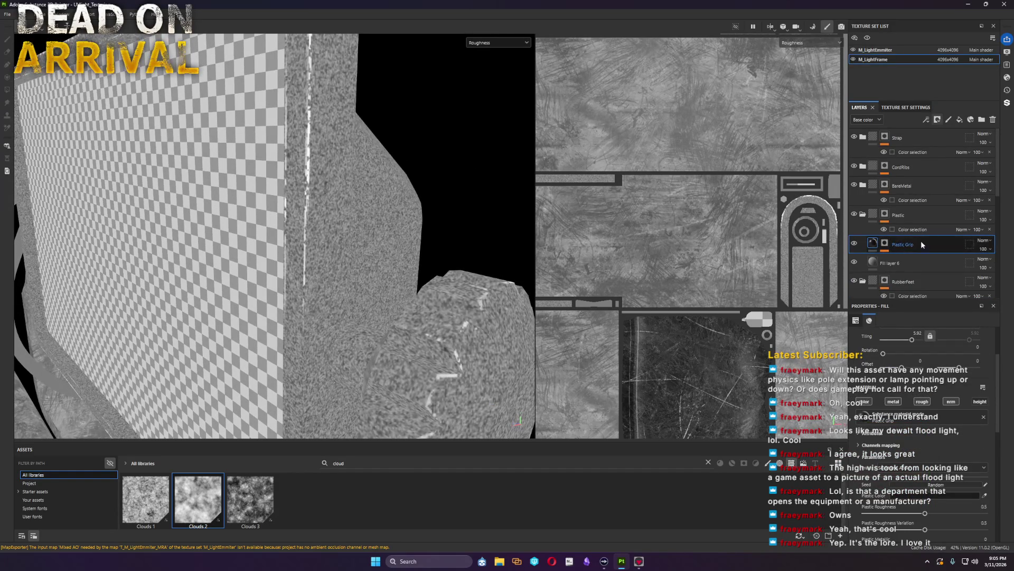
Step: Switch the viewport to Material and inspect Metal Edge Wear's Micro Details and Position input
left_click(494, 42)
left_click(489, 59)
mouse_move(489, 60)
left_mouse_down("alt")
mouse_move(322, 130)
mouse_move(286, 131)
left_mouse_up("alt")
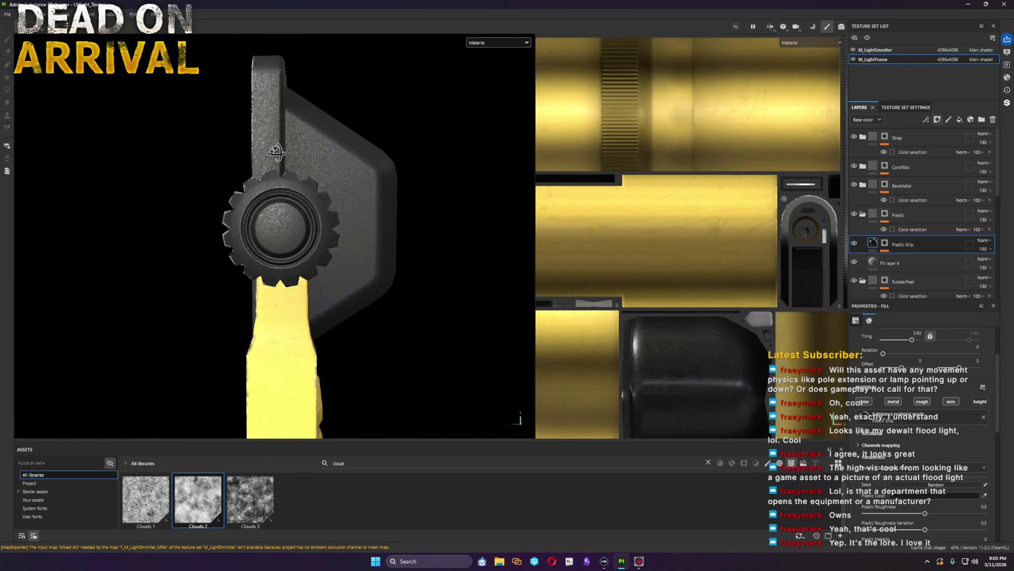
left_click(885, 244)
left_click(913, 280)
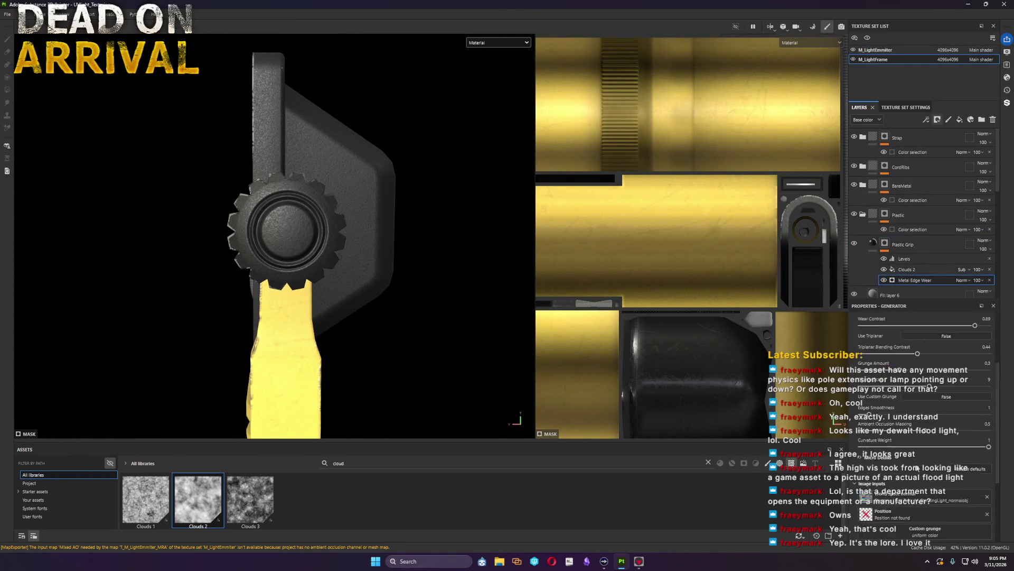
scroll(885, 471, "down", 5)
scroll(947, 475, "down", 1)
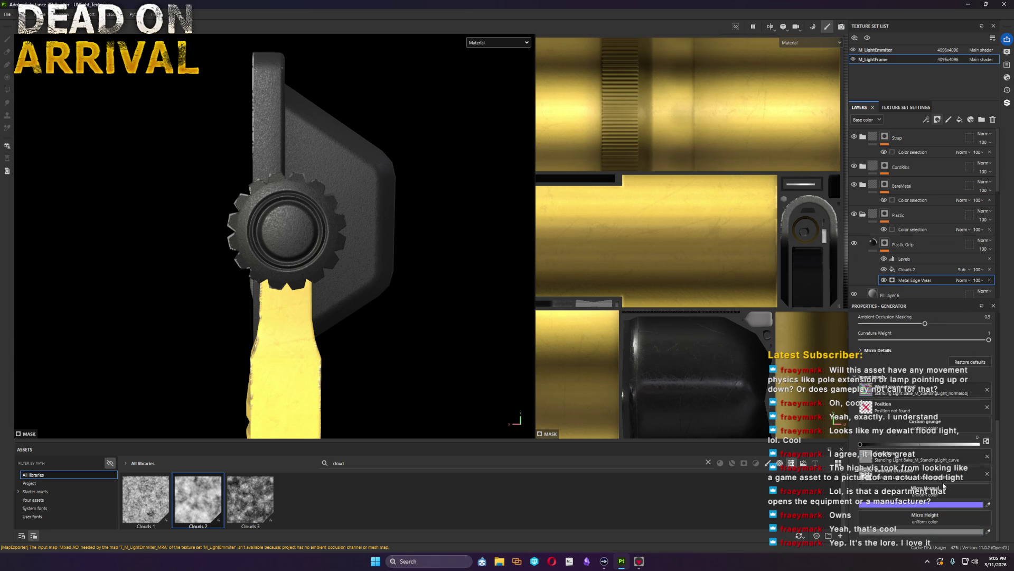
left_click(891, 351)
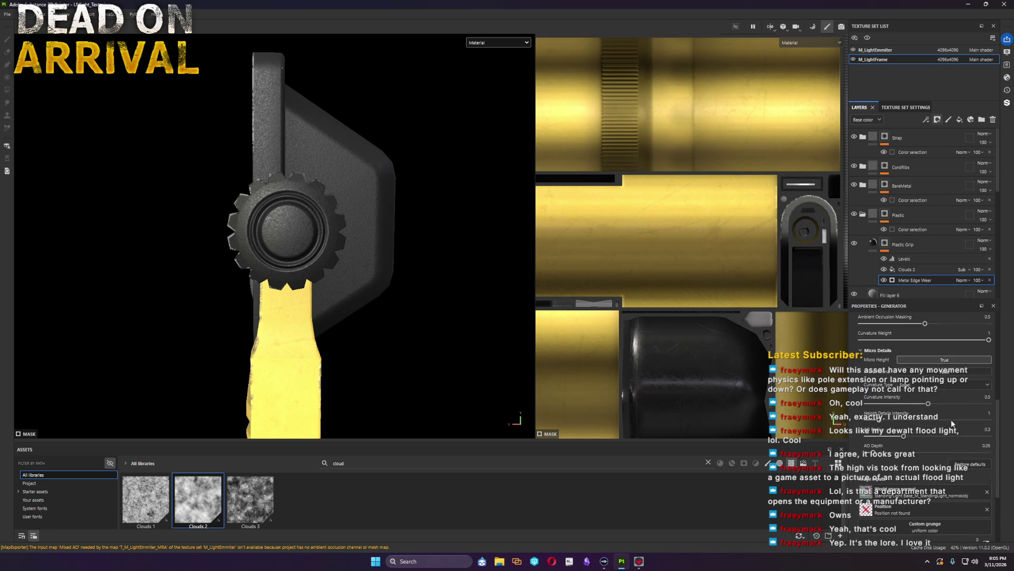
scroll(946, 385, "down", 3)
left_click(942, 401)
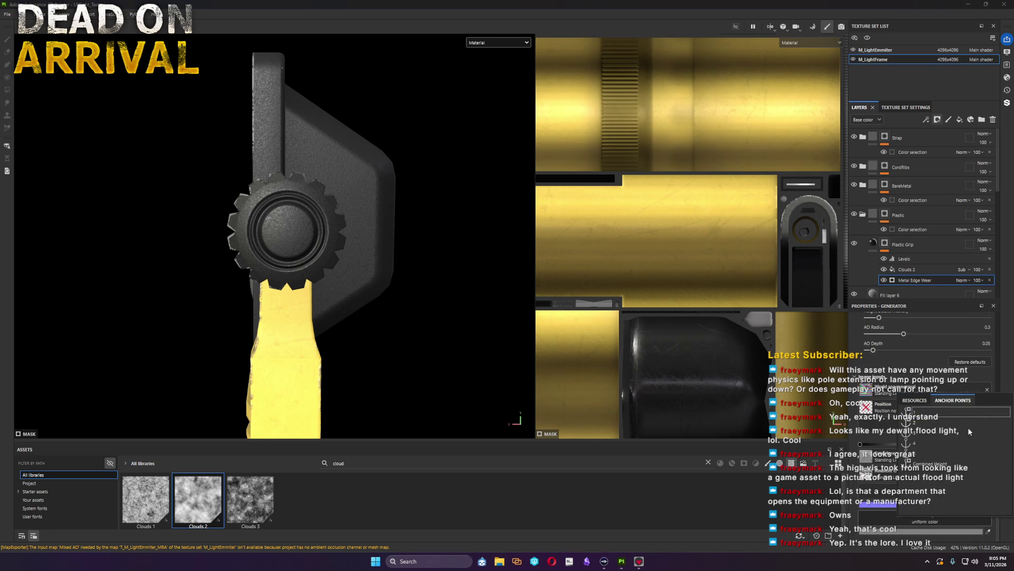
mouse_move(378, 286)
left_mouse_down("alt")
mouse_move(389, 335)
mouse_move(485, 323)
mouse_move(472, 371)
mouse_move(269, 347)
mouse_move(129, 347)
mouse_move(161, 346)
mouse_move(174, 324)
left_mouse_up("alt")
mouse_move(174, 323)
middle_mouse_down("alt")
mouse_move(320, 319)
mouse_move(195, 299)
middle_mouse_up("alt")
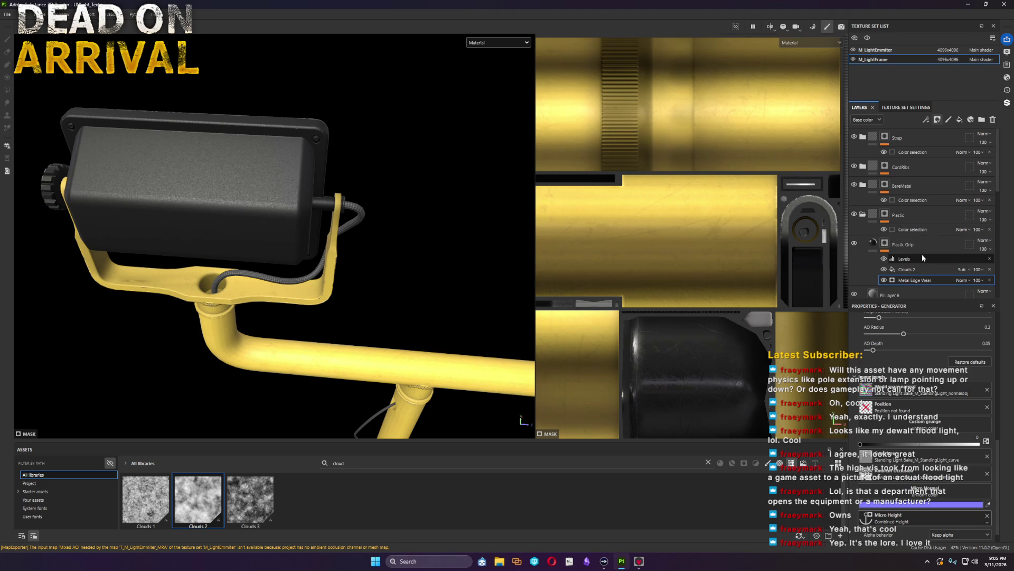
scroll(914, 260, "down", 2)
scroll(913, 258, "down", 3)
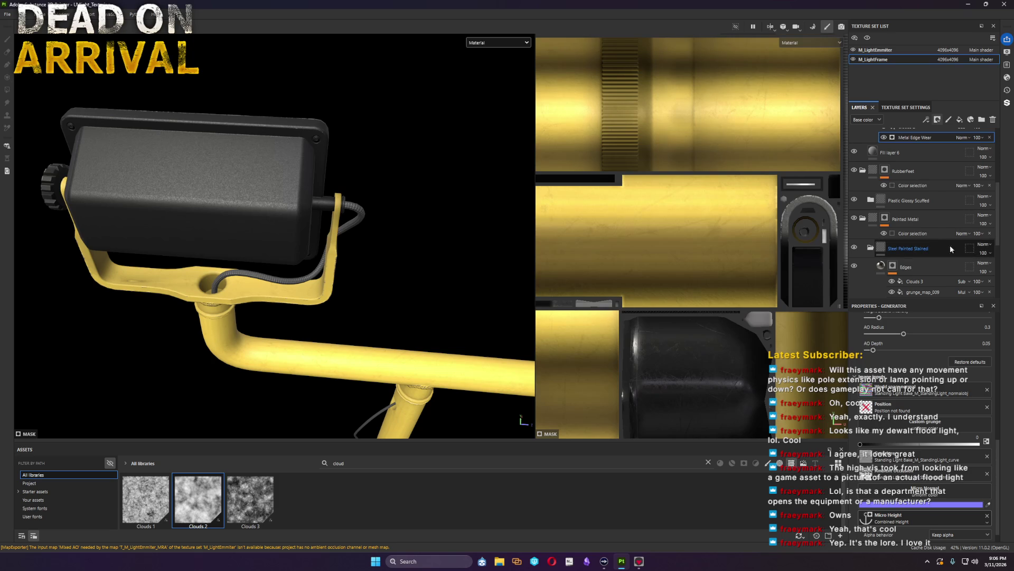
Step: Toggle Painted Metal's visibility to compare, then add a new fill layer above Layer 3
left_click(855, 219)
scroll(871, 205, "down", 2)
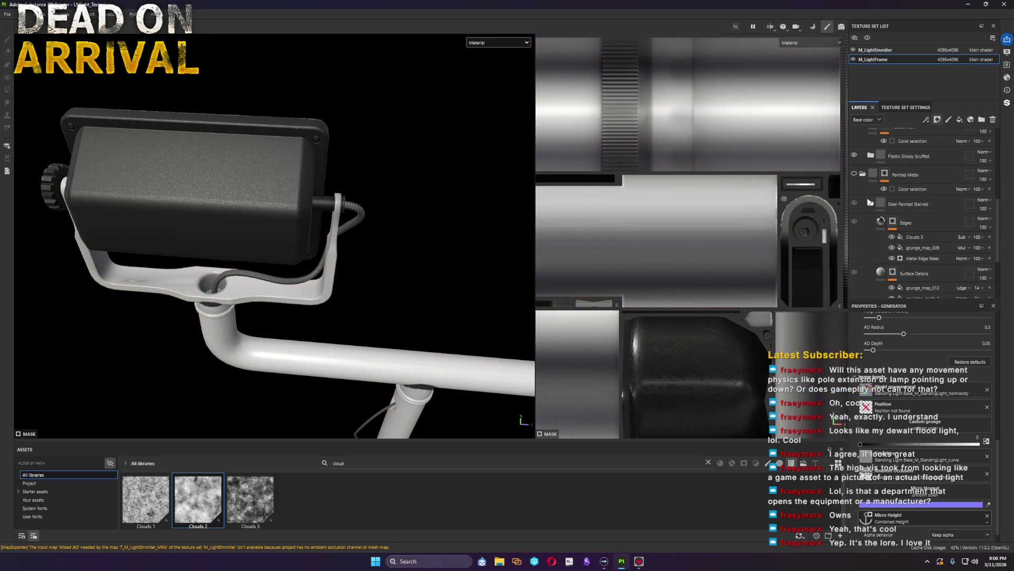
left_click(853, 176)
scroll(935, 240, "up", 3)
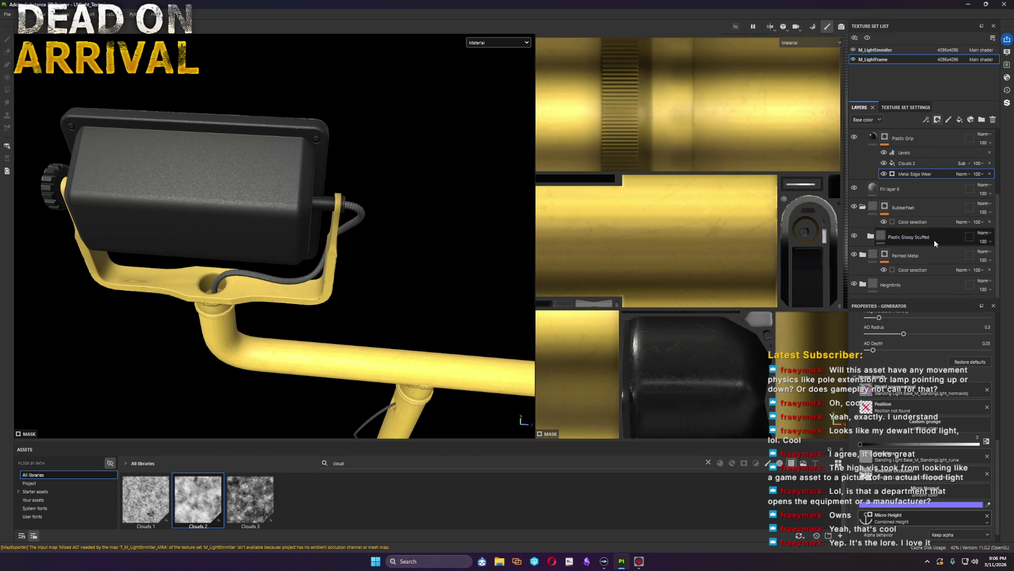
scroll(920, 271, "down", 2)
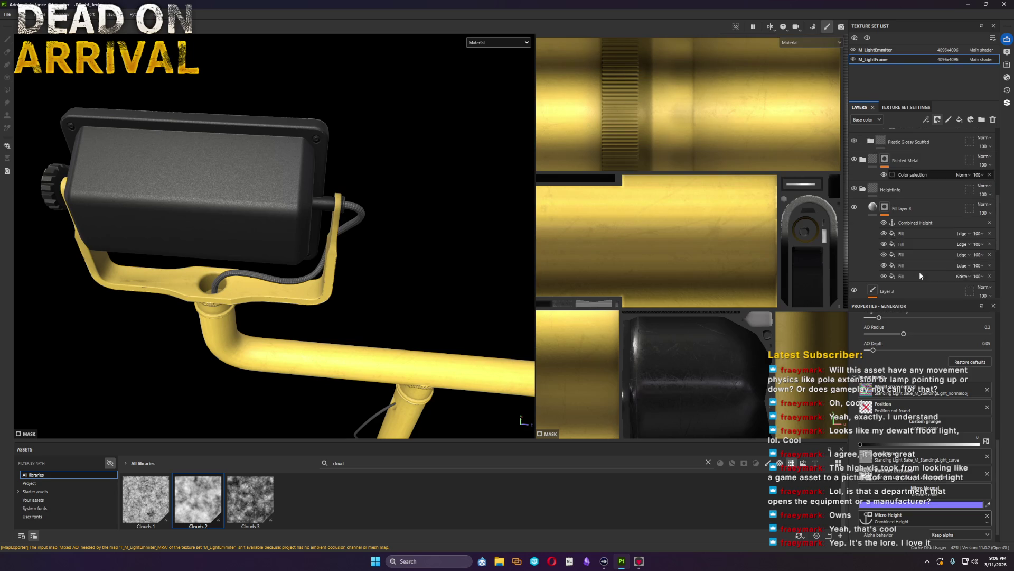
scroll(907, 233, "down", 2)
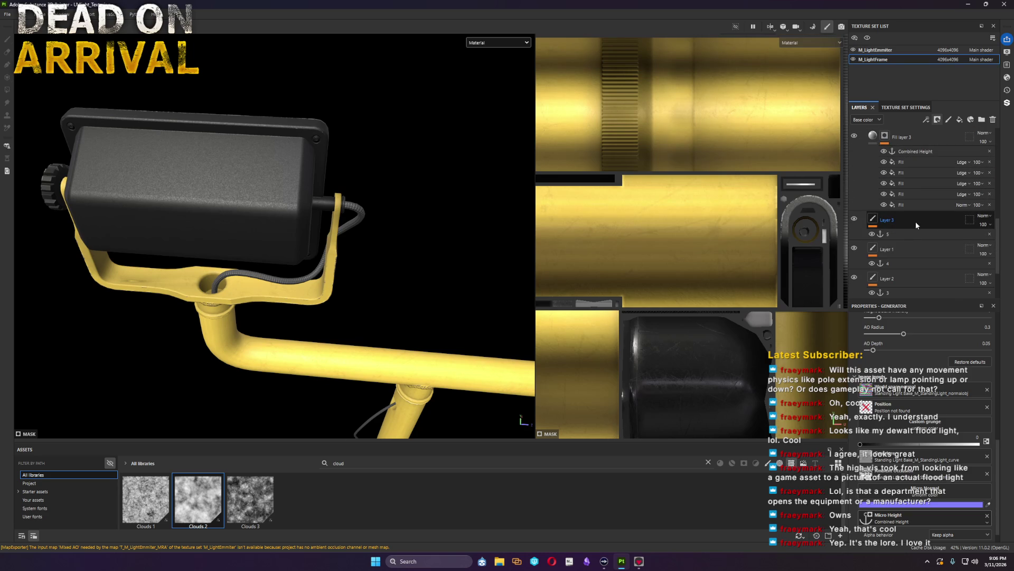
scroll(916, 223, "up", 1)
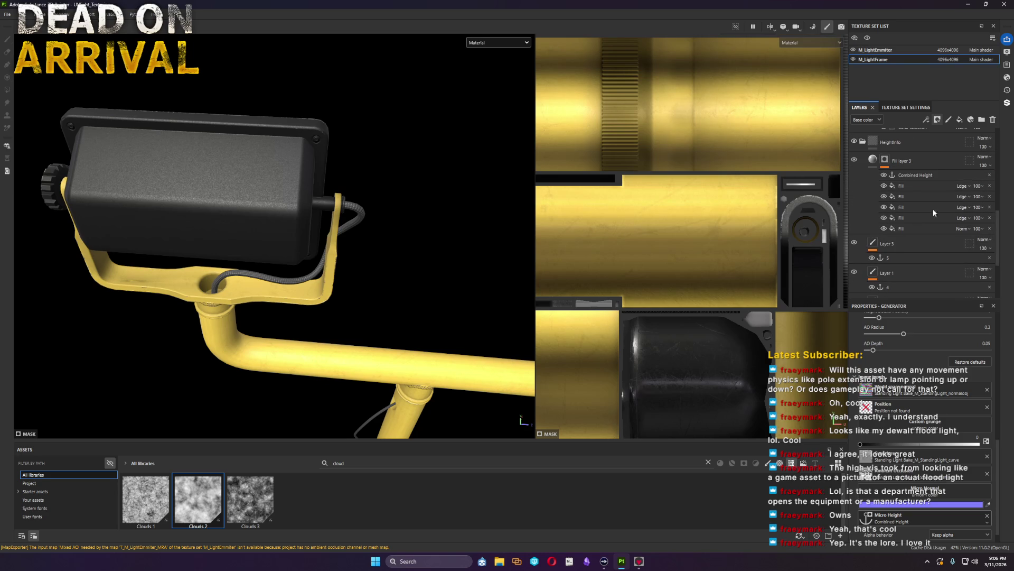
left_click(914, 252)
left_click(958, 119)
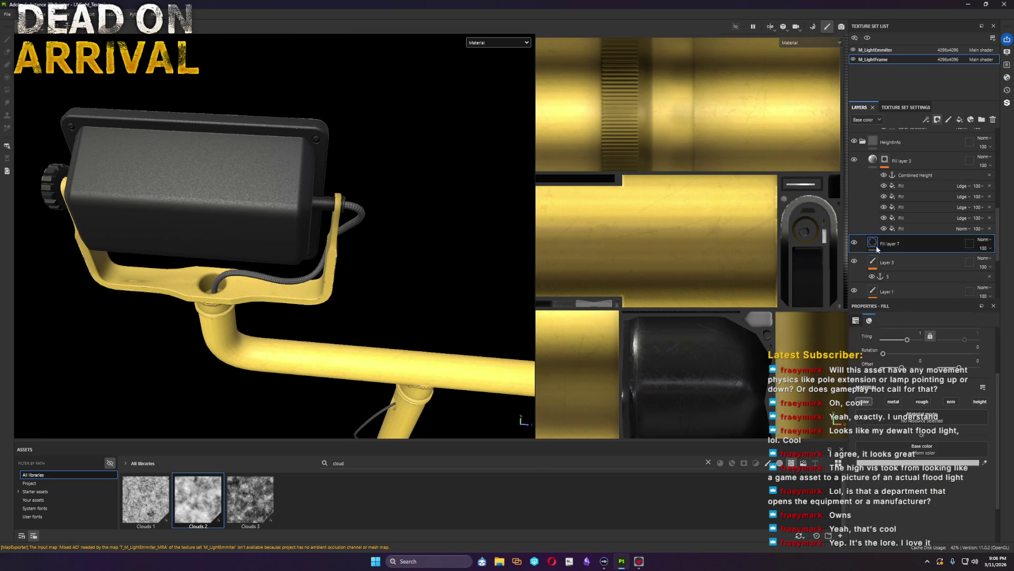
Step: Give Fill layer 7 a black mask with a fill effect and enable its height channel
right_click(896, 243)
left_click(935, 21)
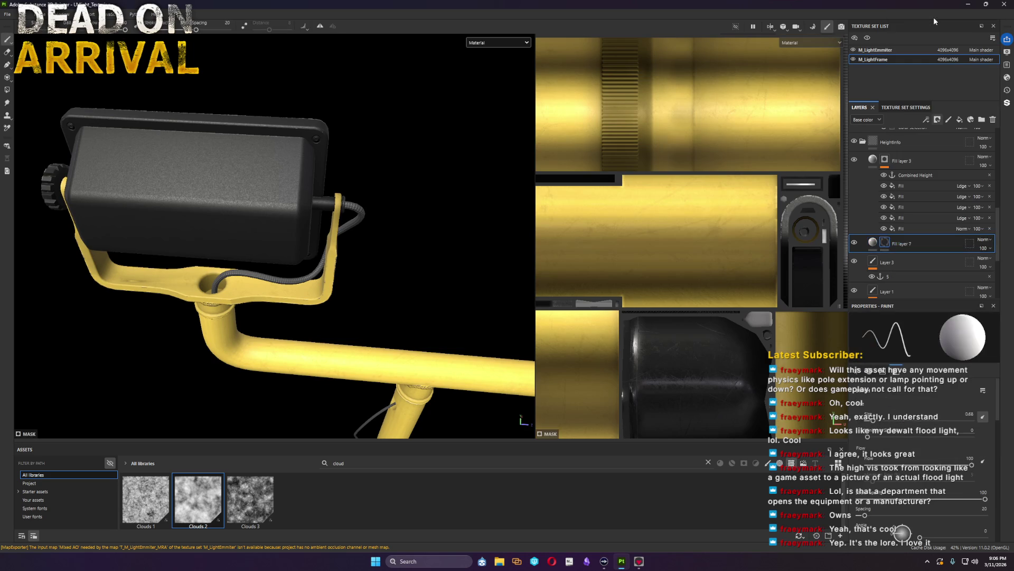
right_click(886, 242)
left_click(929, 519)
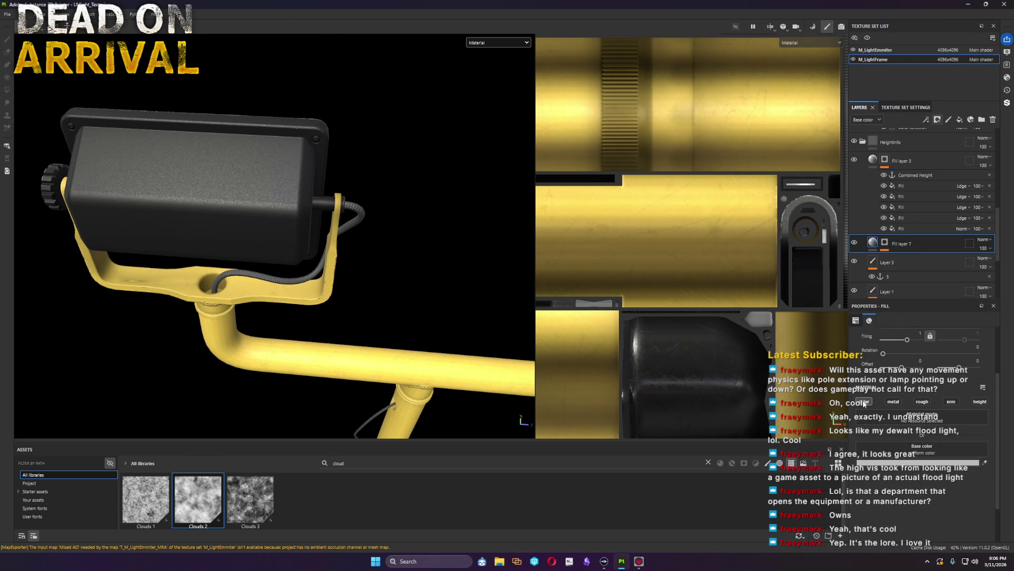
left_click(987, 404)
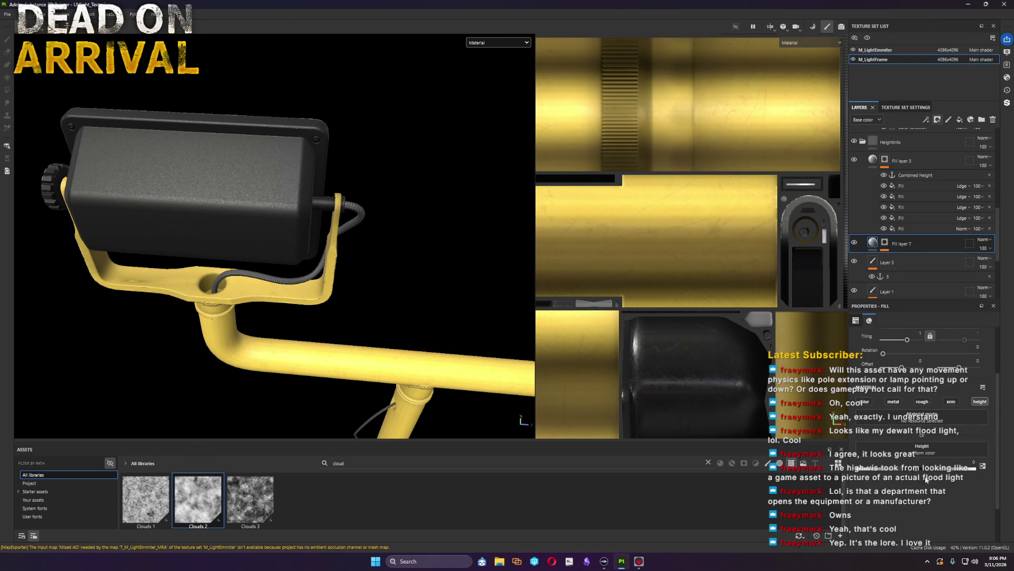
key("1")
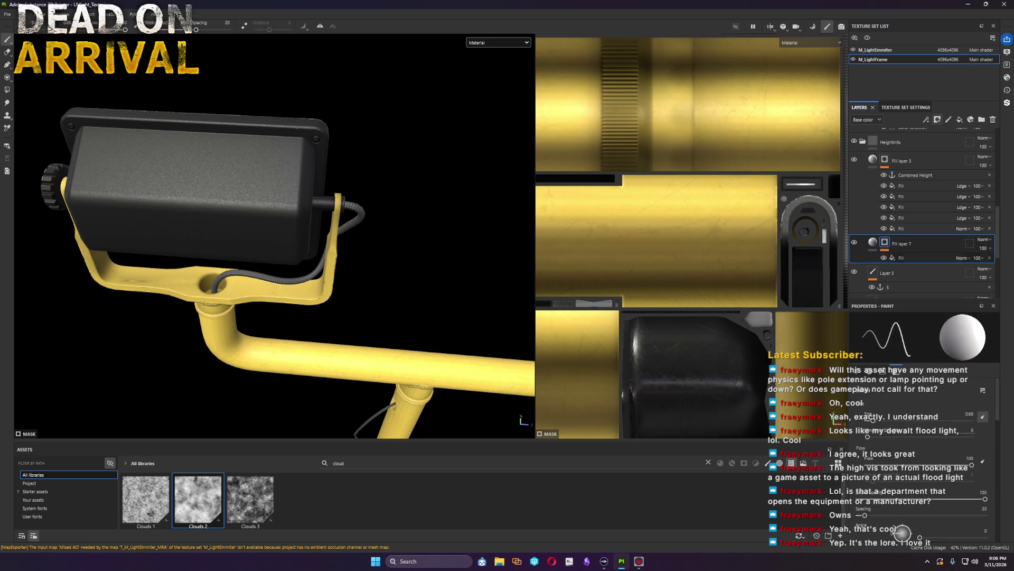
Step: Filter assets to fonts, search 'helv' and assign Helvetica Neue Medium to the mask fill
double_click(339, 461)
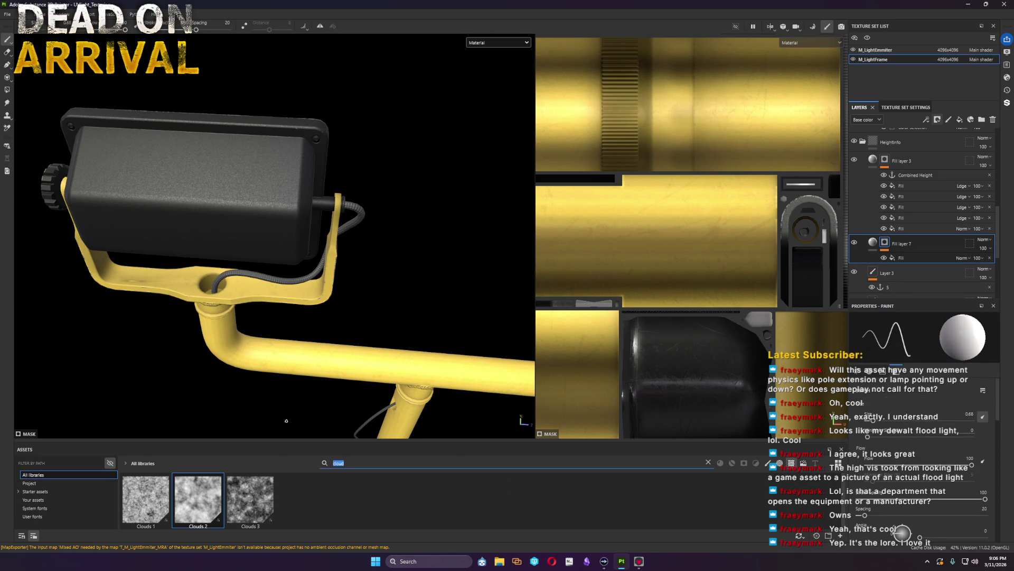
key("BackSpace")
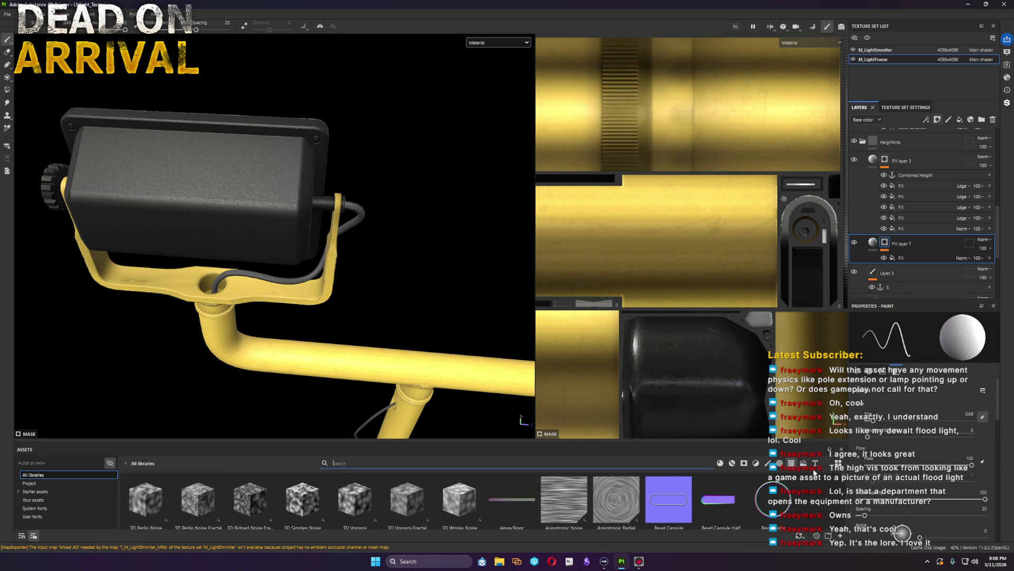
left_click(814, 464)
left_click(415, 460)
type("helv")
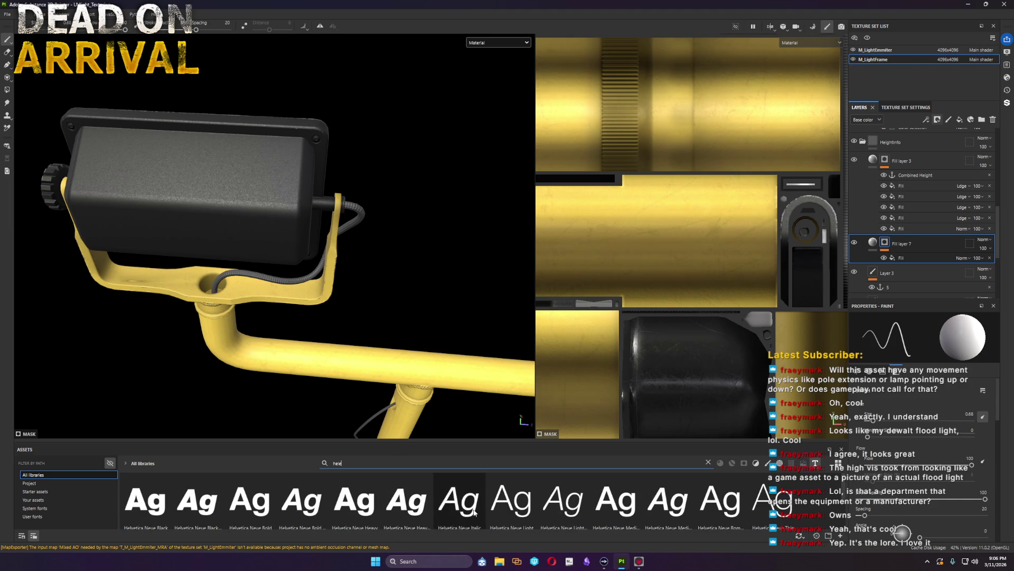
left_click(619, 507)
left_click(901, 257)
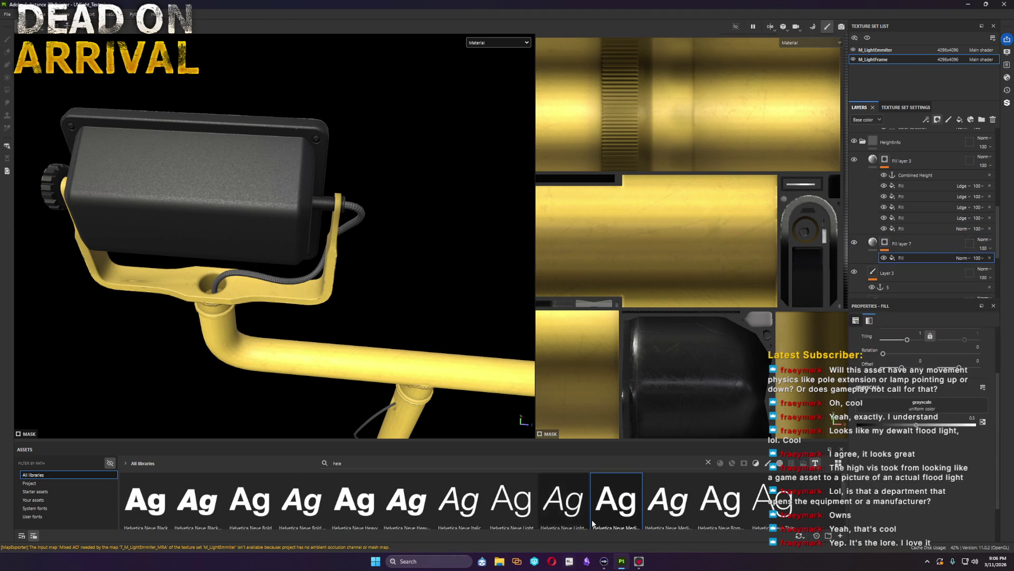
scroll(743, 276, "down", 1)
scroll(742, 276, "down", 1)
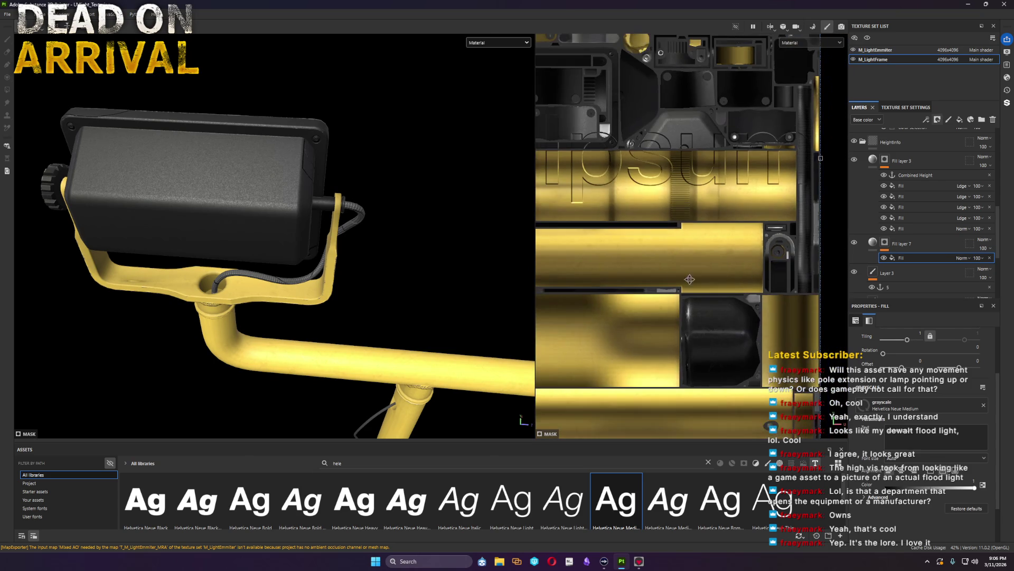
scroll(663, 283, "down", 1)
scroll(648, 273, "down", 1)
scroll(648, 273, "up", 2)
scroll(648, 273, "up", 1)
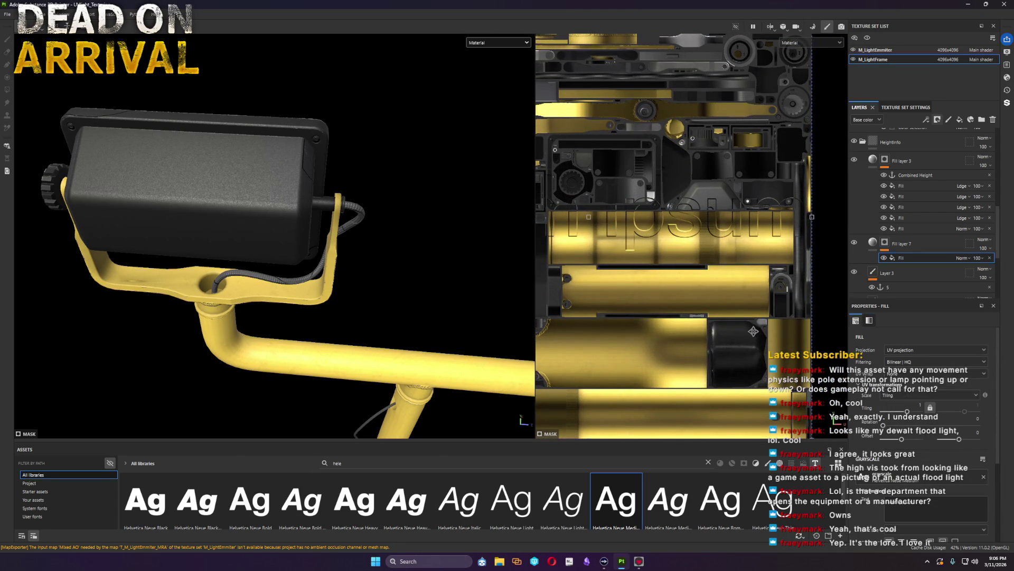
scroll(702, 321, "down", 2)
Step: Shrink the text projection box onto the lamp-housing UVs and check both lamp heads
mouse_move(768, 256)
left_mouse_down()
mouse_move(610, 260)
mouse_move(619, 325)
mouse_move(577, 318)
left_mouse_up()
scroll(591, 317, "up", 5)
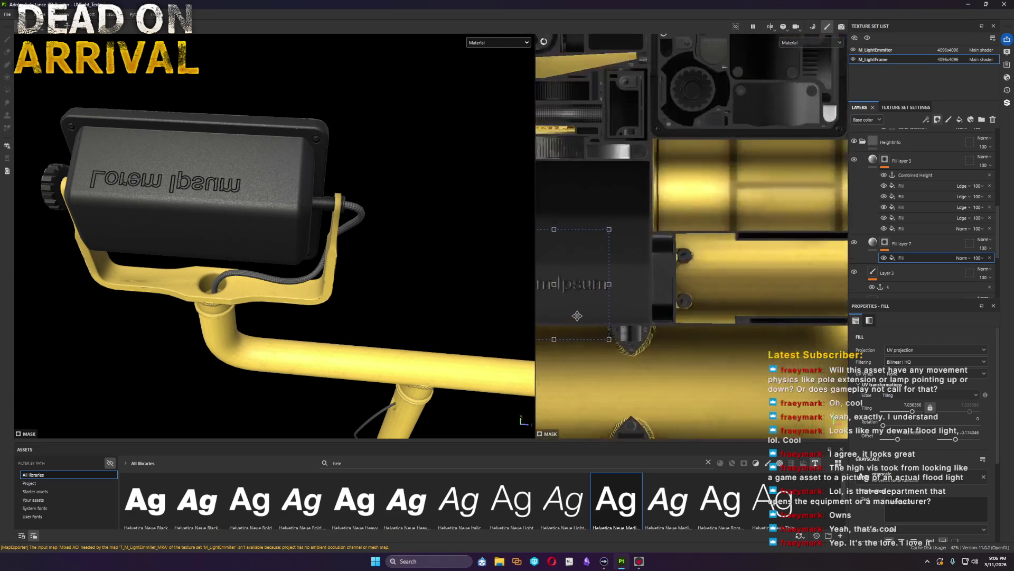
middle_click_drag(634, 349, 761, 359)
scroll(773, 361, "up", 1)
left_click_drag(773, 361, 600, 209)
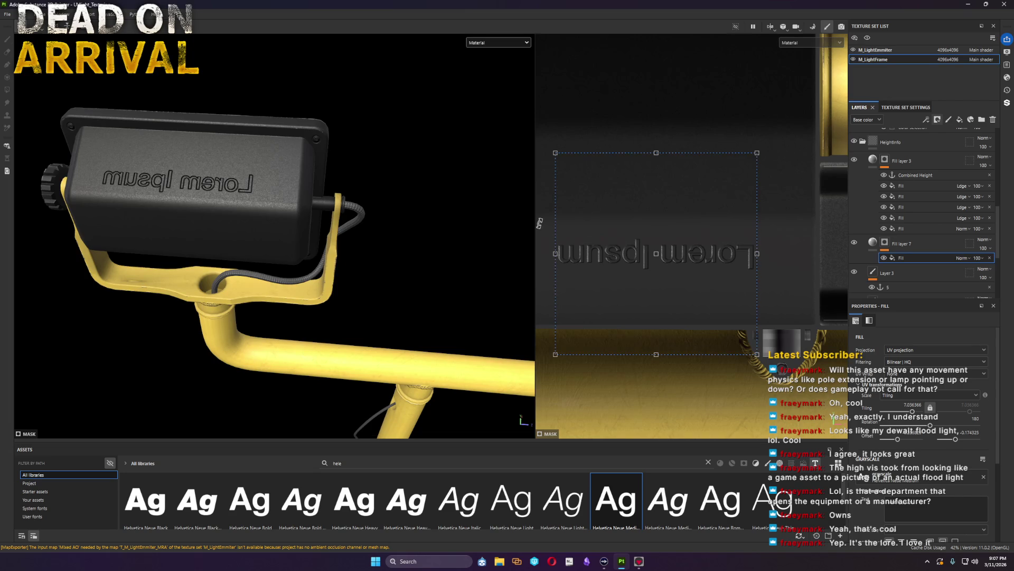
mouse_move(327, 261)
left_mouse_down("alt")
mouse_move(415, 273)
mouse_move(246, 266)
mouse_move(270, 215)
mouse_move(267, 233)
mouse_move(296, 288)
mouse_move(306, 201)
mouse_move(292, 284)
mouse_move(288, 264)
mouse_move(313, 272)
mouse_move(320, 204)
mouse_move(277, 286)
mouse_move(349, 295)
mouse_move(360, 318)
mouse_move(370, 311)
mouse_move(367, 336)
left_mouse_up("alt")
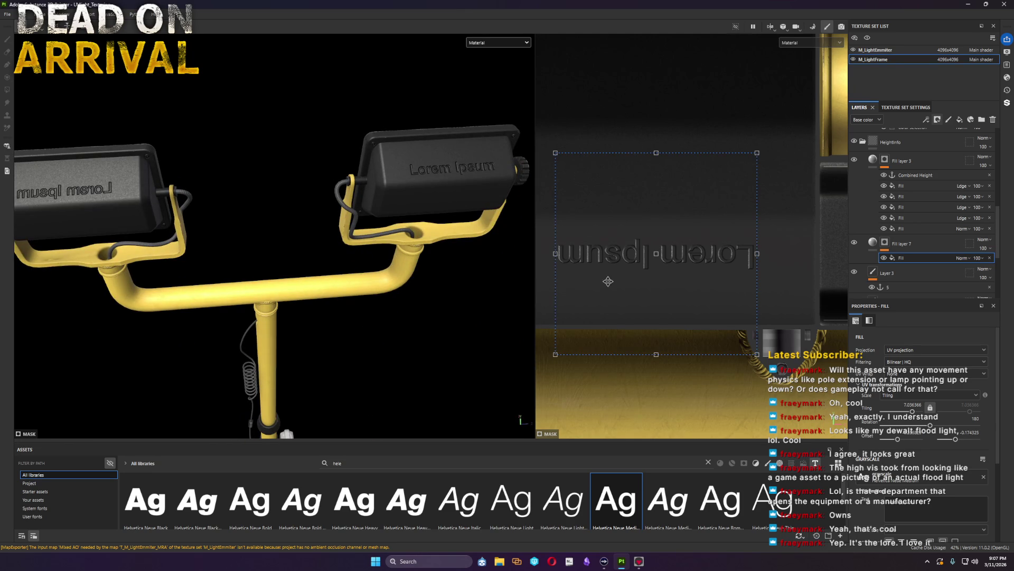
scroll(712, 365, "down", 5)
scroll(704, 357, "down", 2)
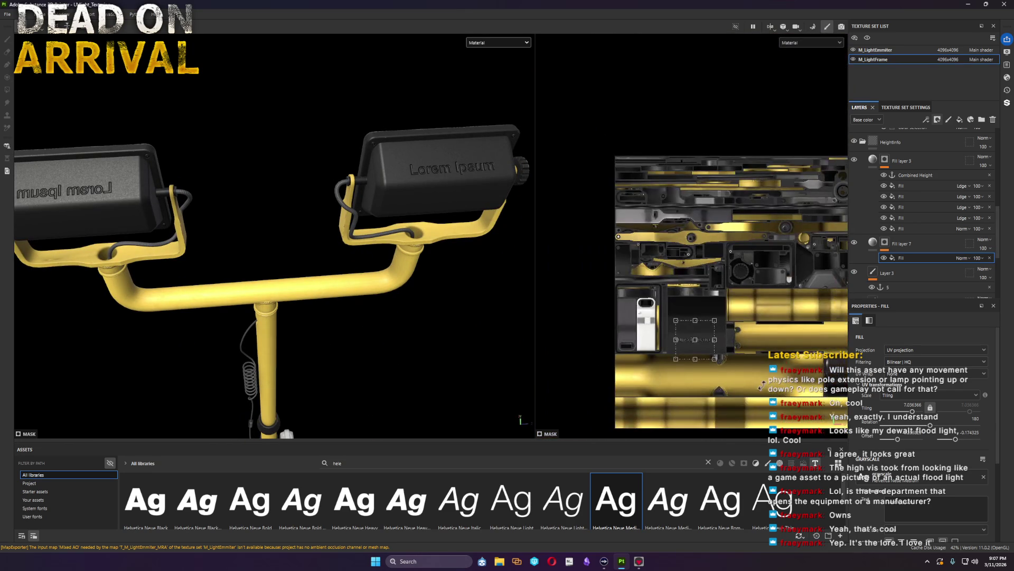
Step: Drag the Lorem Ipsum text onto the pipe UV island and fine-tune its placement on the crossbar
middle_click_drag(705, 357, 692, 271)
left_click_drag(692, 271, 623, 283)
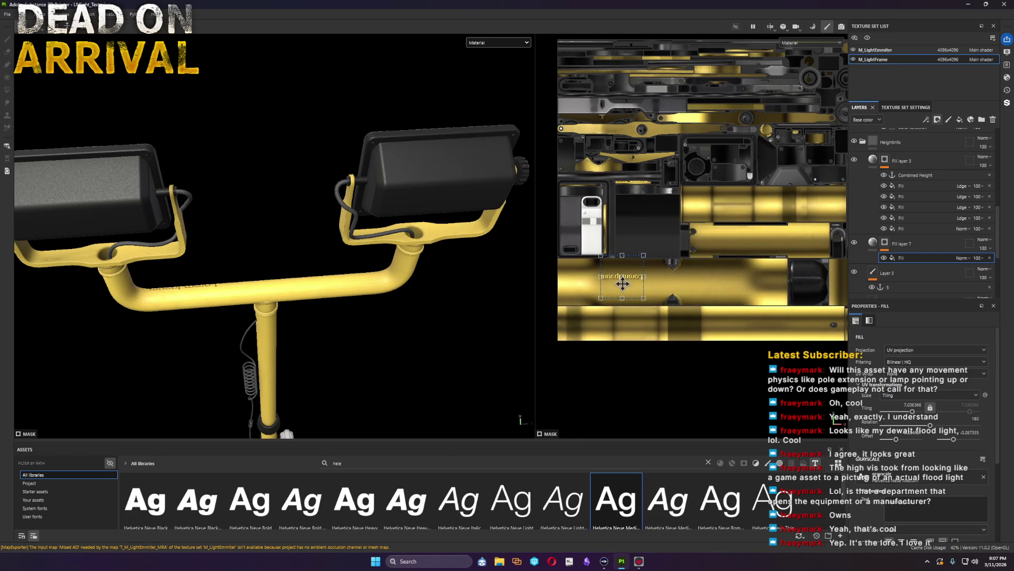
left_click_drag(363, 317, 536, 304, "alt")
scroll(343, 301, "down", 3)
scroll(310, 317, "up", 3)
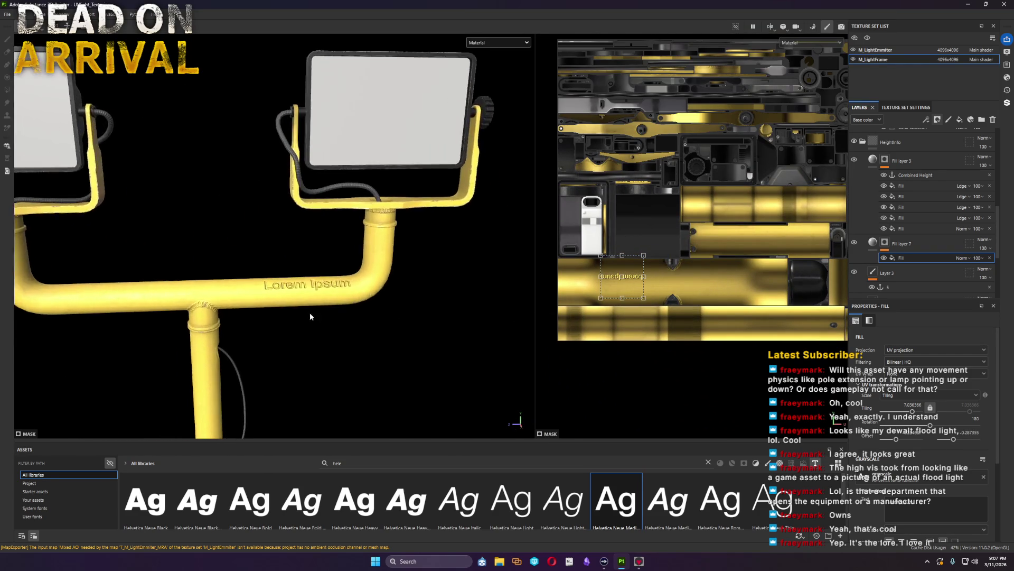
scroll(310, 320, "up", 3)
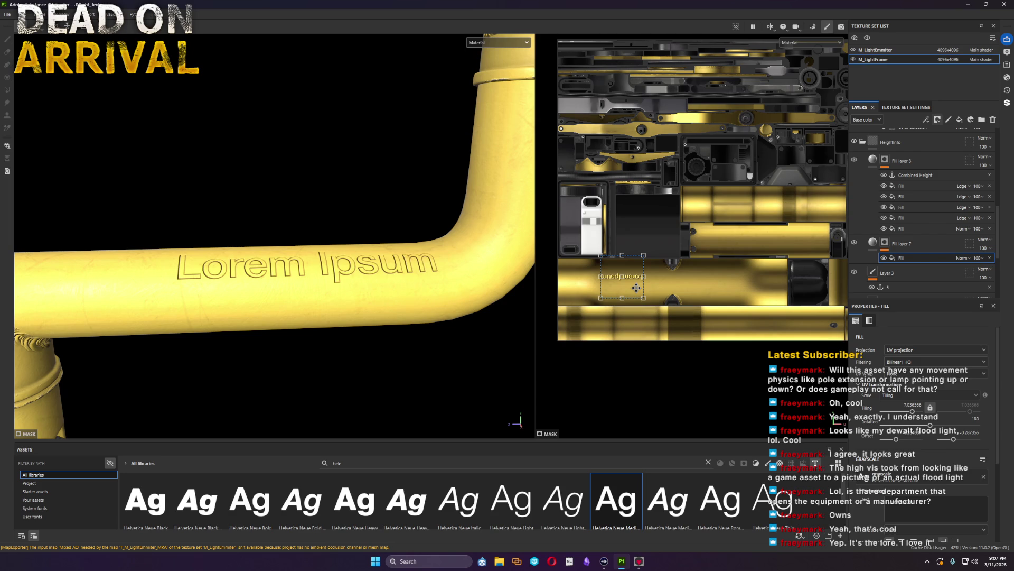
left_click(989, 259)
Step: Delete the Lorem Ipsum text layer, check the plain pipe, collapse the Plastic folder and select Strap
key("Delete")
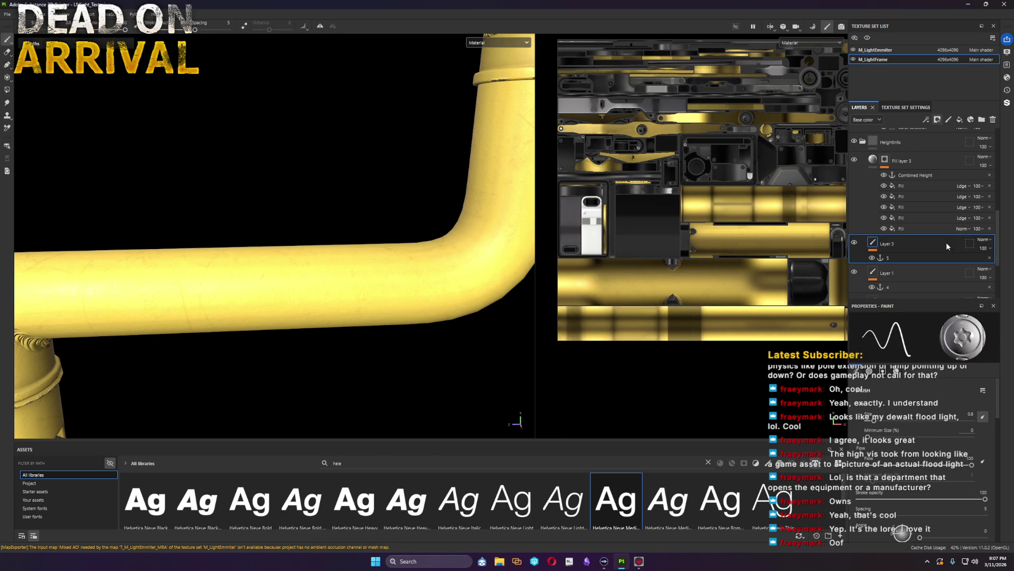
key("f")
mouse_move(446, 283)
left_mouse_down("alt")
mouse_move(97, 302)
mouse_move(254, 213)
mouse_move(229, 210)
left_mouse_up("alt")
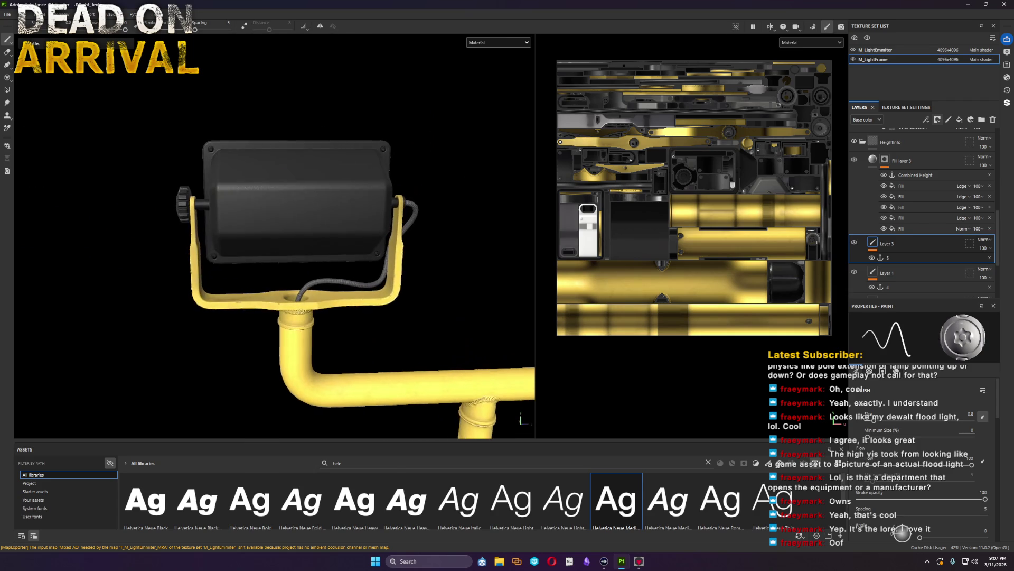
left_click_drag(274, 267, 470, 303, "alt")
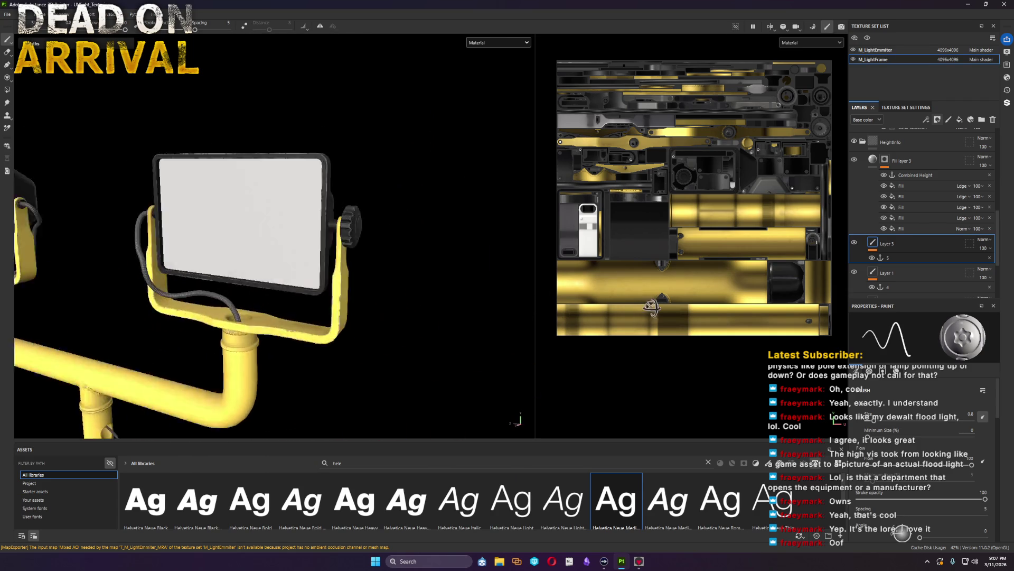
scroll(282, 304, "up", 3)
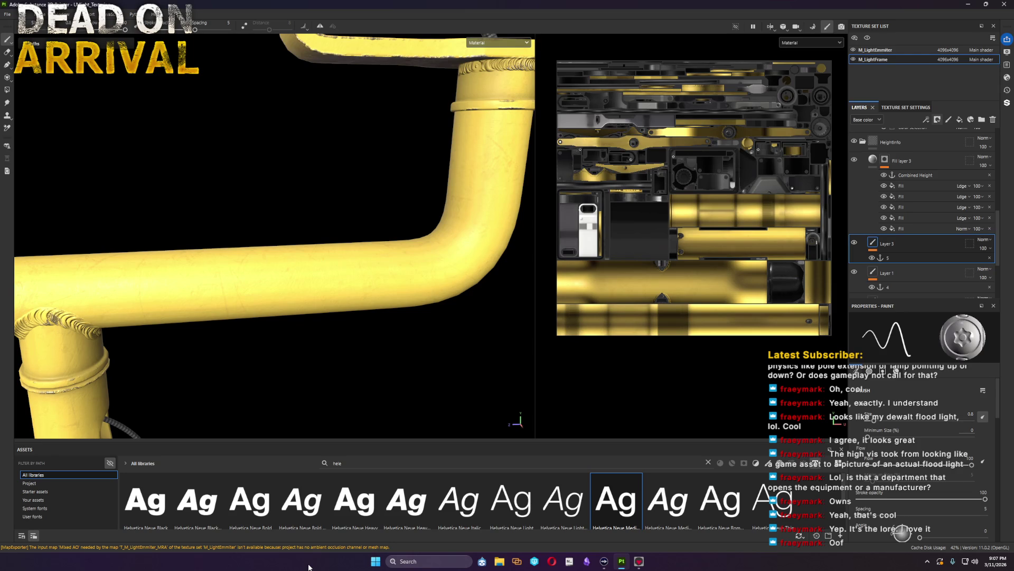
scroll(925, 263, "up", 2)
scroll(875, 275, "up", 3)
left_click(864, 215)
left_click(980, 133)
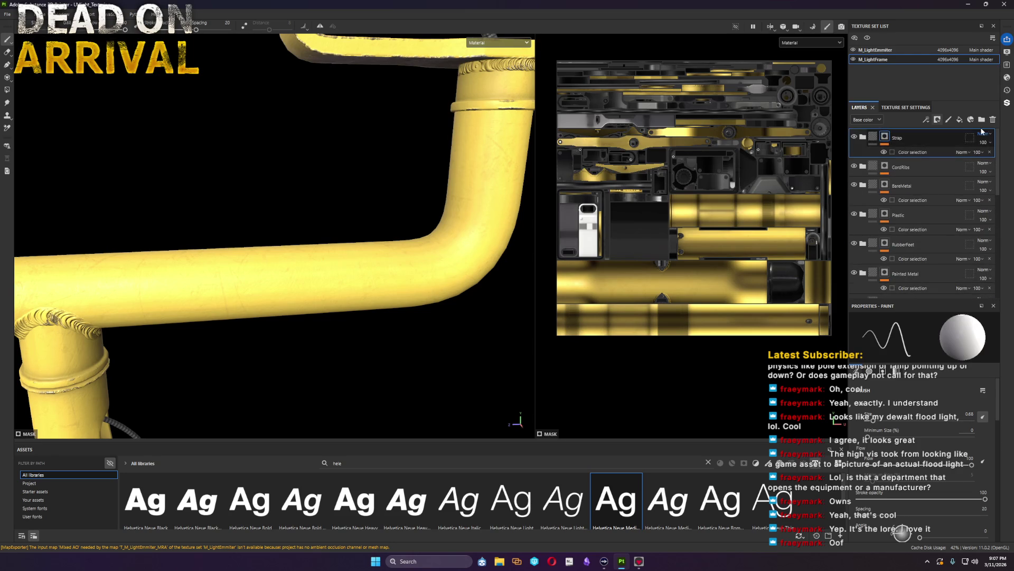
Step: Add a folder renamed Foil Stickers at the top of the stack and a new fill layer inside it
left_click(982, 120)
double_click(902, 138)
type("Foil Sticker")
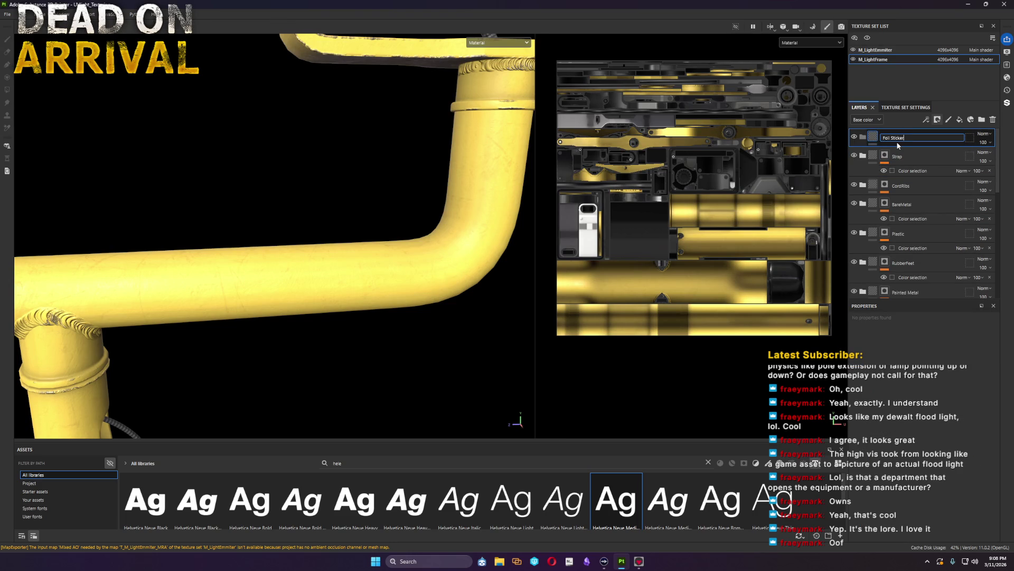
type("s")
key("Return")
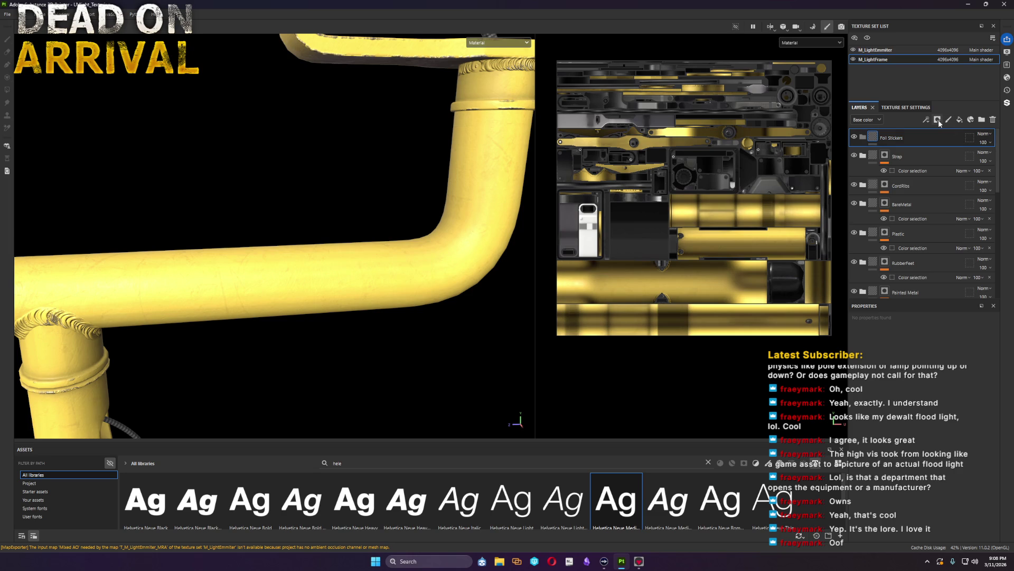
left_click(959, 120)
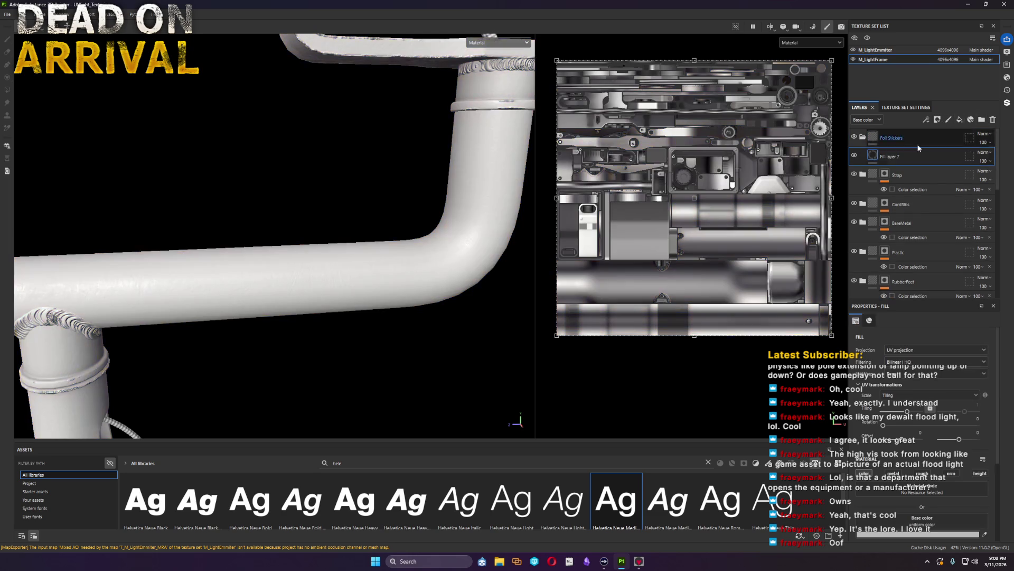
Step: Add a fill effect to the layer and apply the Square Rectangle shape found in Assets
right_click(893, 157)
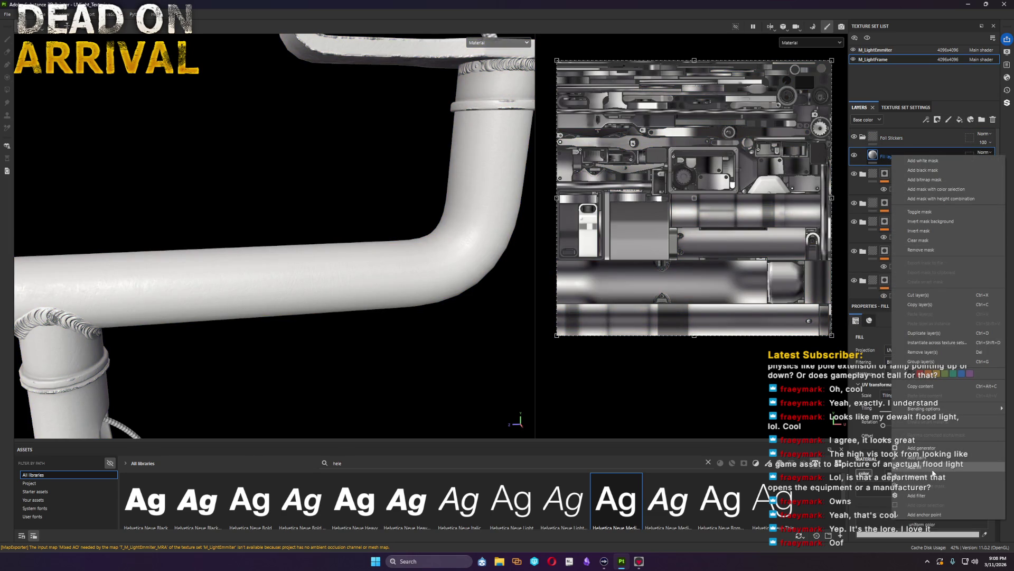
left_click(920, 494)
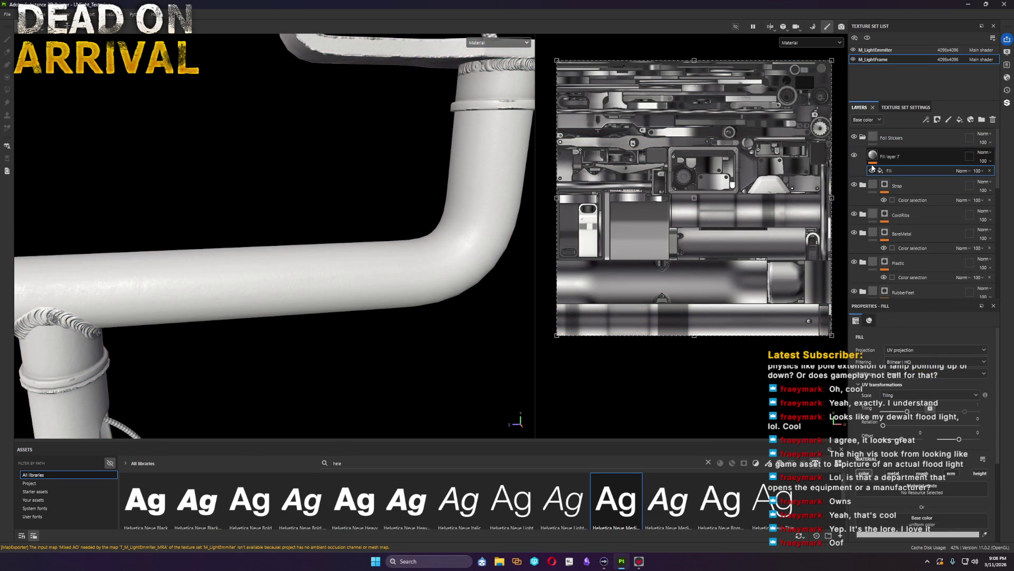
left_click(377, 462)
type("squi")
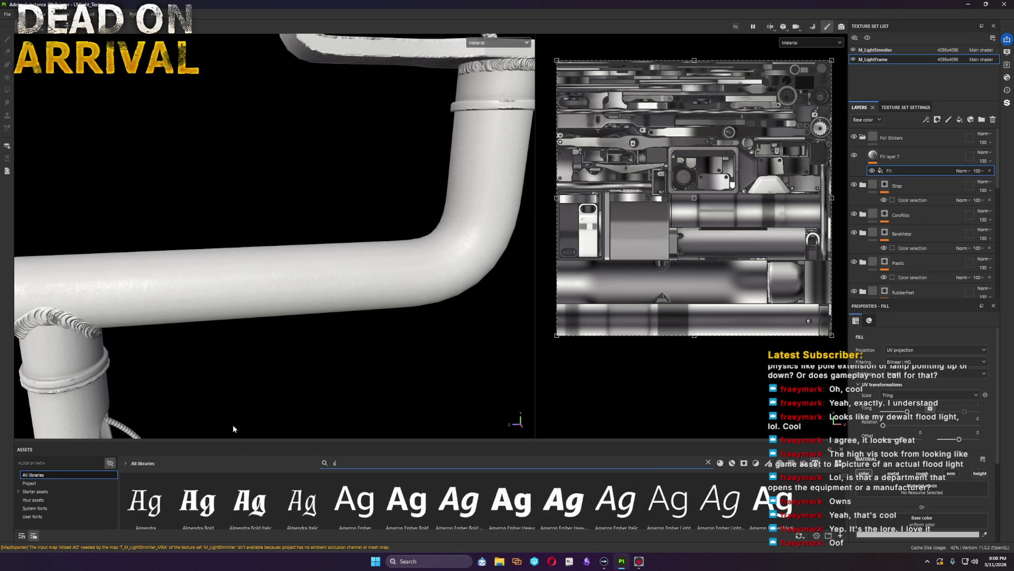
left_click(469, 513)
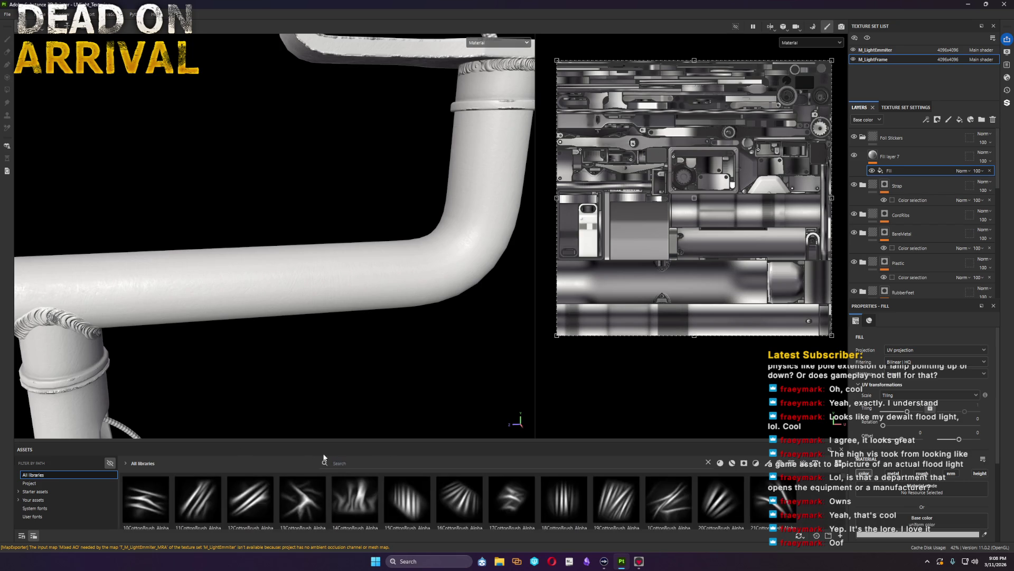
left_click(347, 458)
type("squar")
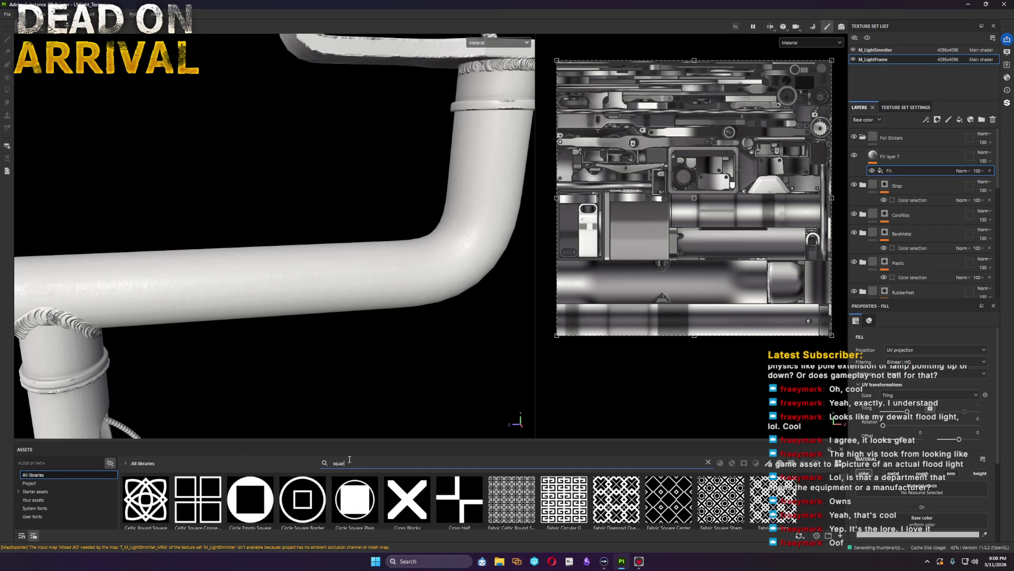
type("e")
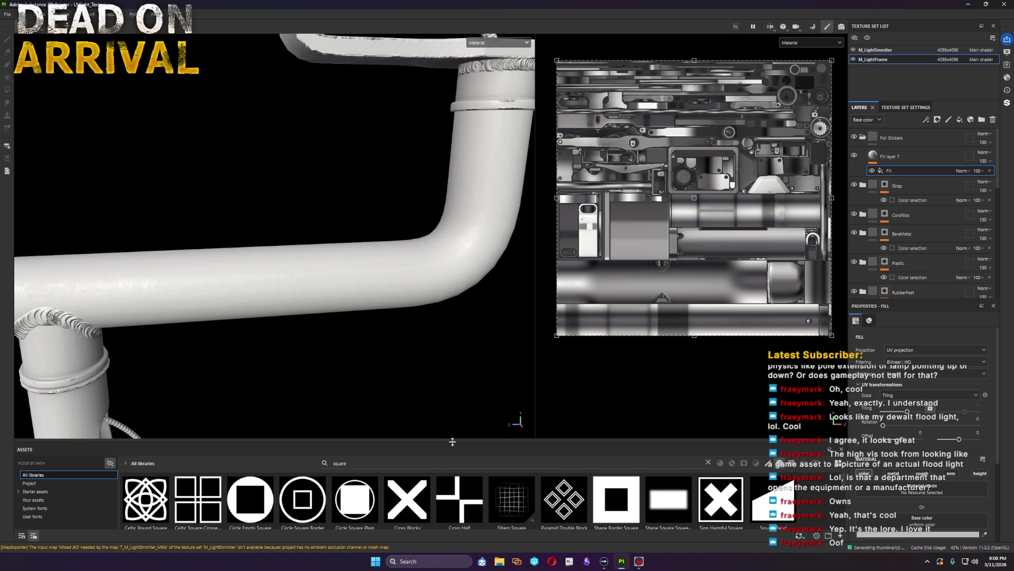
left_click_drag(452, 442, 453, 315)
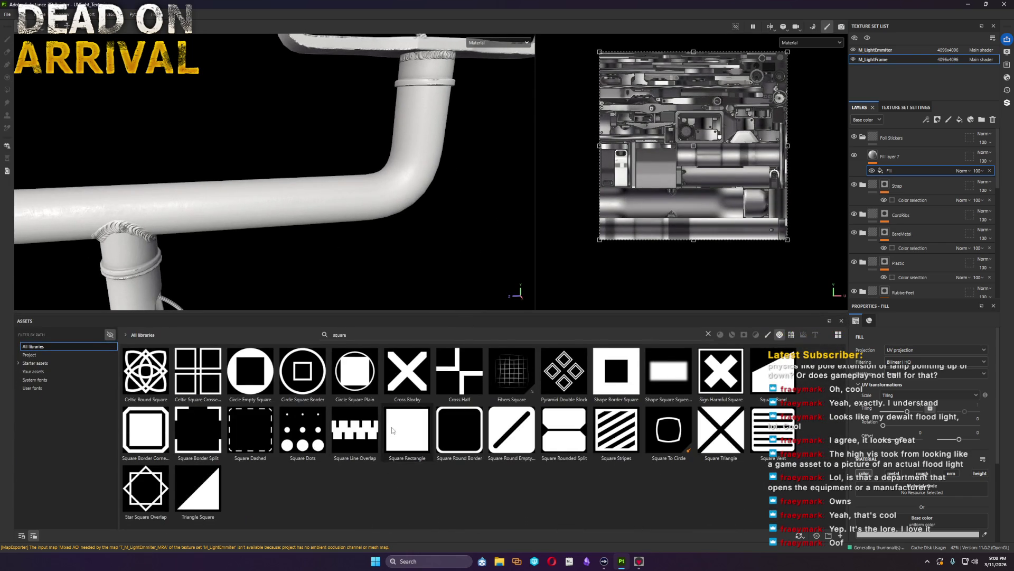
left_click_drag(408, 444, 911, 171)
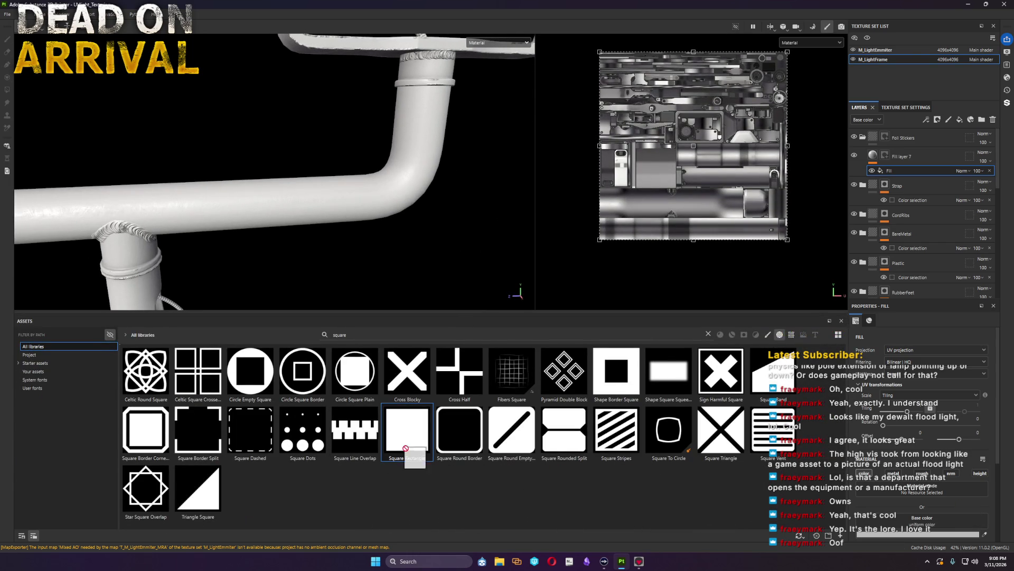
Step: Give the layer a black mask filled with Square Rectangle and set it to planar projection
right_click(933, 159)
left_click(933, 160)
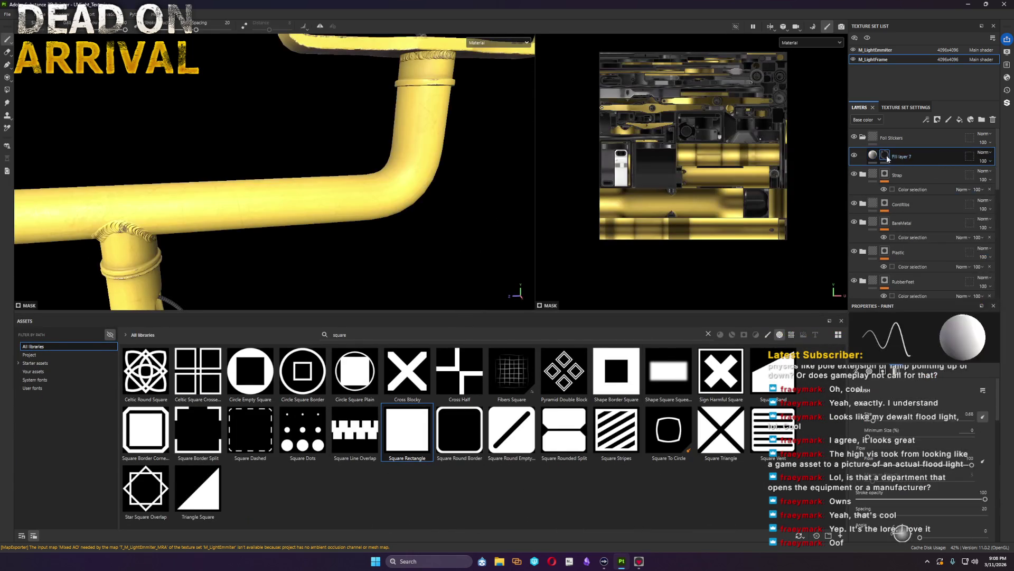
right_click(887, 155)
left_click(913, 429)
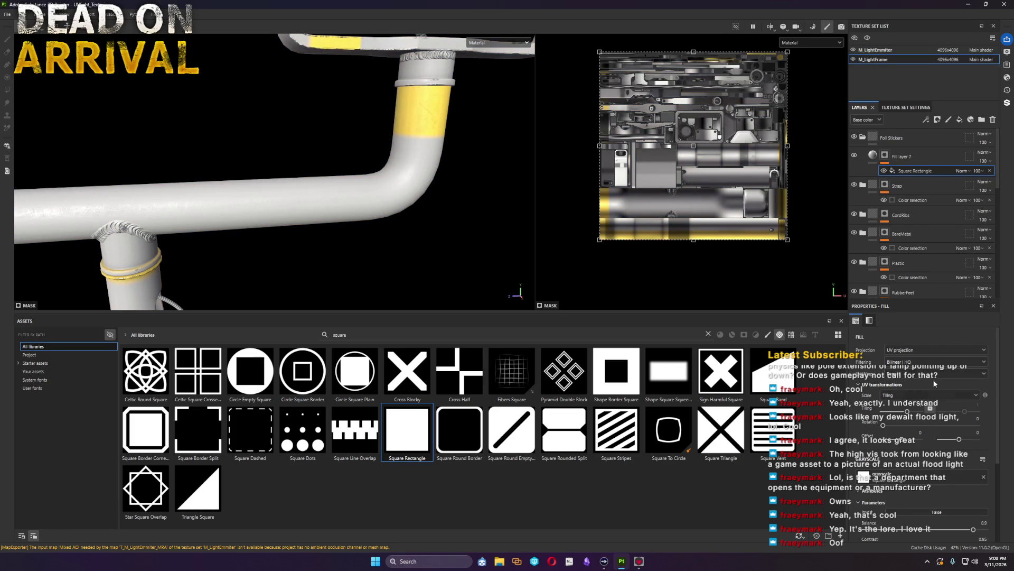
left_click(936, 354)
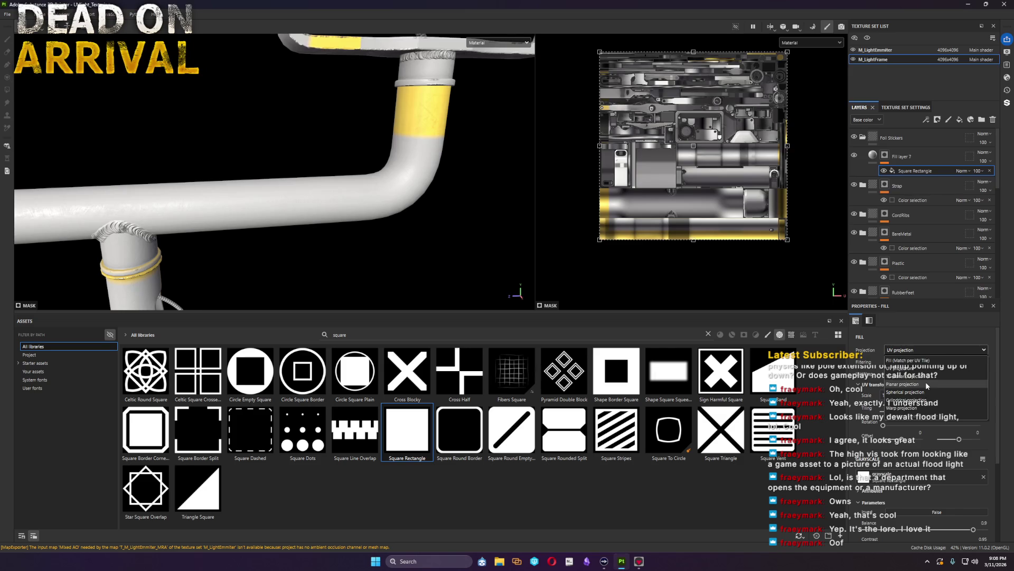
left_click(926, 381)
scroll(409, 244, "down", 3)
scroll(409, 245, "down", 3)
scroll(416, 244, "down", 2)
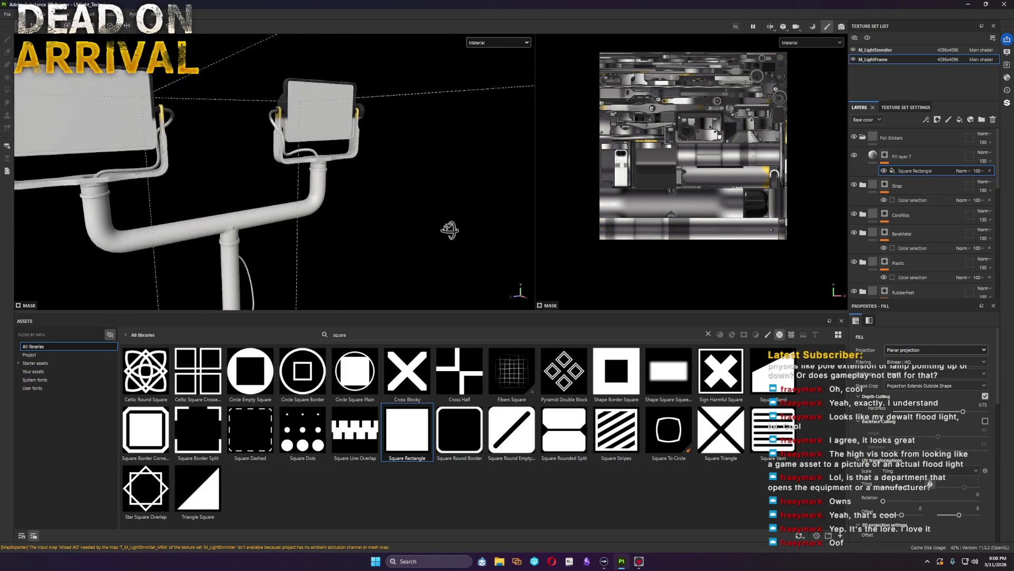
scroll(398, 241, "down", 3)
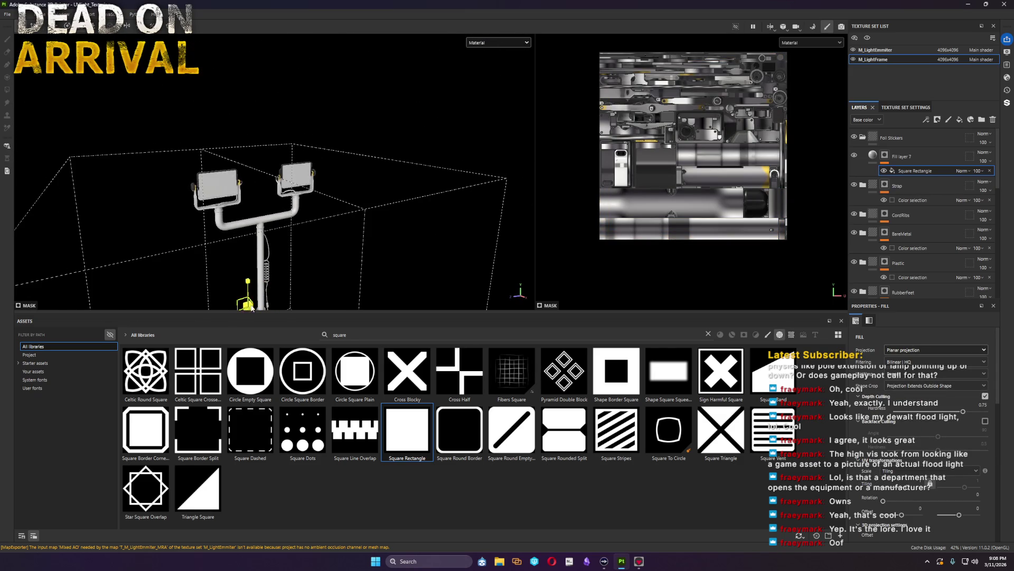
Step: Move and shrink Fill layer 7's planar projection box from the pole up to the crossbar pipe
left_click_drag(248, 308, 323, 266, "alt")
left_click_drag(261, 201, 255, 207)
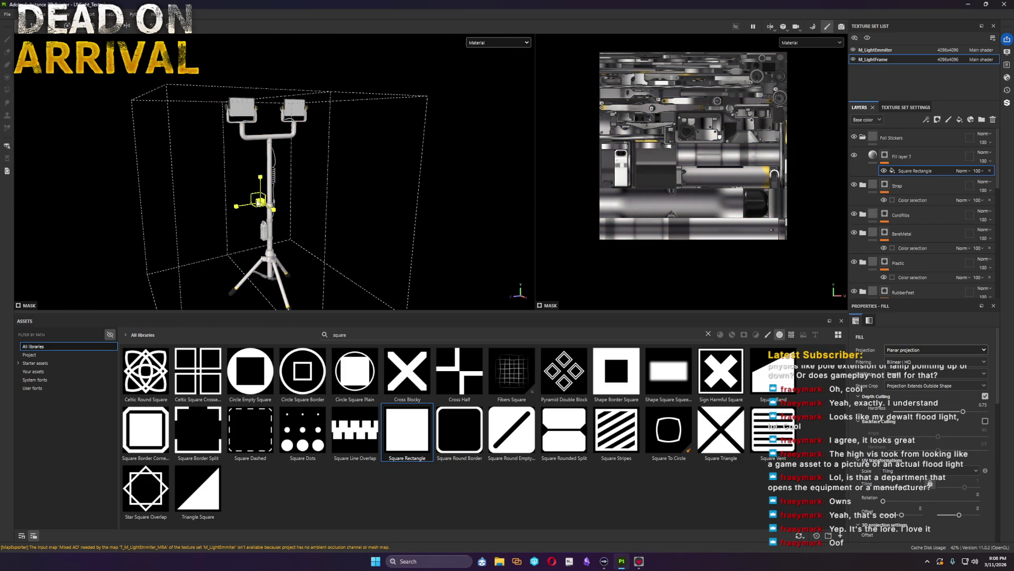
left_click_drag(256, 207, 118, 178)
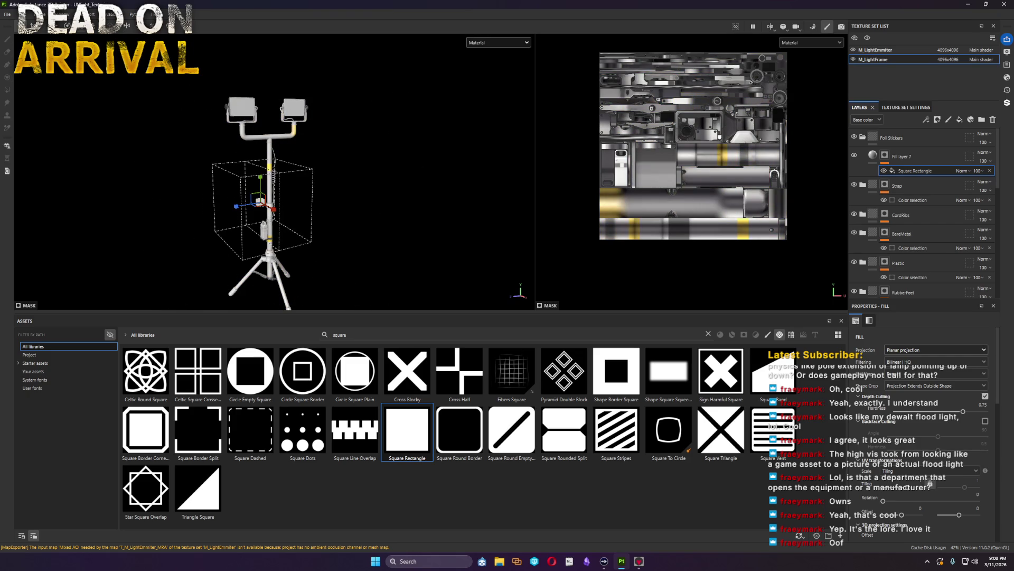
mouse_move(242, 208)
left_mouse_down()
mouse_move(259, 201)
mouse_move(261, 183)
left_mouse_up()
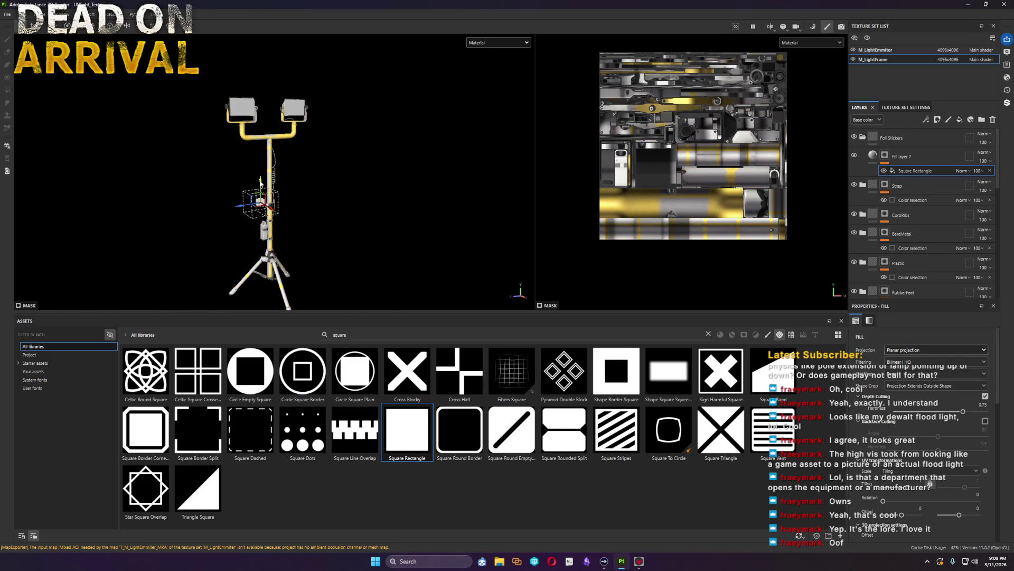
left_click_drag(261, 183, 260, 119)
scroll(265, 146, "up", 2)
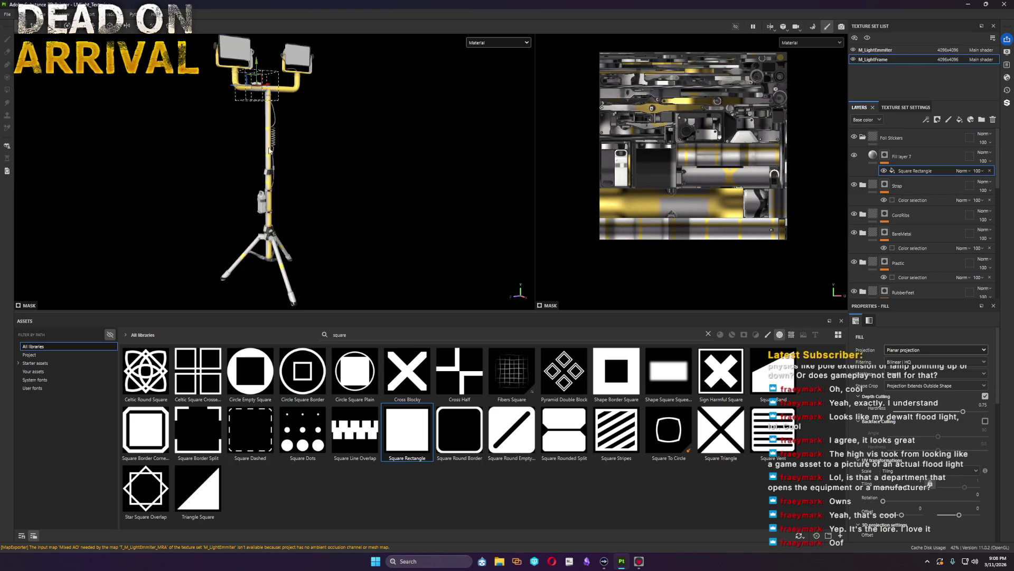
scroll(301, 195, "down", 1)
scroll(290, 296, "up", 2)
scroll(290, 296, "up", 3)
Step: Set Shape crop to Projection Cropped to Shape and fit the box as a thin strip under the crossbar
left_click(935, 386)
left_click(936, 397)
mouse_move(437, 210)
left_mouse_down("alt")
mouse_move(355, 256)
mouse_move(341, 249)
left_mouse_up("alt")
mouse_move(120, 196)
left_mouse_down()
mouse_move(128, 180)
mouse_move(329, 195)
mouse_move(349, 214)
mouse_move(309, 195)
left_mouse_up()
key("e")
key("w")
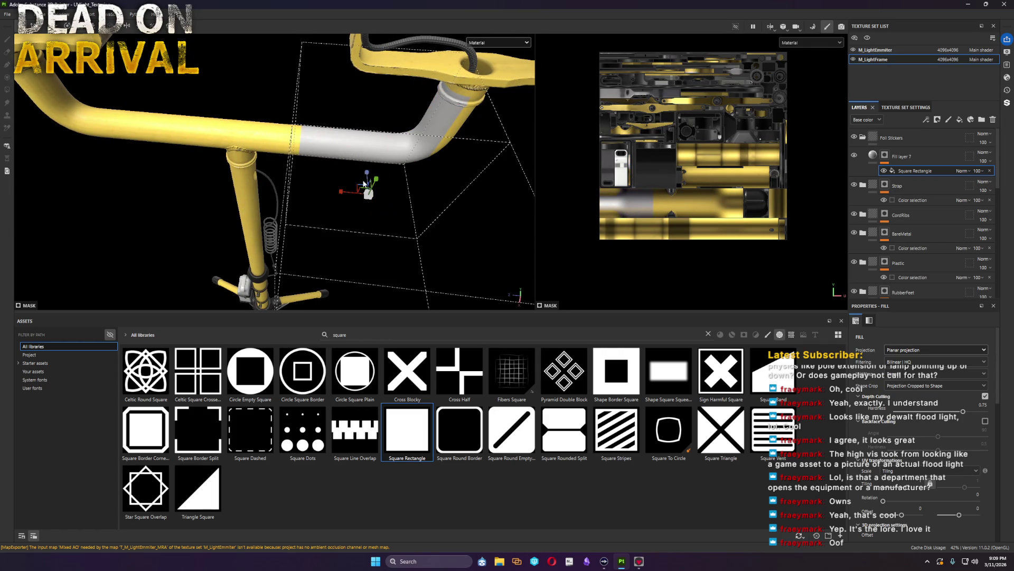
mouse_move(368, 177)
left_mouse_down()
mouse_move(373, 195)
mouse_move(339, 193)
mouse_move(346, 88)
mouse_move(308, 69)
left_mouse_up()
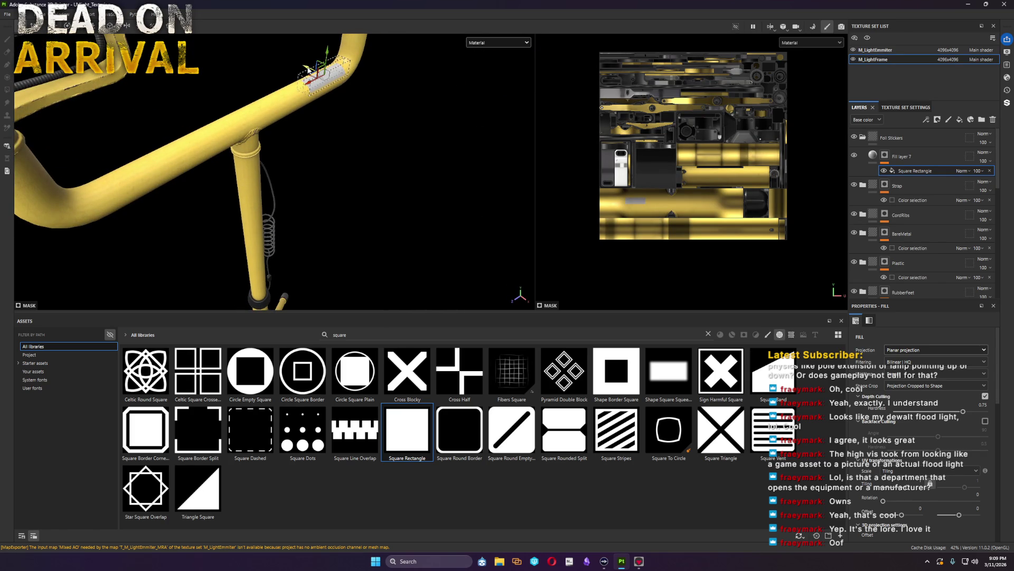
scroll(336, 82, "down", 5)
Step: Orbit and zoom to a frontal close-up of the white decal on the pipe bend
left_click_drag(292, 127, 285, 238, "alt")
scroll(397, 238, "up", 2)
scroll(412, 241, "up", 3)
left_click_drag(413, 240, 250, 168, "alt")
right_click_drag(249, 168, 367, 184, "alt")
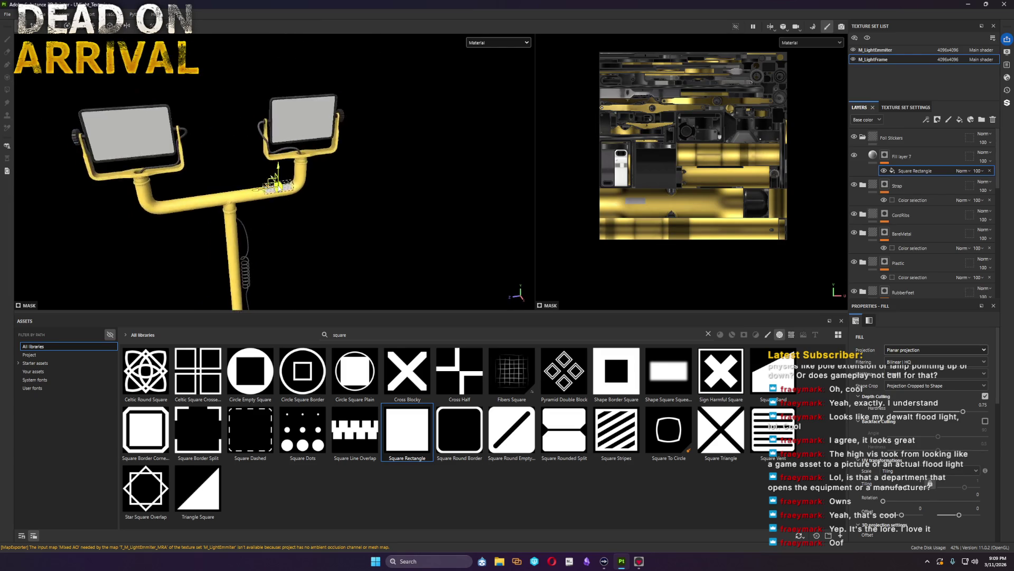
left_click_drag(367, 183, 265, 209, "alt")
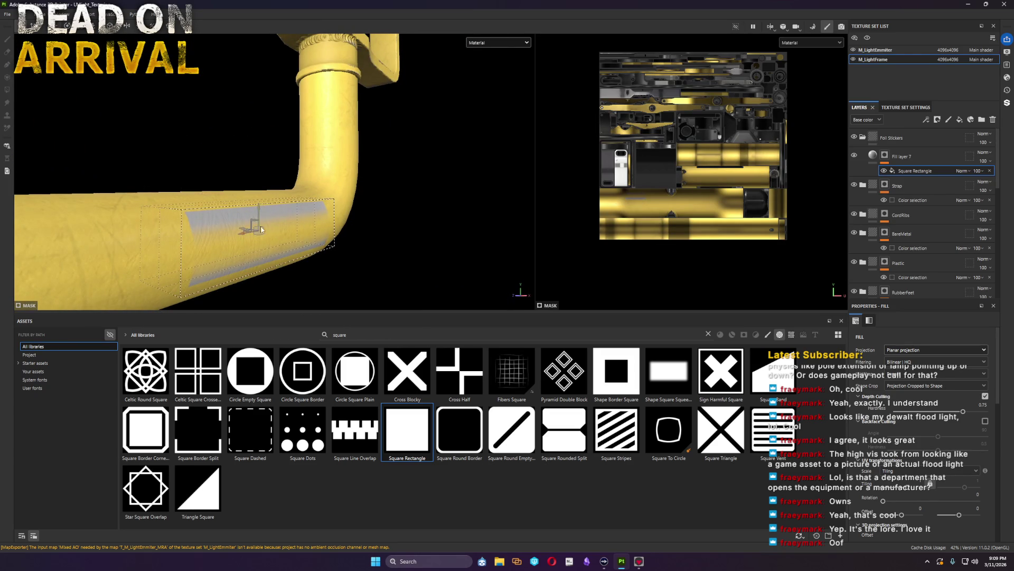
left_click_drag(290, 251, 304, 272, "alt")
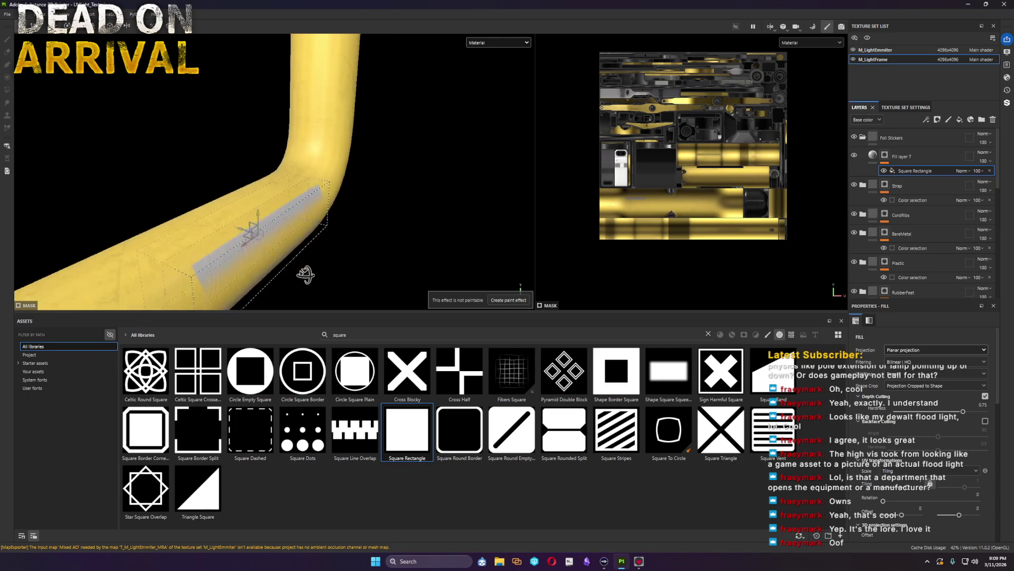
mouse_move(238, 230)
left_mouse_down("alt")
mouse_move(280, 243)
mouse_move(233, 233)
mouse_move(316, 215)
mouse_move(163, 243)
mouse_move(624, 276)
left_mouse_up("alt")
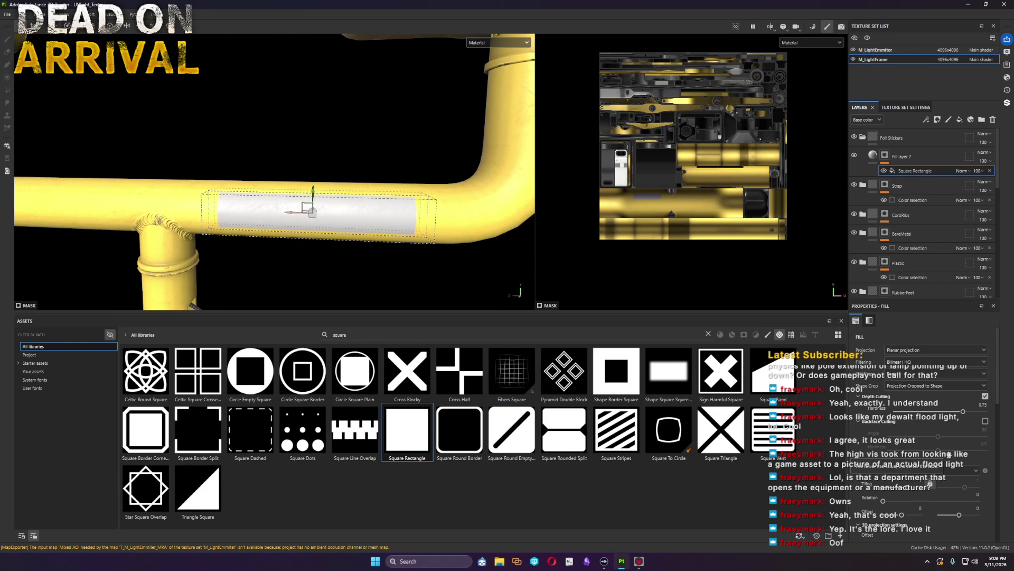
scroll(943, 468, "down", 5)
scroll(925, 506, "down", 5)
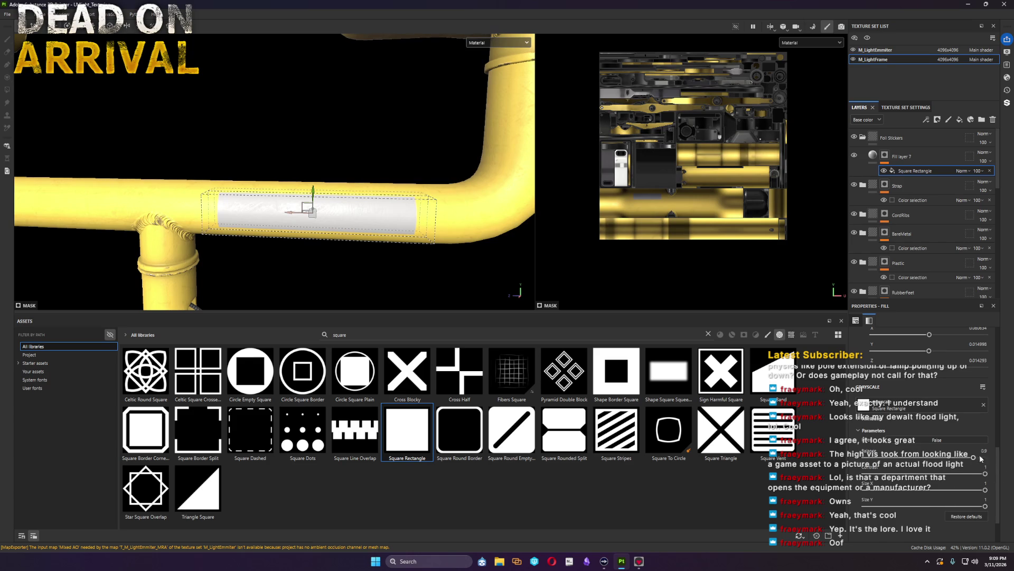
Step: Widen the Square Rectangle strip and slide its projection further along the crossbar pipe
left_click_drag(972, 458, 984, 458)
left_click_drag(302, 238, 380, 254, "alt")
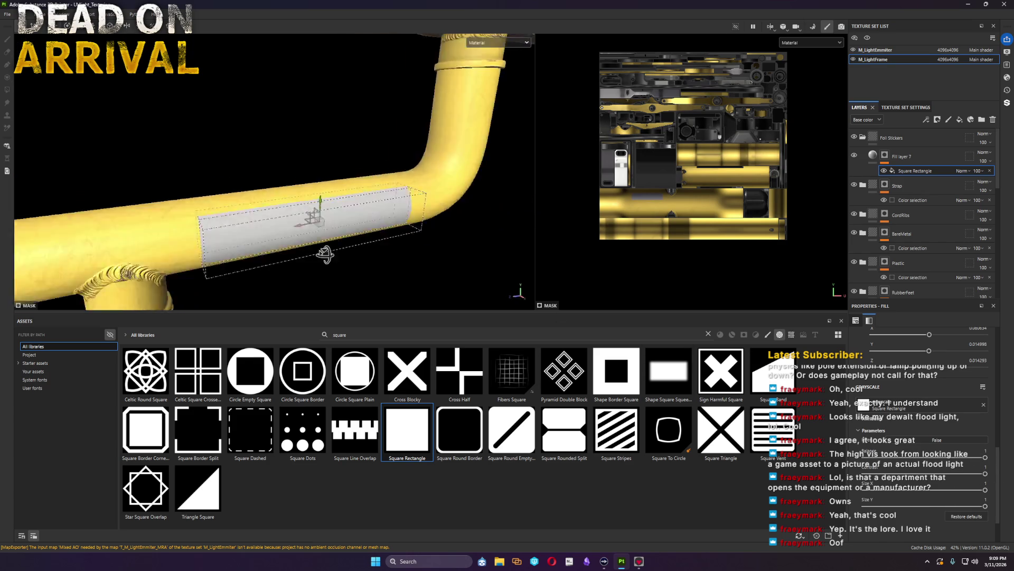
mouse_move(317, 226)
left_mouse_down()
mouse_move(319, 235)
mouse_move(416, 245)
left_mouse_up()
left_click(871, 157)
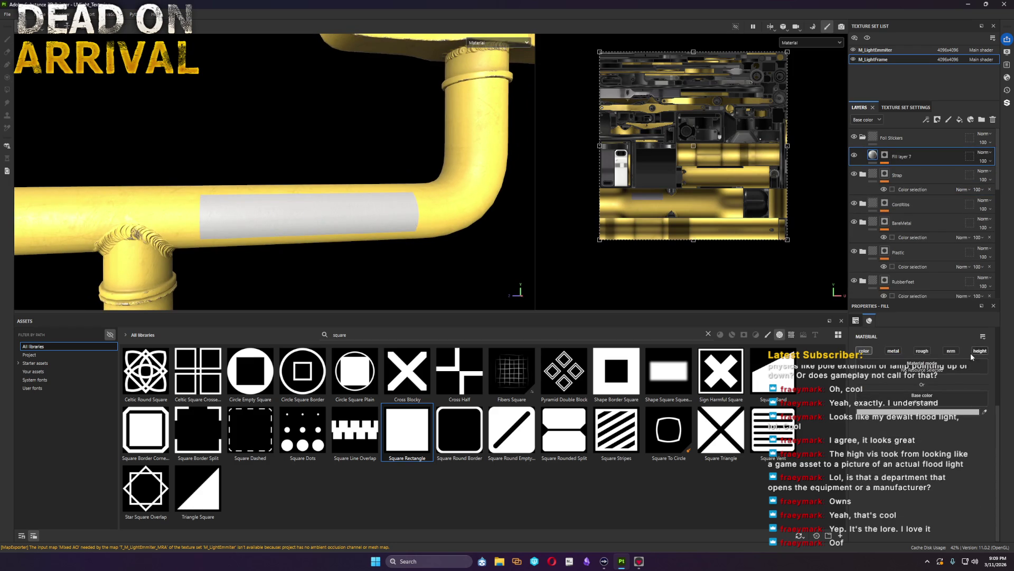
Step: Enable the fill's height channel, adjust the strip height, and add a new fill layer below Fill layer 7
left_click(983, 356)
left_click_drag(916, 448, 924, 448)
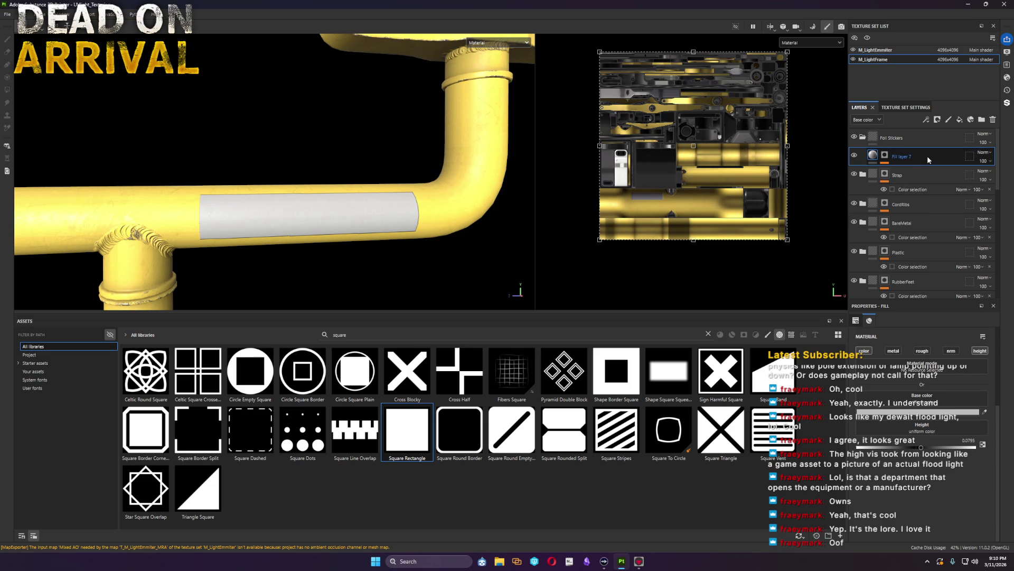
key("ctrl+d")
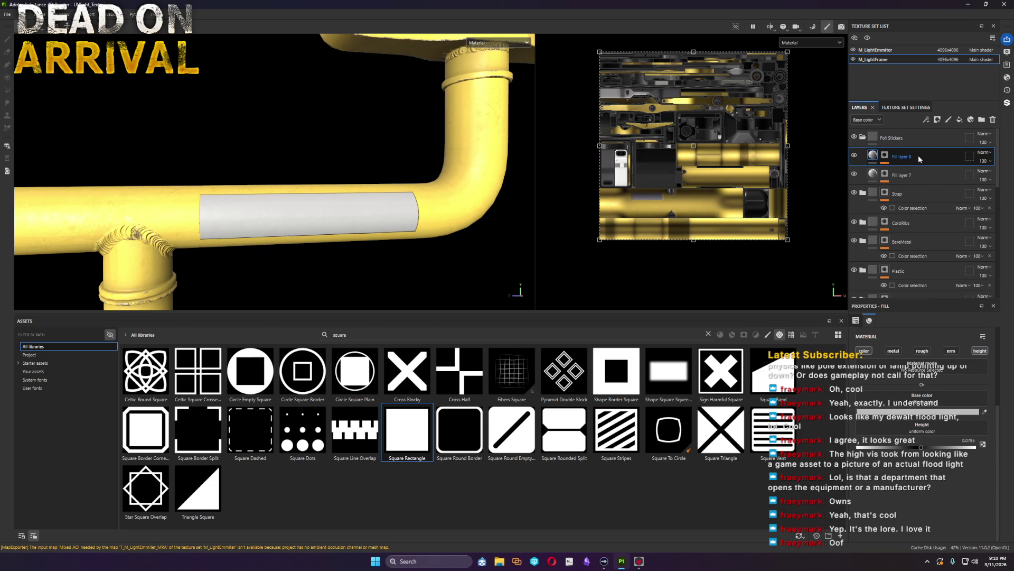
left_click_drag(918, 155, 904, 180)
Step: Rename the two fill layers Sticker Shape and StickerTack
left_click(889, 162)
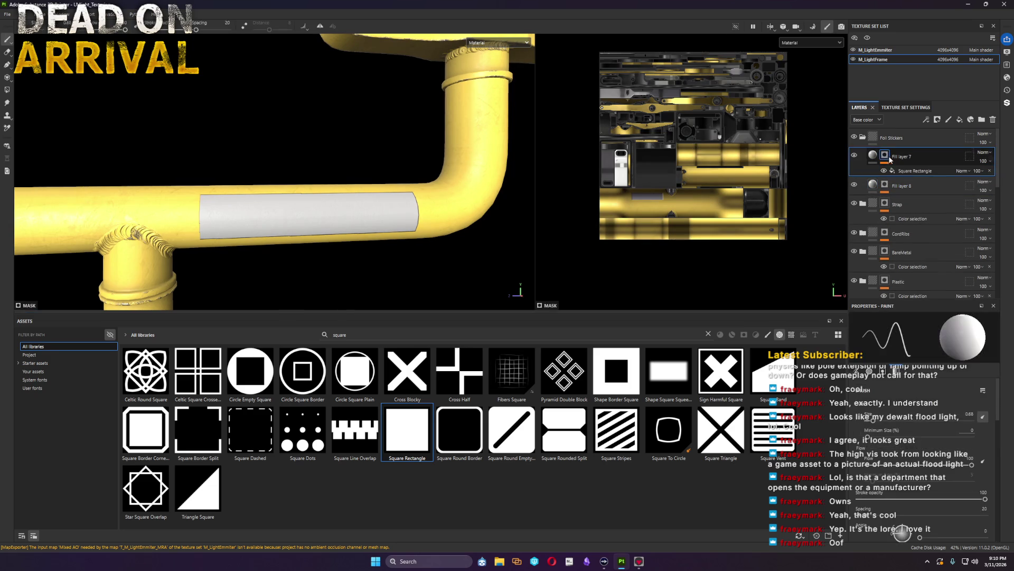
right_click(886, 158)
left_click(906, 157)
double_click(905, 156)
type("Sticker Shape")
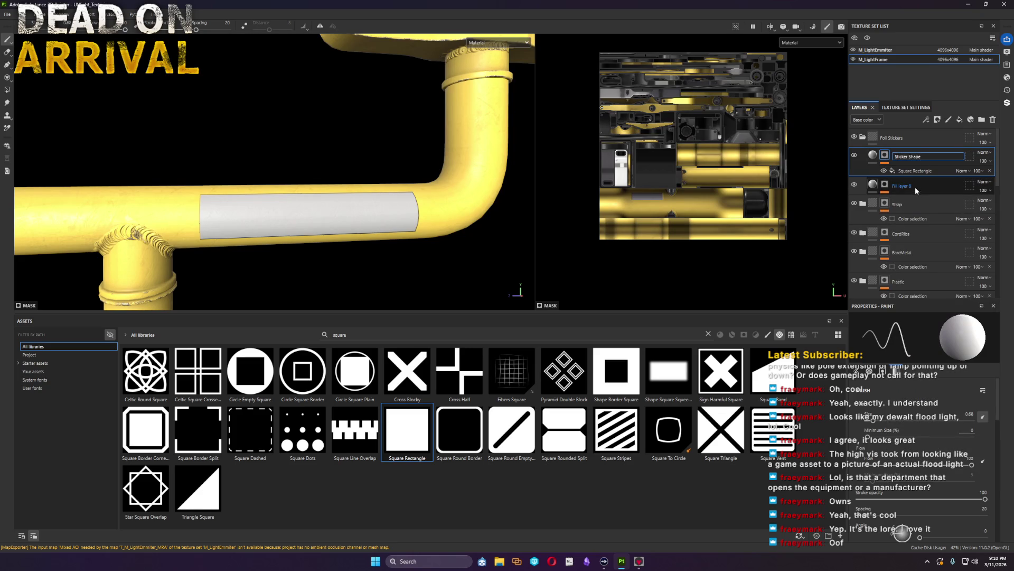
double_click(913, 186)
type("StickerBG")
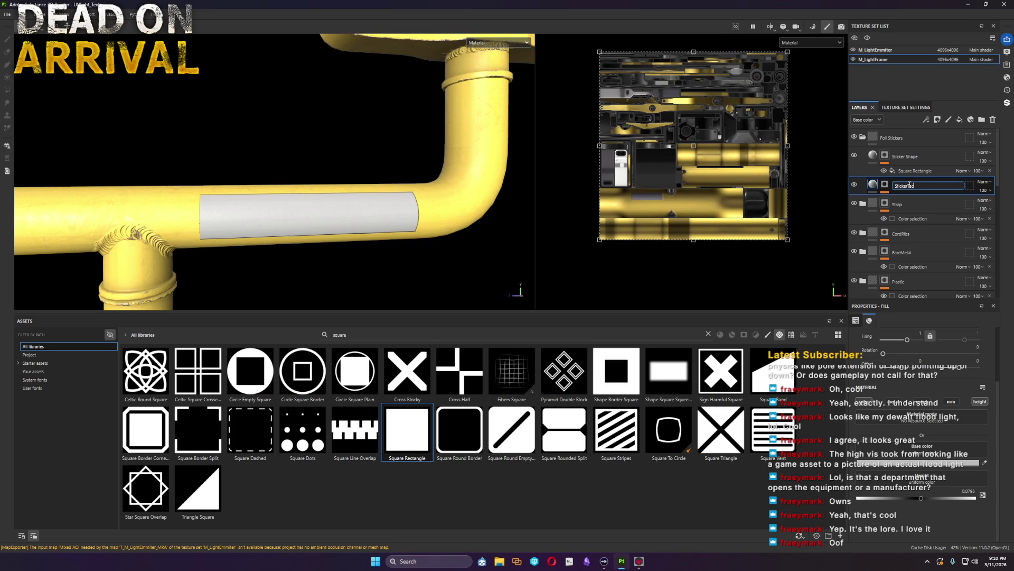
type("ack")
key("Return")
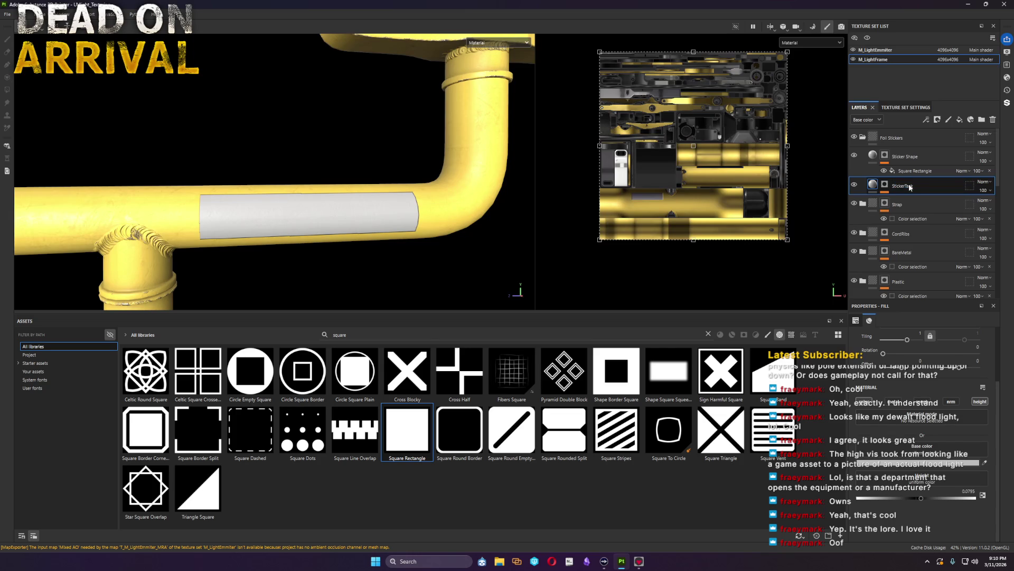
Step: Give StickerTack a Square Rectangle mask and stack it above Sticker Shape in the Foil Stickers folder
left_click(891, 187)
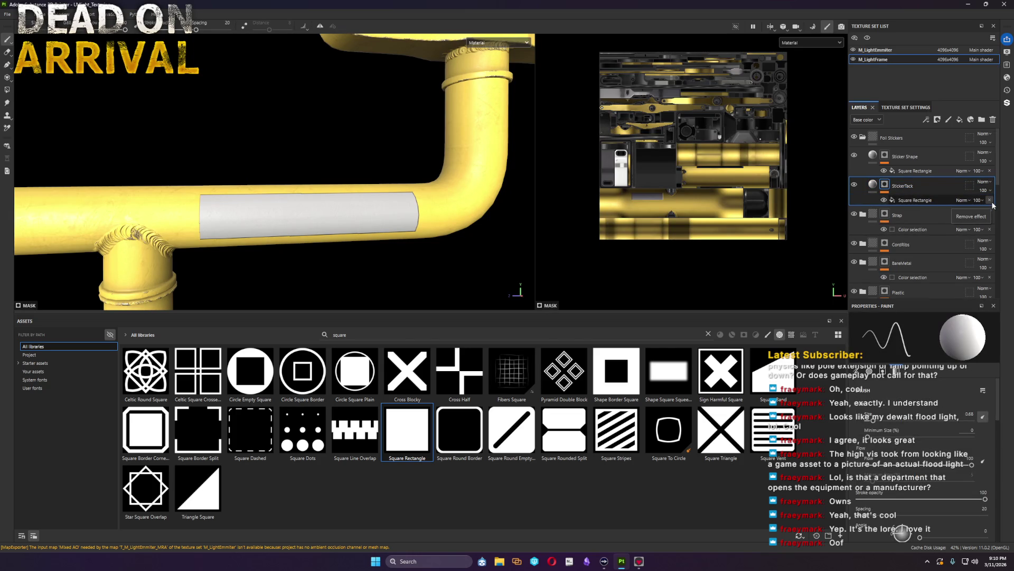
left_click_drag(923, 189, 923, 157)
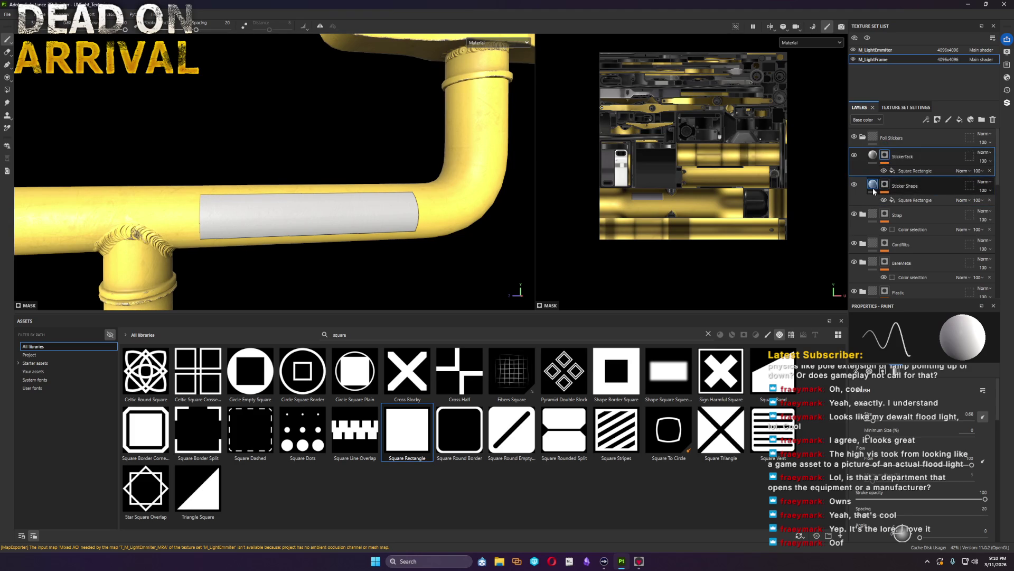
left_click(904, 185)
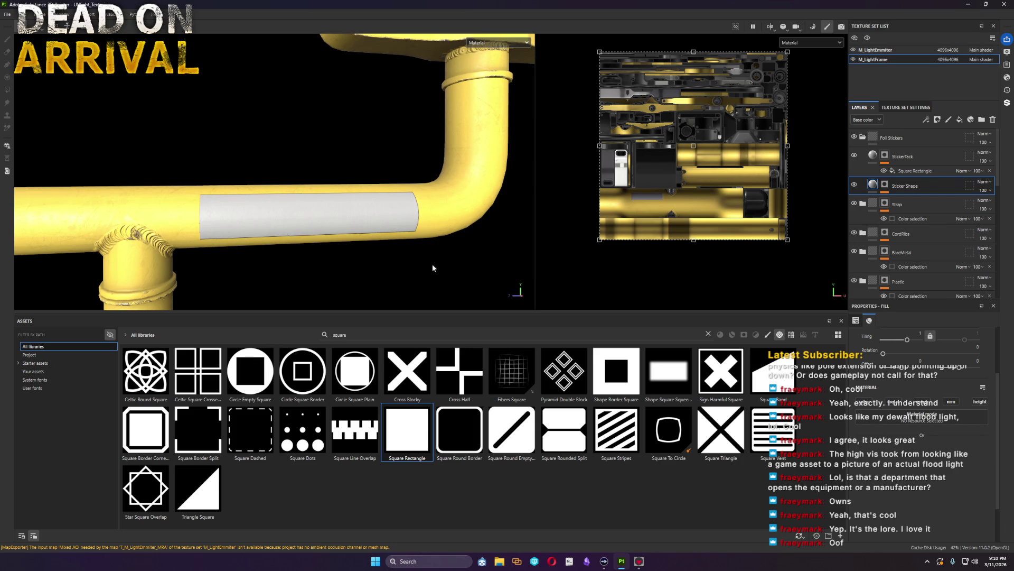
left_click(872, 157)
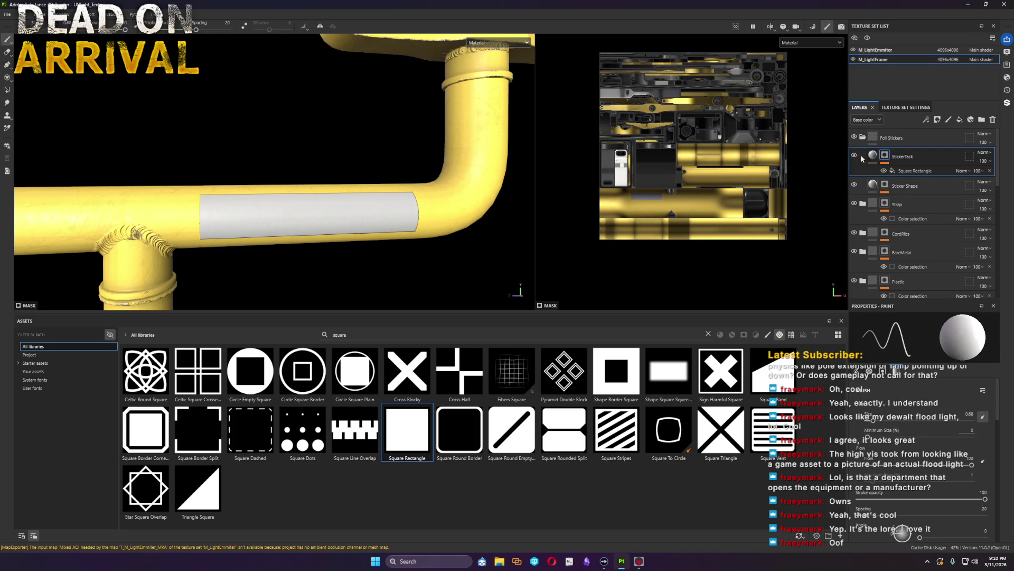
left_click(873, 157)
left_click(864, 402)
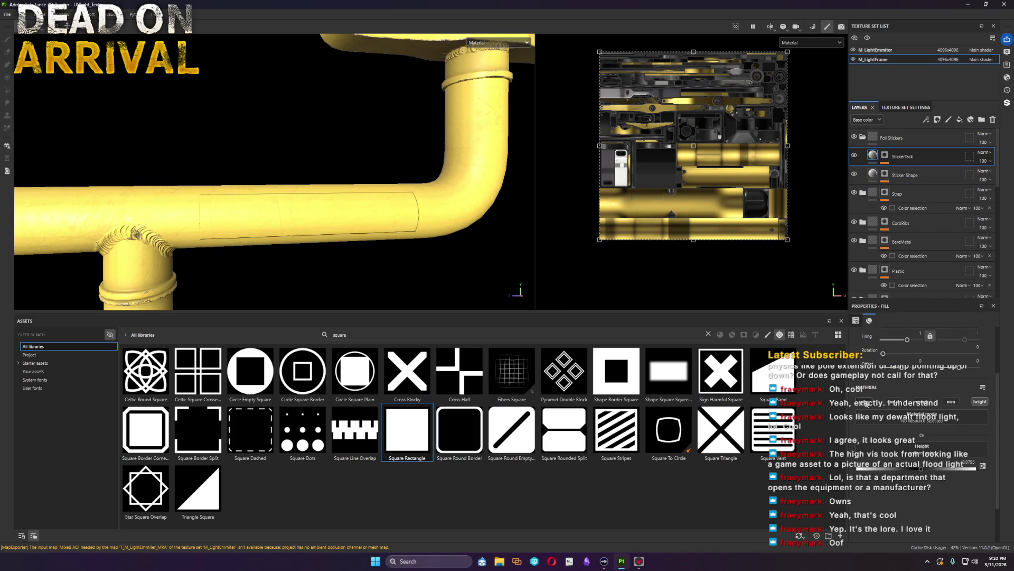
left_click(901, 141)
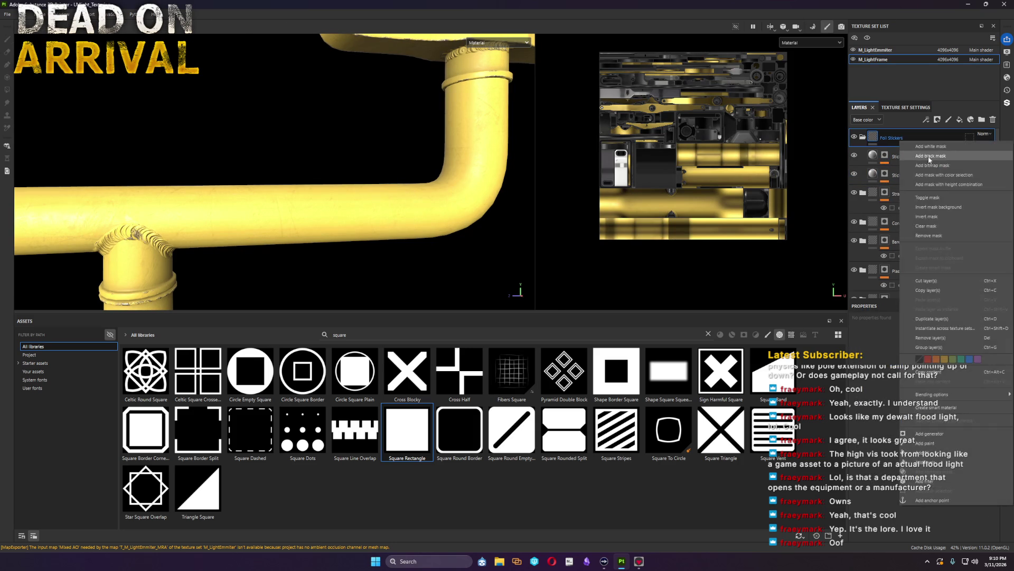
Step: Add a black fill mask to the Foil Stickers folder and an anchor point to the Sticker Shape mask
right_click(904, 149)
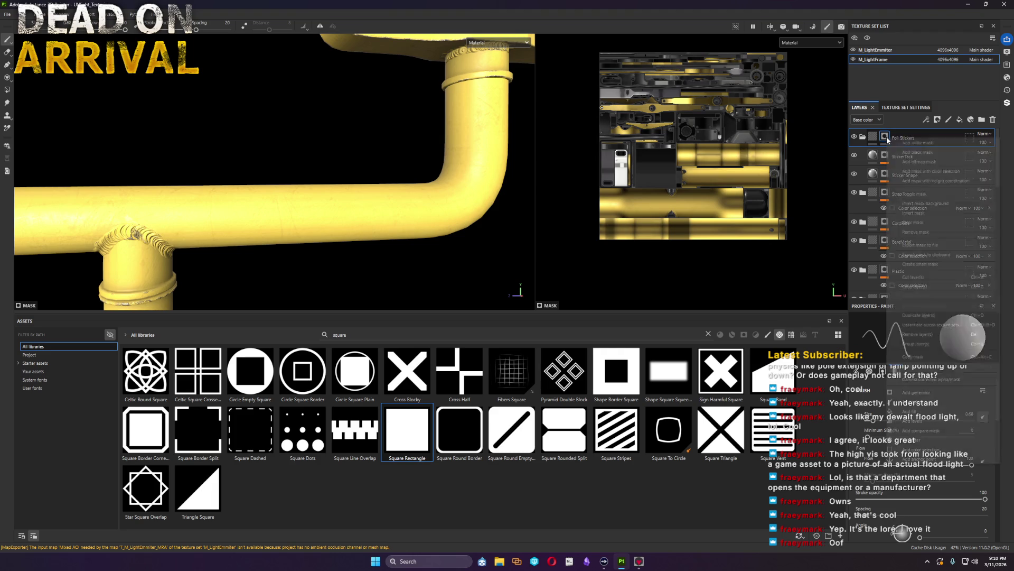
left_click(935, 411)
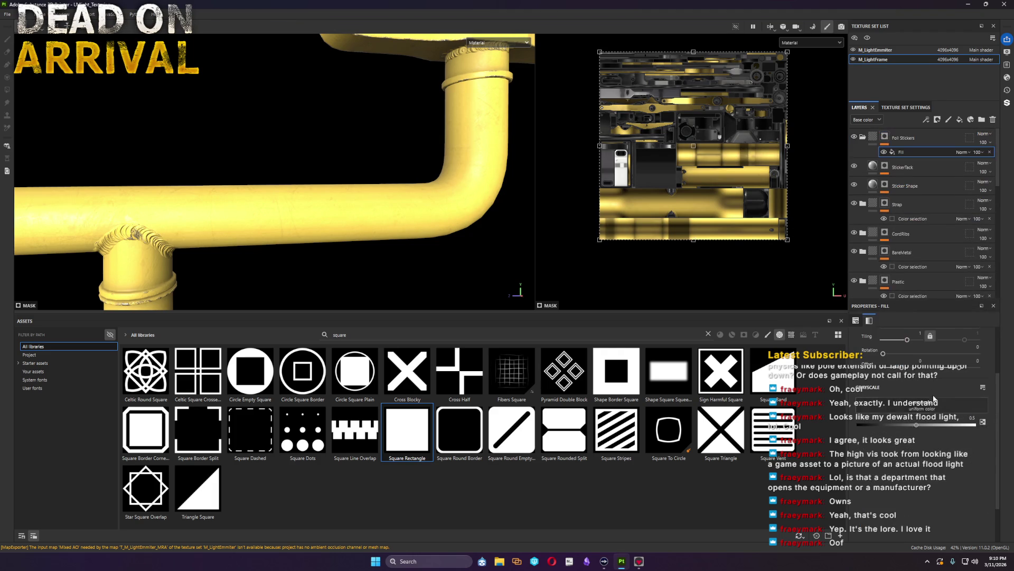
left_click(885, 185)
right_click(884, 185)
left_click(927, 498)
Step: Drive the folder's fill grayscale from the Sticker Shape mask anchor, then duplicate StickerTack
left_click(903, 151)
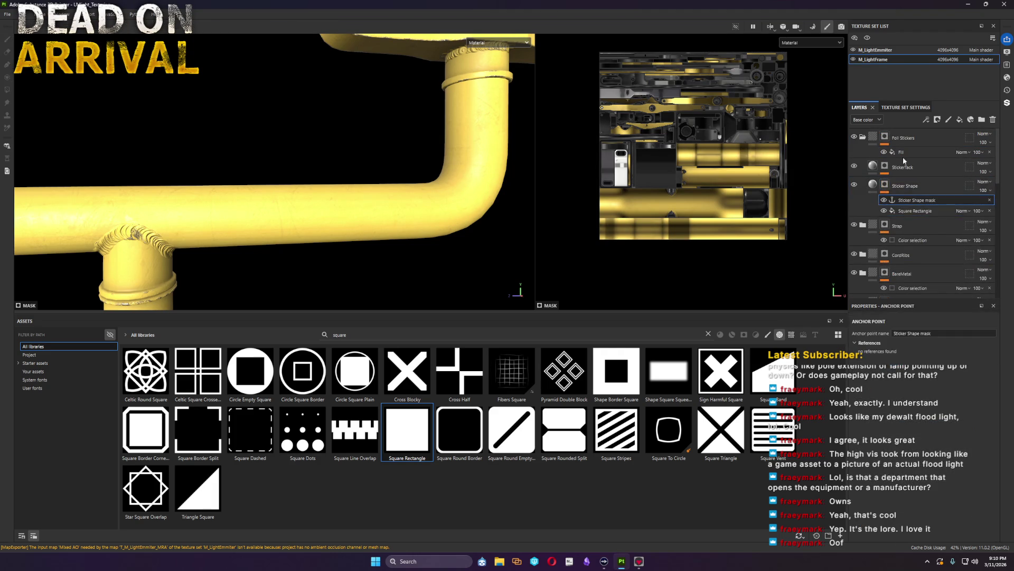
left_click(927, 406)
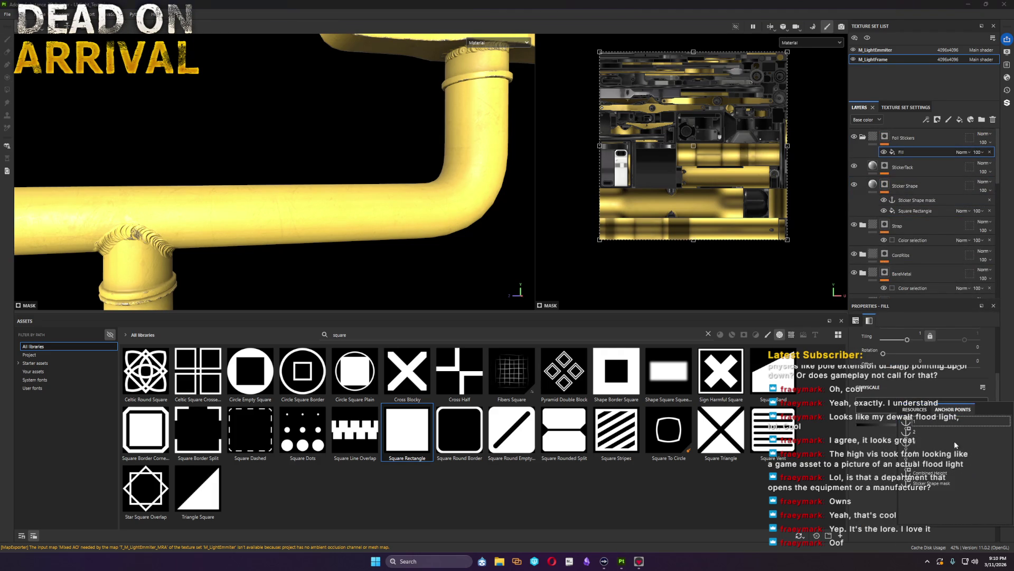
left_click(954, 485)
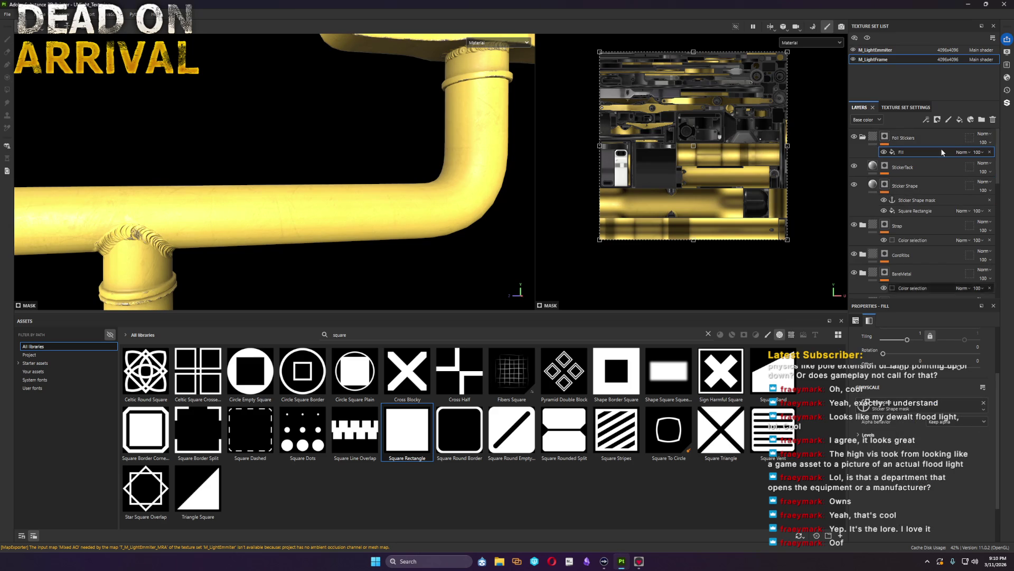
left_click(888, 168)
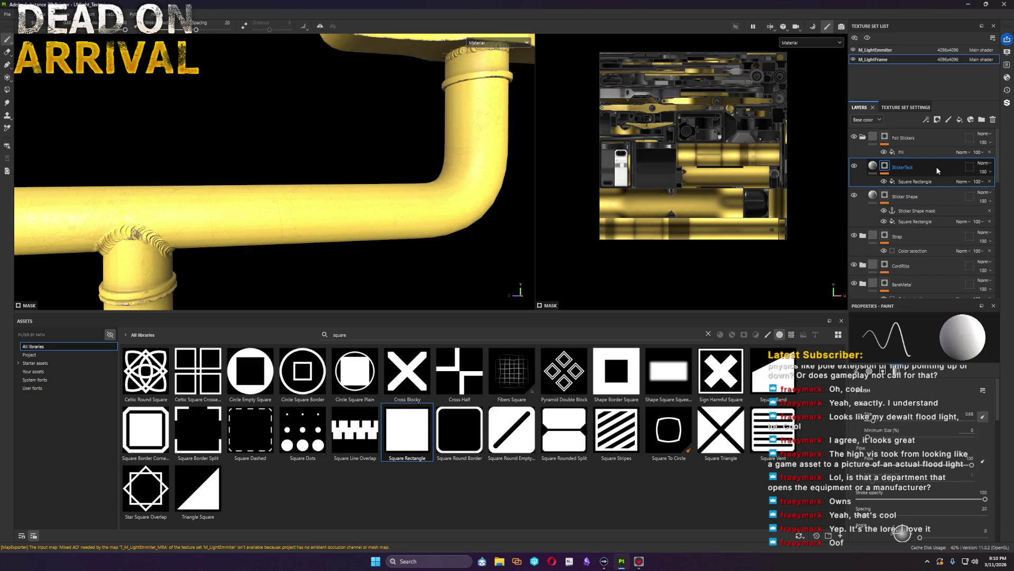
key("ctrl+d")
Step: Rename the duplicated layer StickerColor and show its grey fill on the pipe
double_click(911, 167)
left_click_drag(909, 166, 975, 169)
type("Clo")
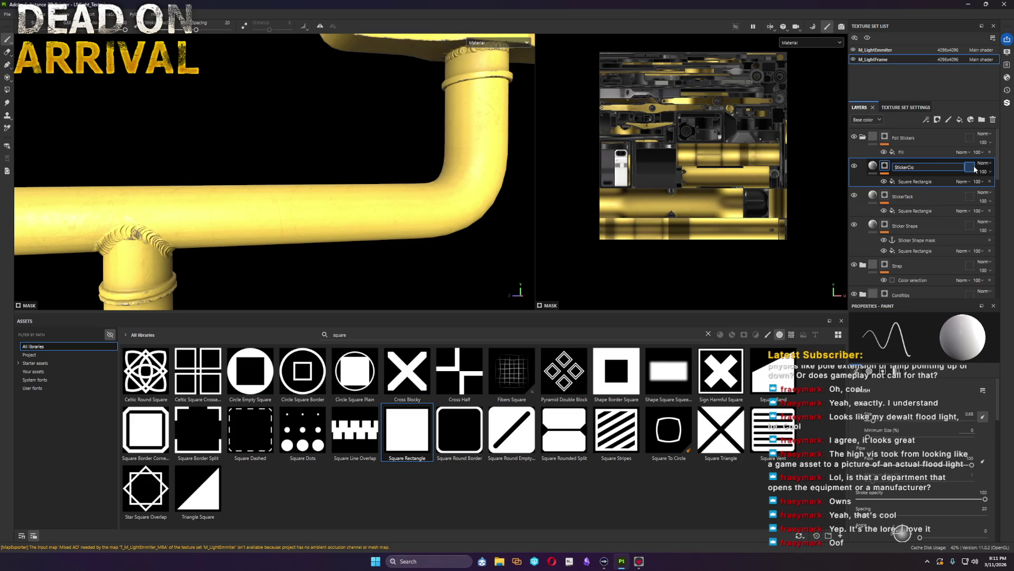
key("Return")
left_click(875, 169)
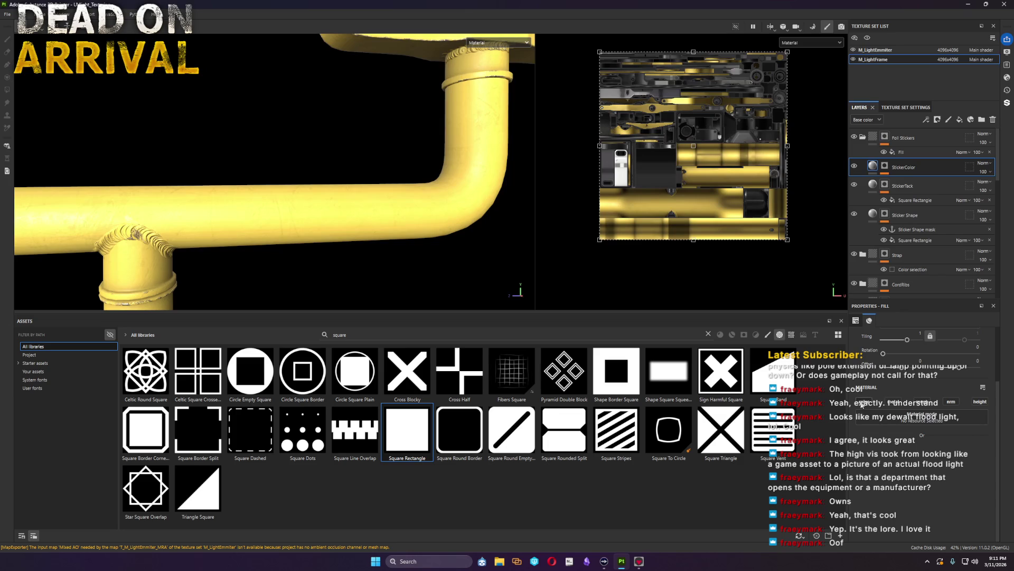
left_click(863, 402)
Step: Set StickerColor's base colour to an off-white light grey
left_click(896, 464)
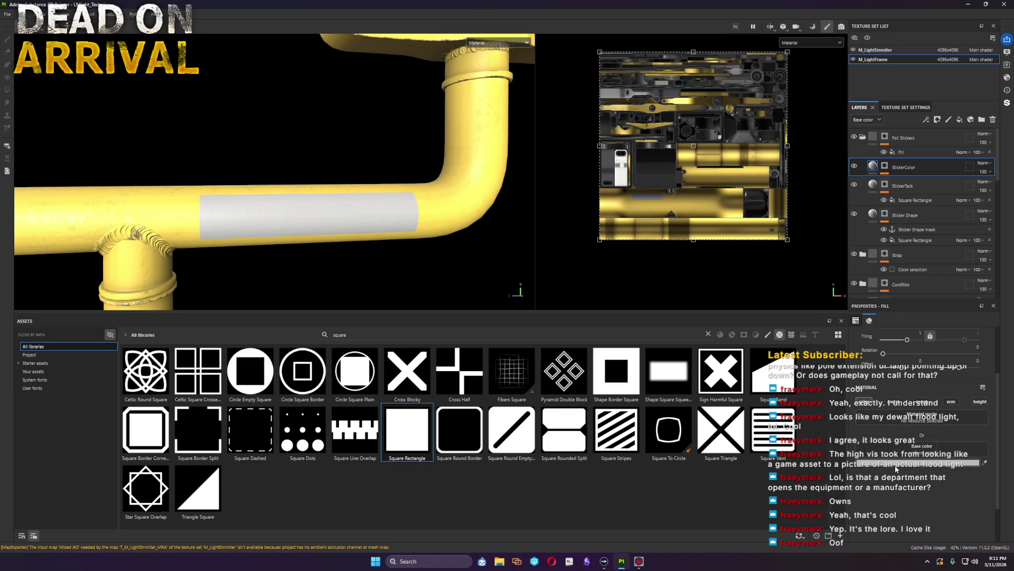
left_click(839, 504)
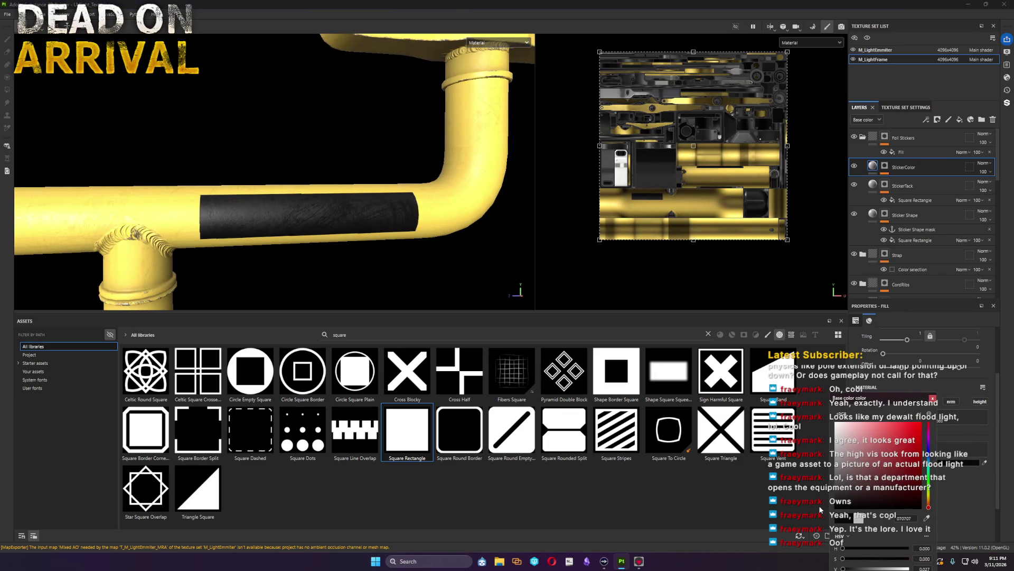
left_click_drag(818, 504, 785, 440)
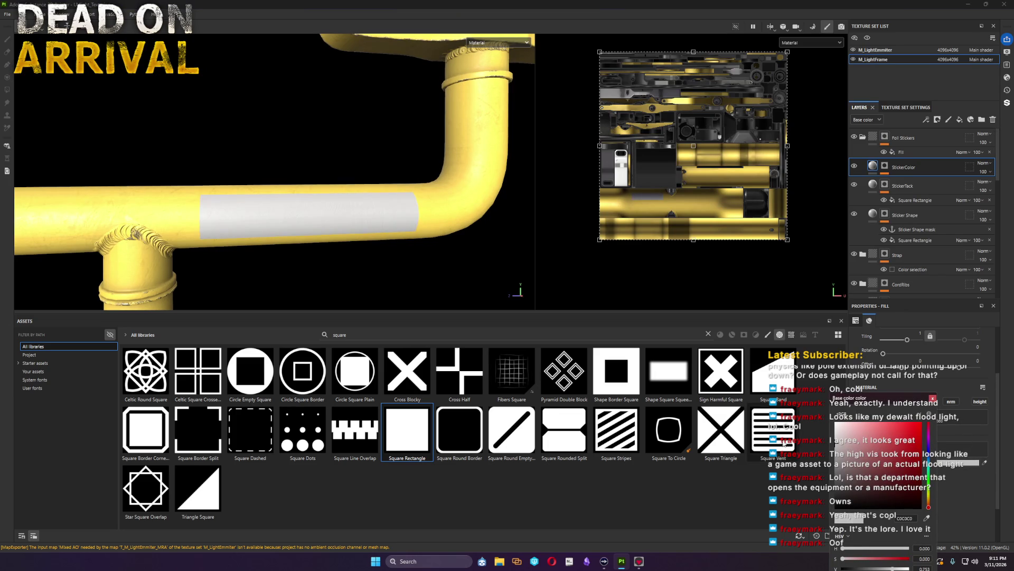
scroll(274, 171, "up", 2)
Step: Delete the rectangle fill from StickerColor's mask and remove the mask entirely
left_click(884, 167)
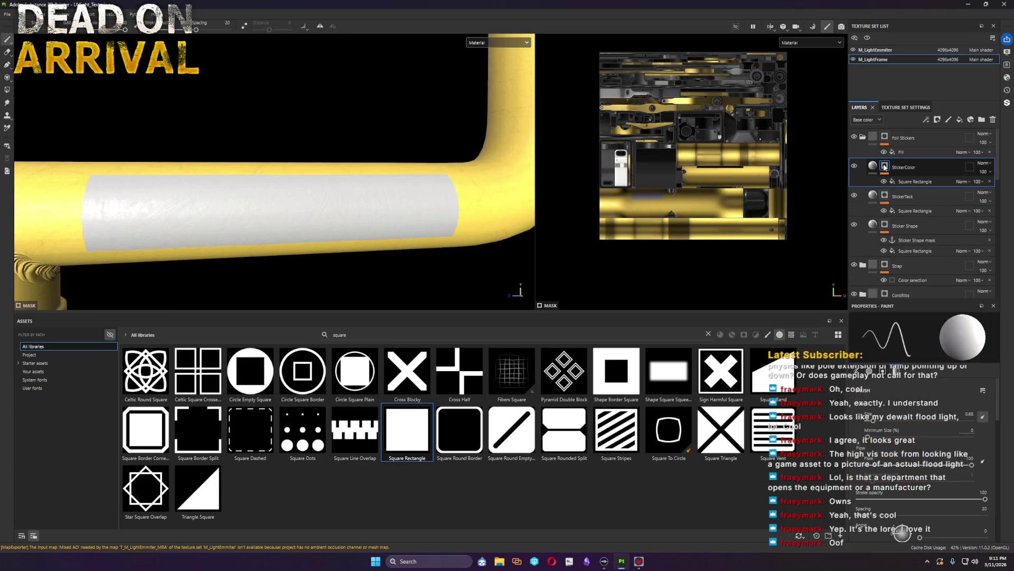
left_click(928, 182)
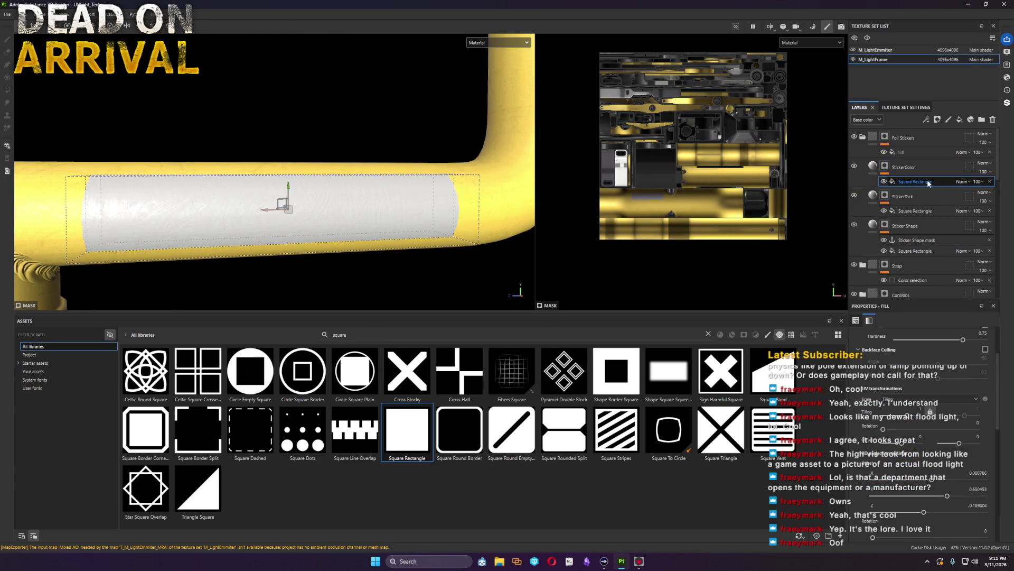
left_click(990, 181)
right_click(887, 173)
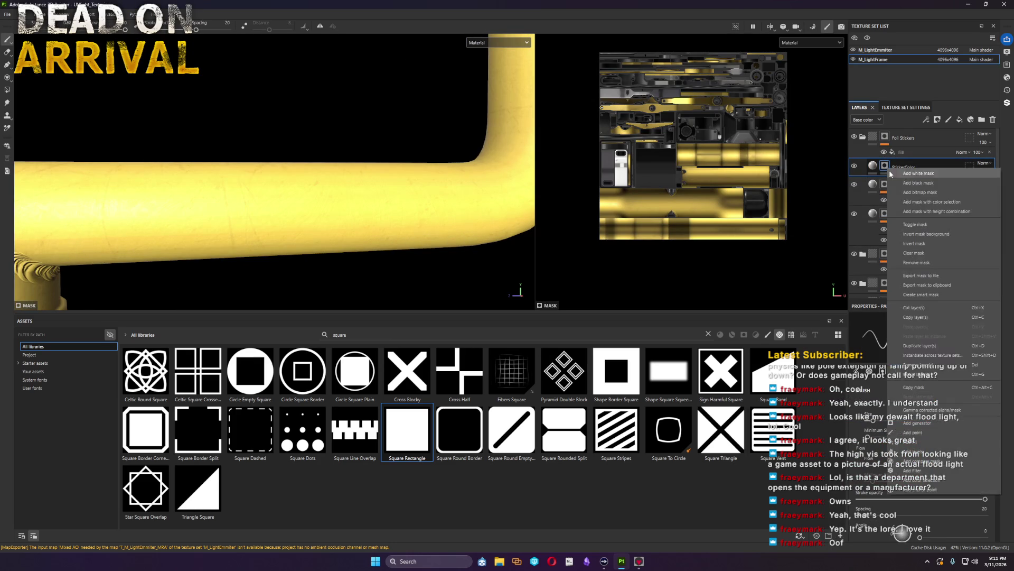
left_click(921, 263)
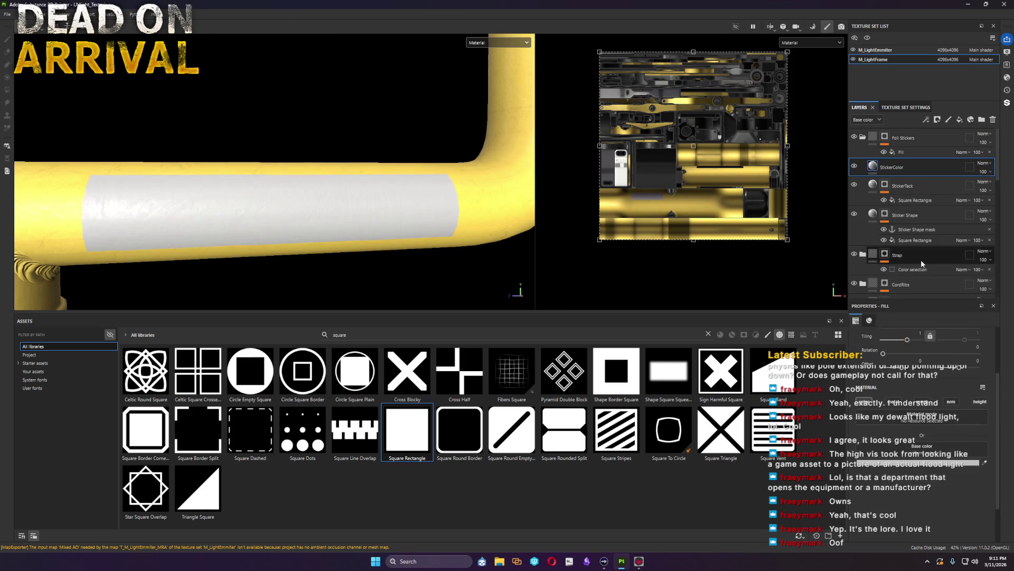
Step: Make the Sticker Shape fill taller on the pipe and display its mask on its own
left_click(876, 217)
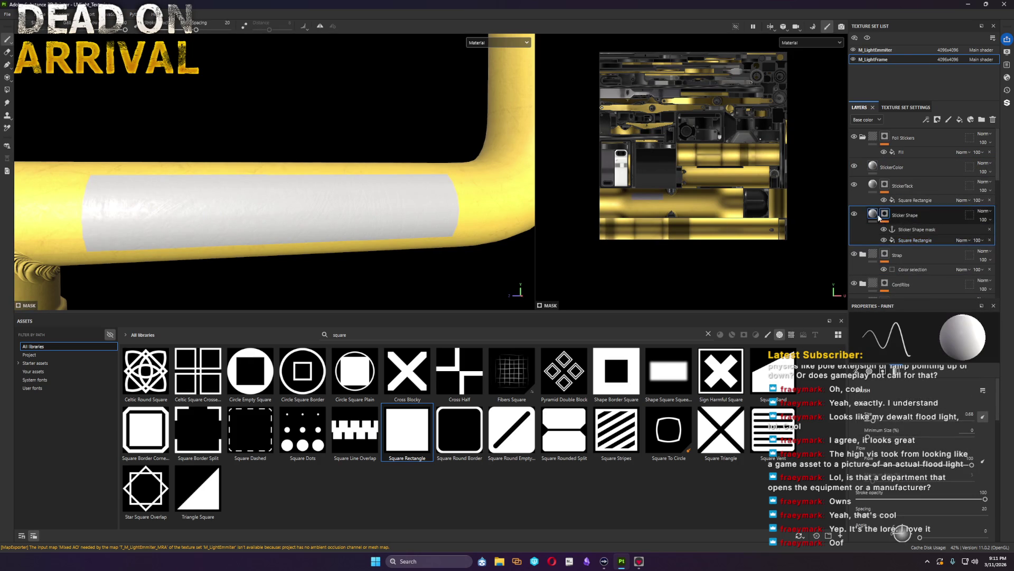
left_click(874, 215)
left_click_drag(926, 478, 919, 475)
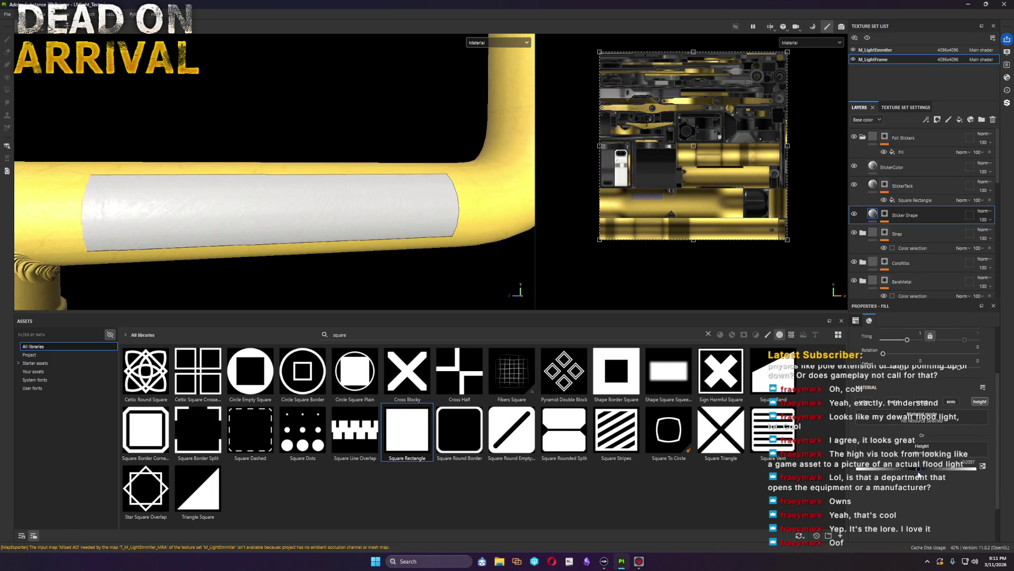
mouse_move(468, 189)
left_mouse_down("alt")
mouse_move(357, 204)
mouse_move(447, 193)
left_mouse_up("alt")
left_click(885, 215, "alt")
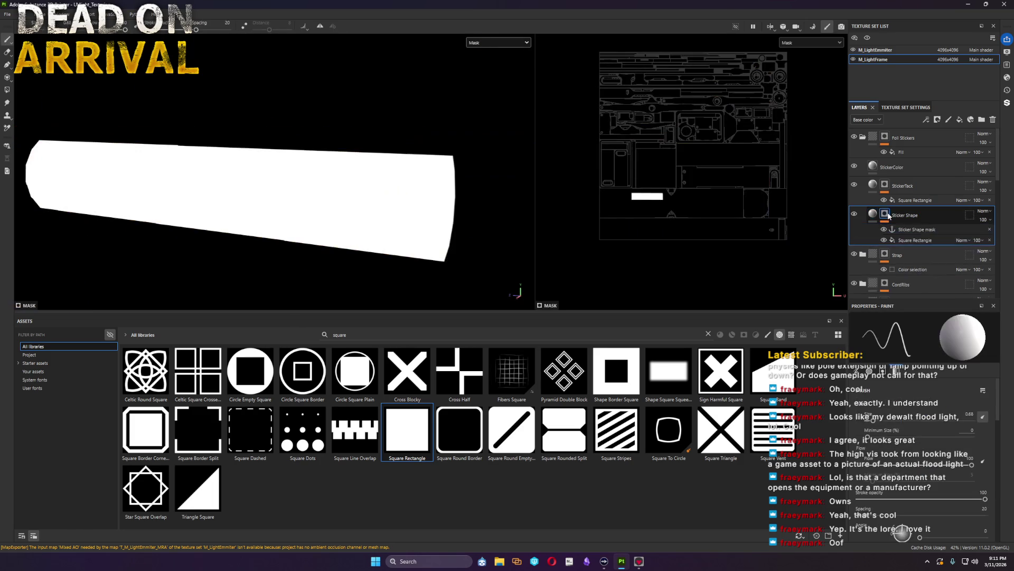
Step: Add a Blur filter at 0.05 intensity to the Sticker Shape mask and return to the material view
right_click(886, 216)
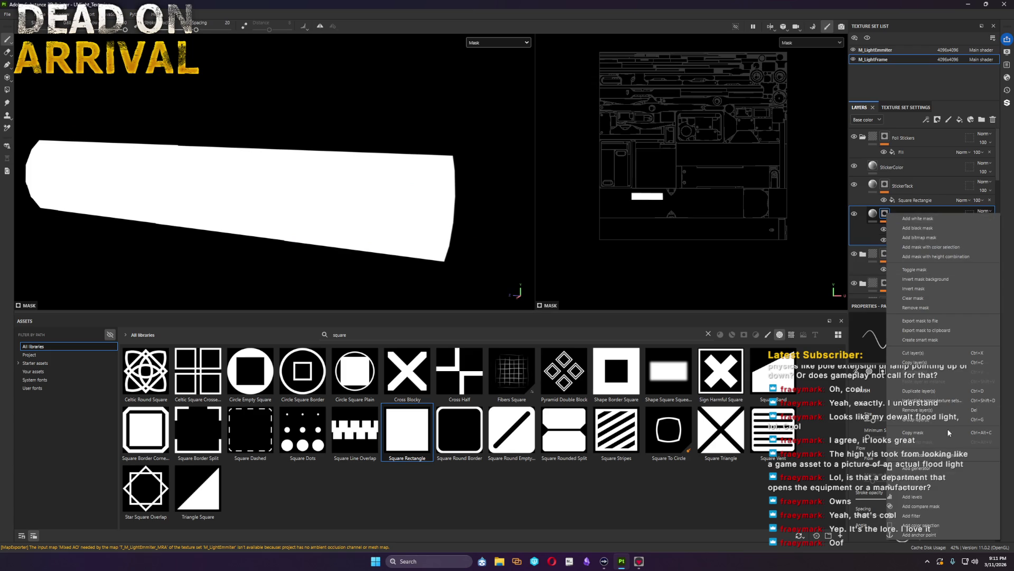
left_click(930, 516)
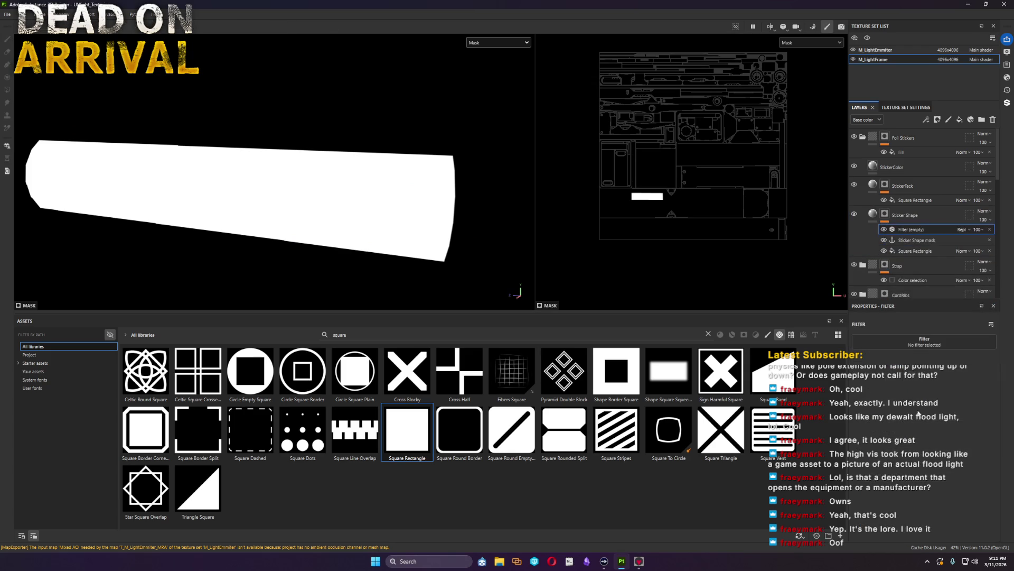
left_click(926, 422)
left_click_drag(864, 384, 862, 382)
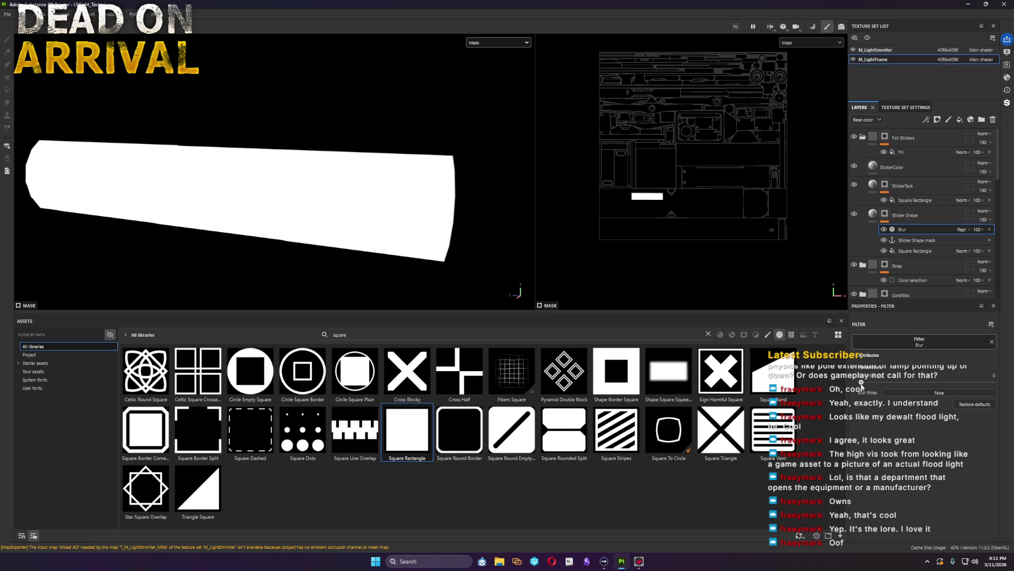
left_click(993, 377)
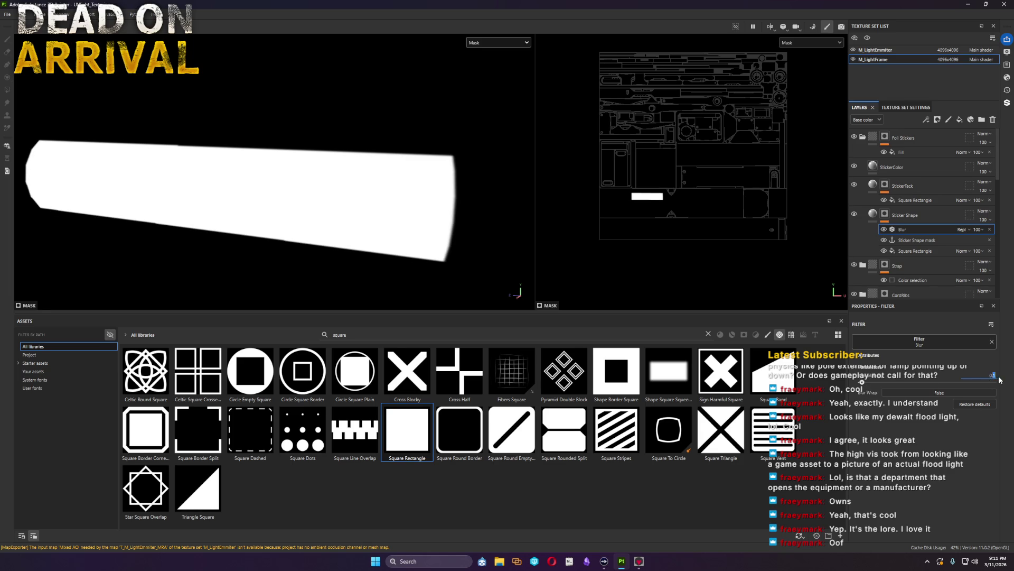
type("5")
key("Return")
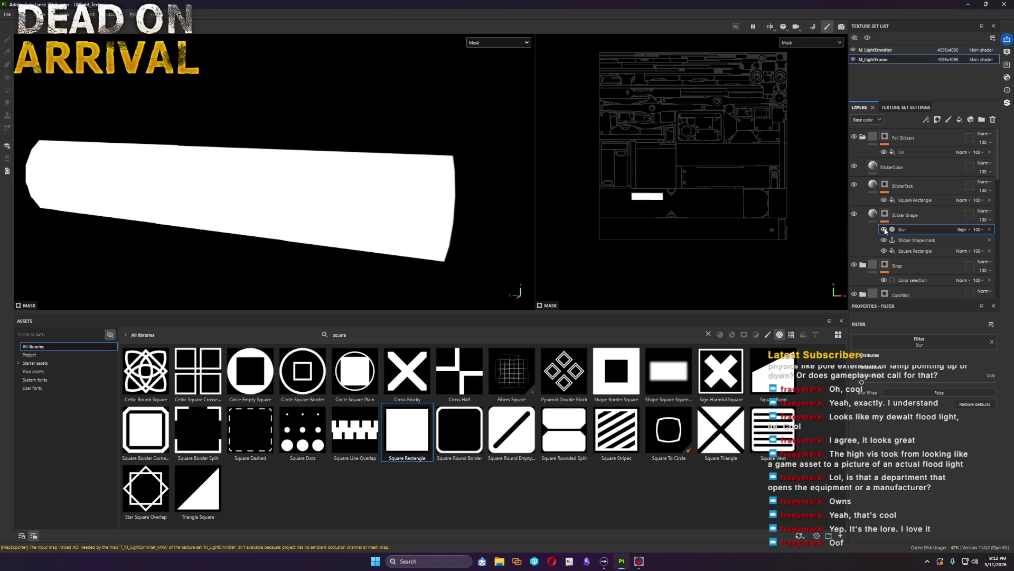
left_click(873, 215)
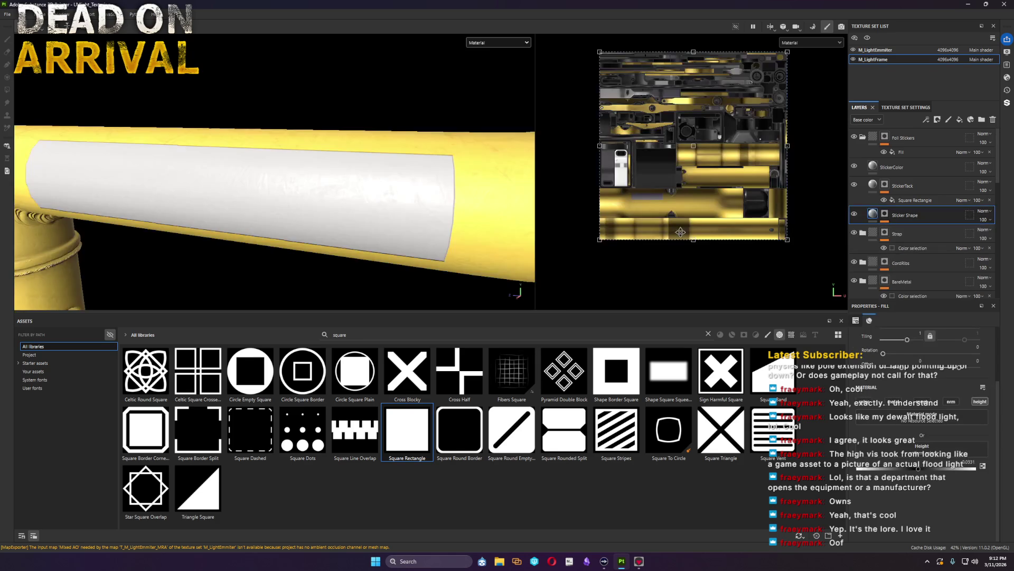
Step: Orbit to the sticker's left edge and ready the brush on the Sticker Shape layer
mouse_move(445, 236)
left_mouse_down("alt")
mouse_move(379, 249)
mouse_move(488, 217)
left_mouse_up("alt")
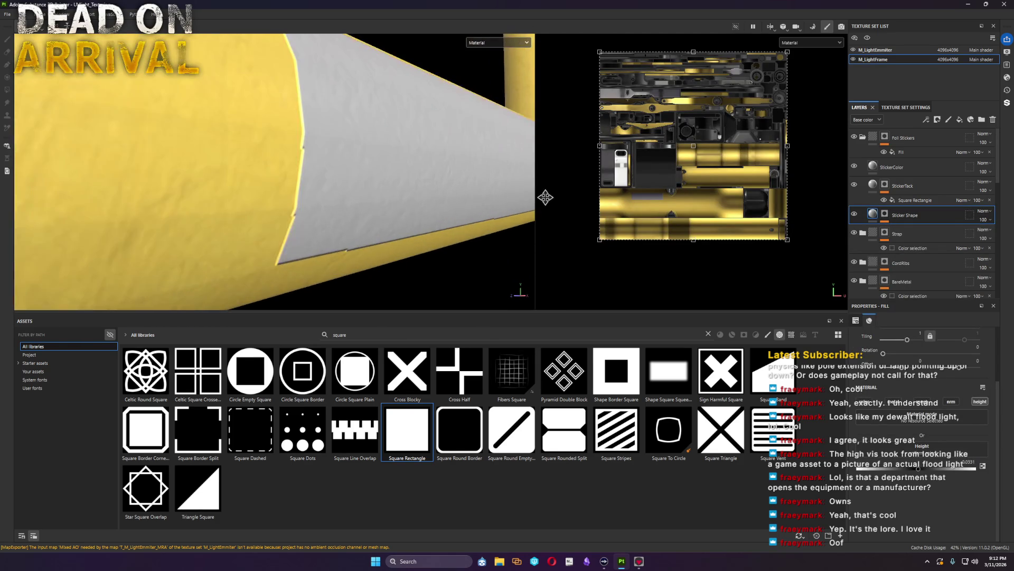
right_click_drag(487, 218, 419, 207, "alt")
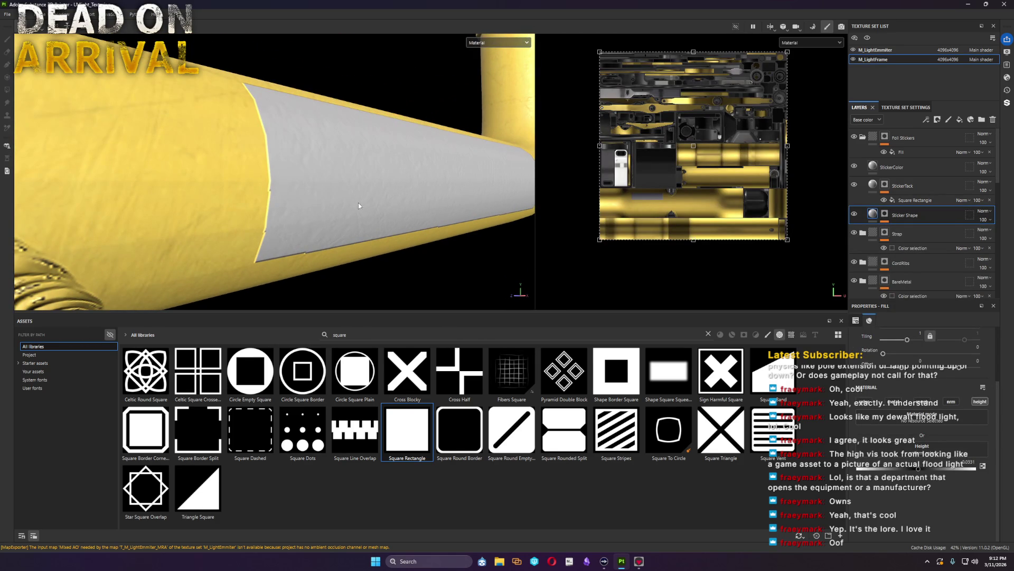
left_click_drag(367, 205, 301, 190, "alt")
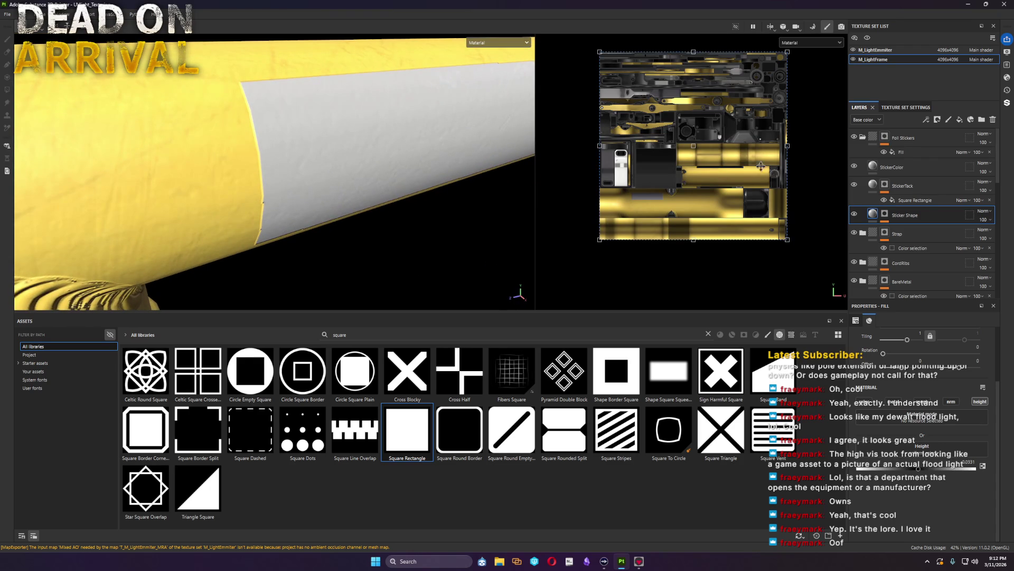
left_click(884, 184)
key("1")
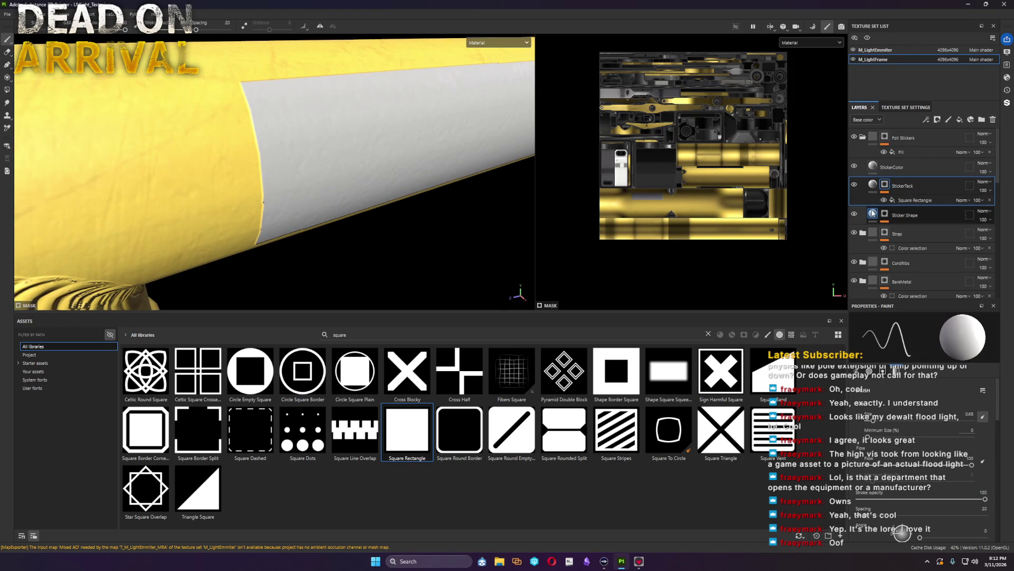
left_click(885, 214)
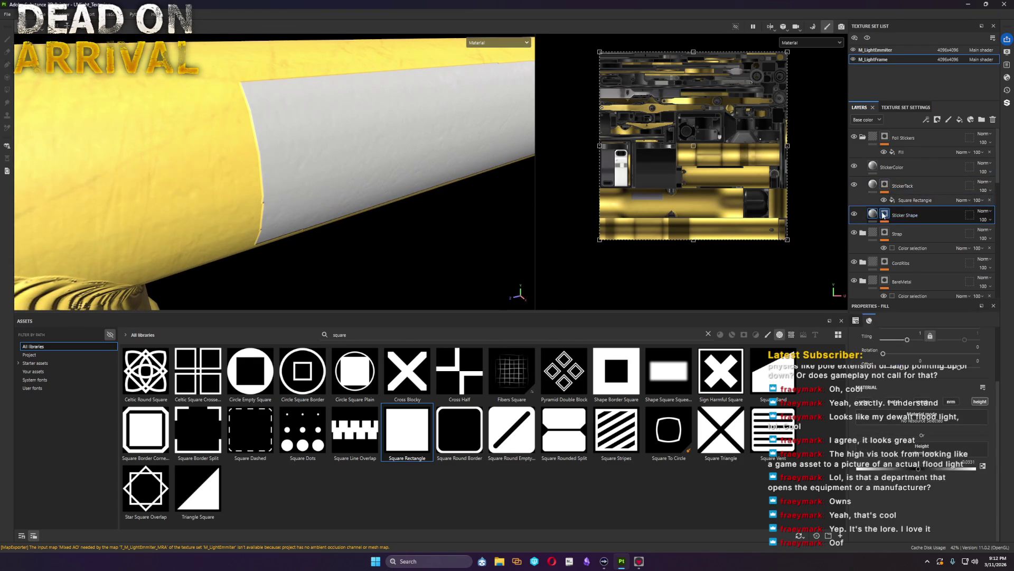
Step: Add a Subtract paint effect to the Sticker Shape mask and brush a wavy torn notch into its left end
right_click(884, 214)
left_click(924, 479)
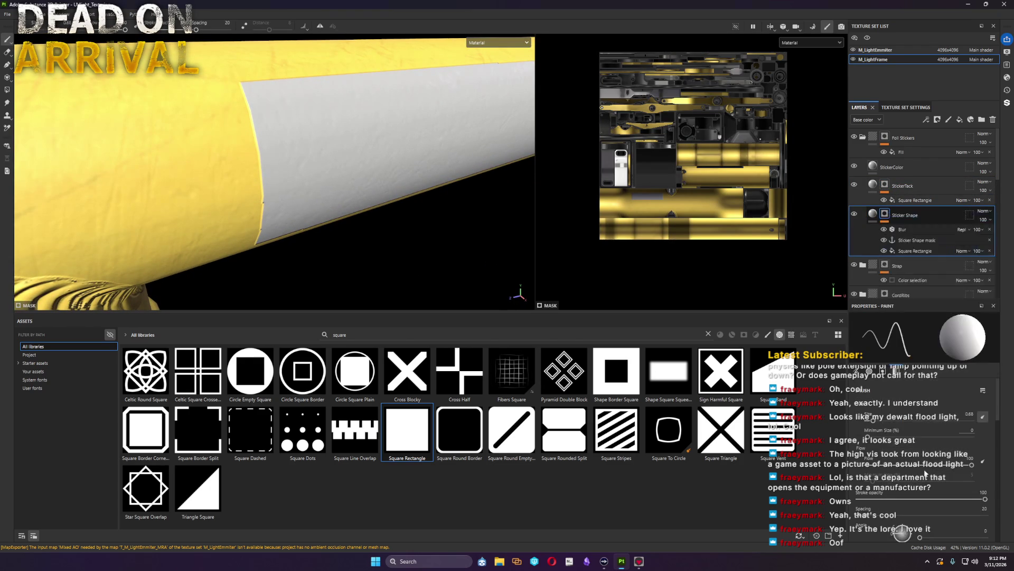
left_click(966, 229)
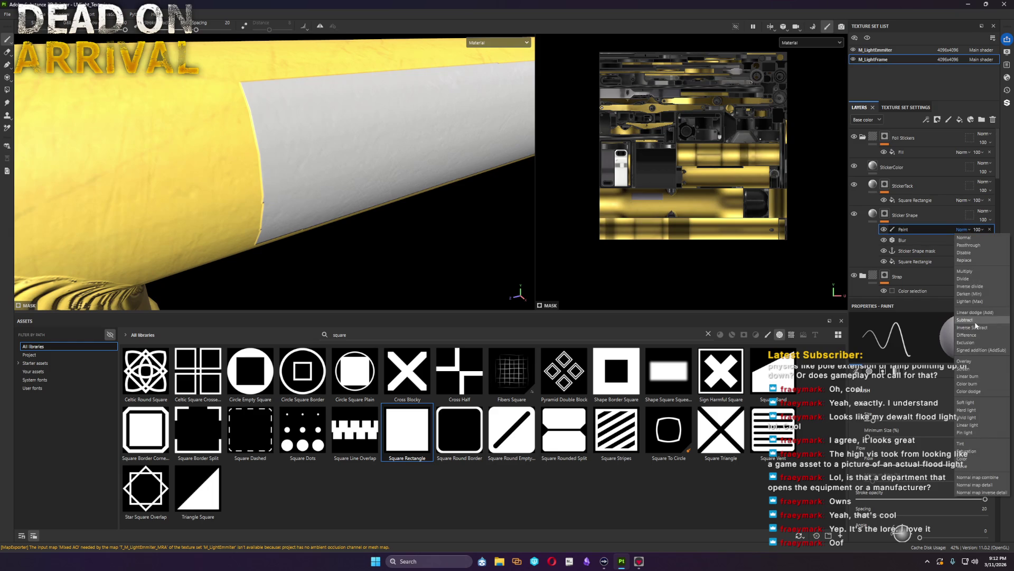
left_click(976, 321)
left_click_drag(255, 141, 243, 129)
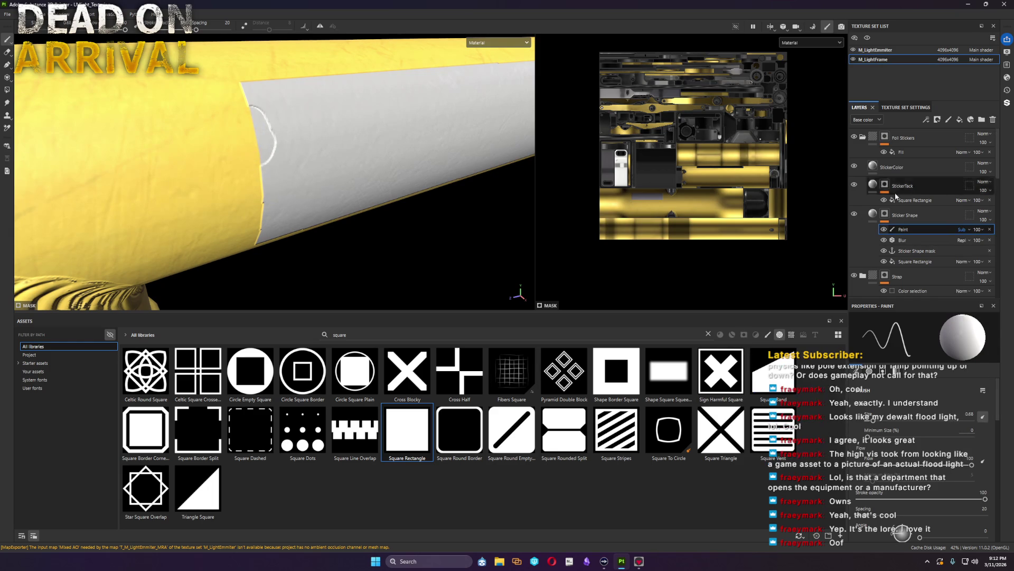
left_click(885, 217, "alt")
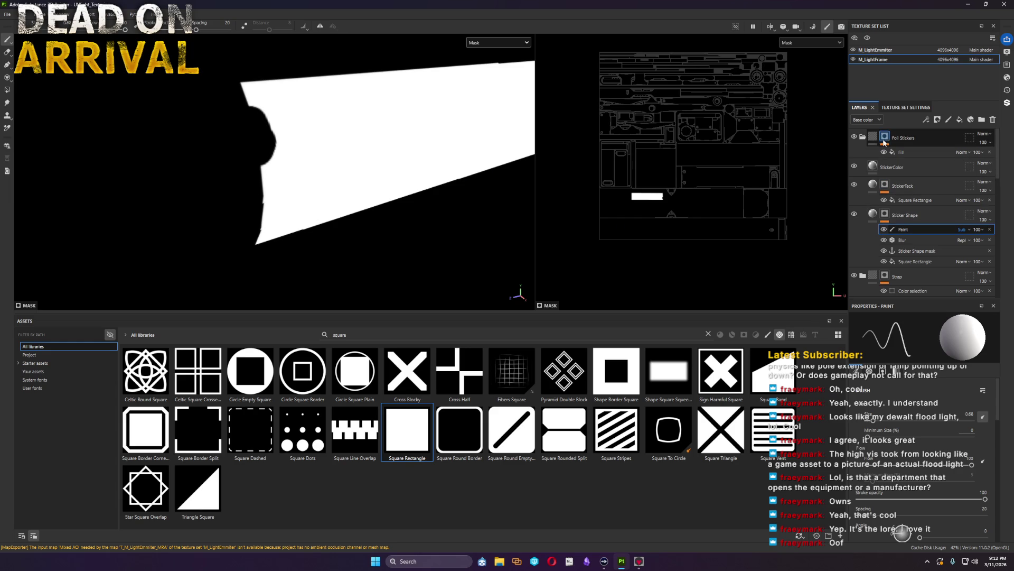
Step: Move the Sticker Shape mask anchor point above the Paint effect and start renaming it
left_click(885, 140, "alt")
left_click(901, 152)
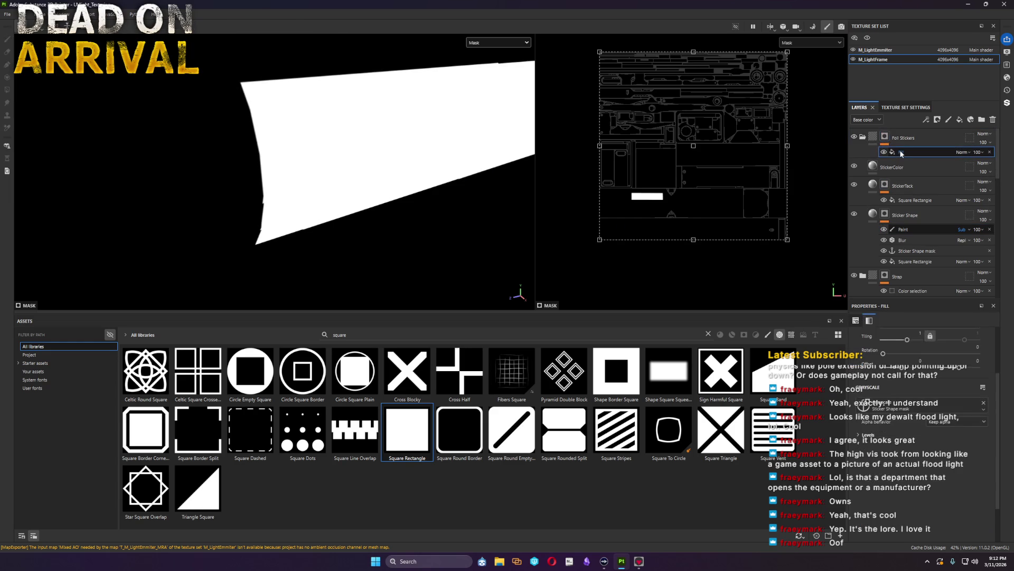
left_click_drag(918, 251, 916, 229)
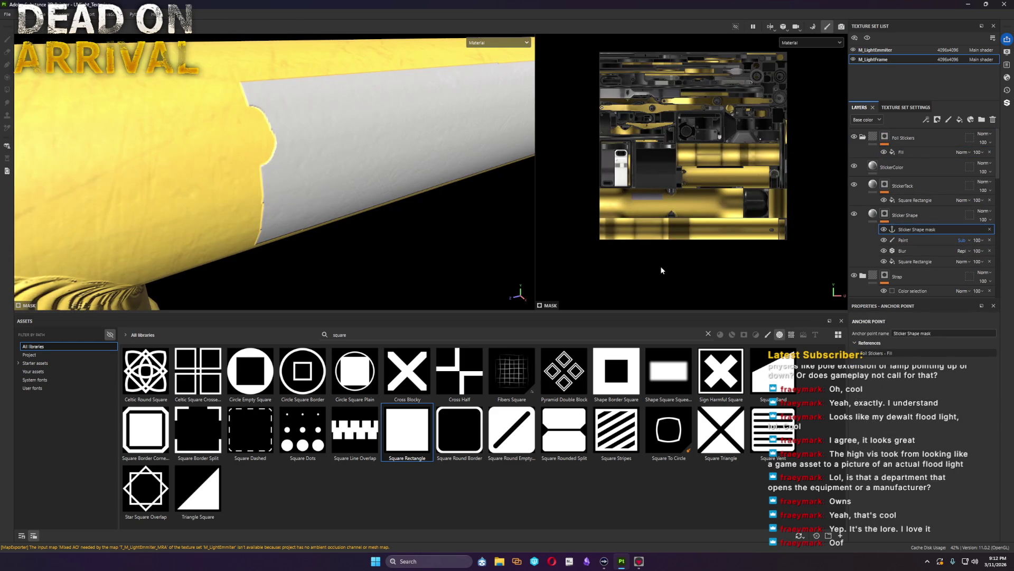
double_click(911, 229)
type("PAint TO D")
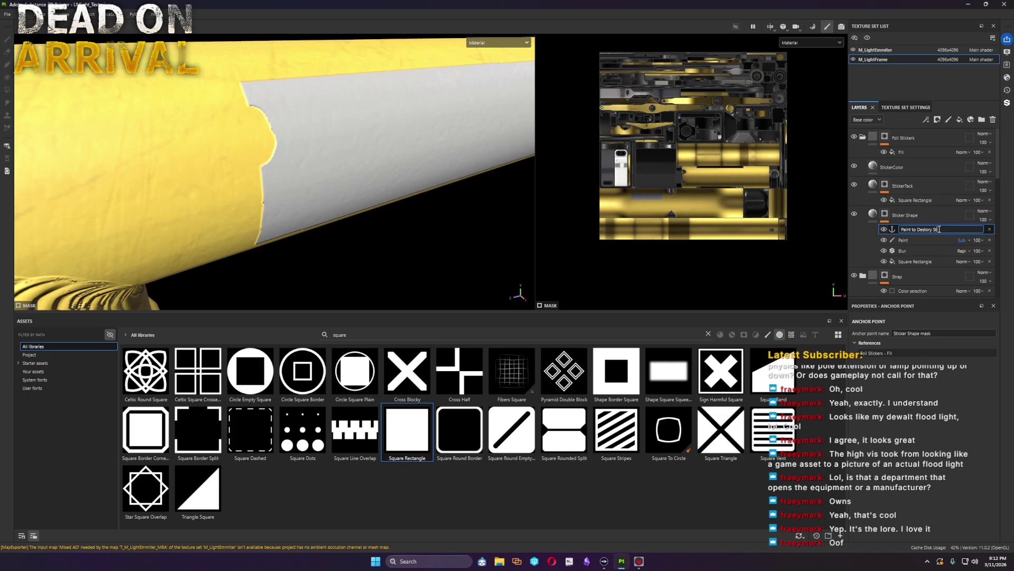
type("icker Edge")
Step: Commit the anchor point's new name and delete the Square Rectangle fill under StickerTack
key("Return")
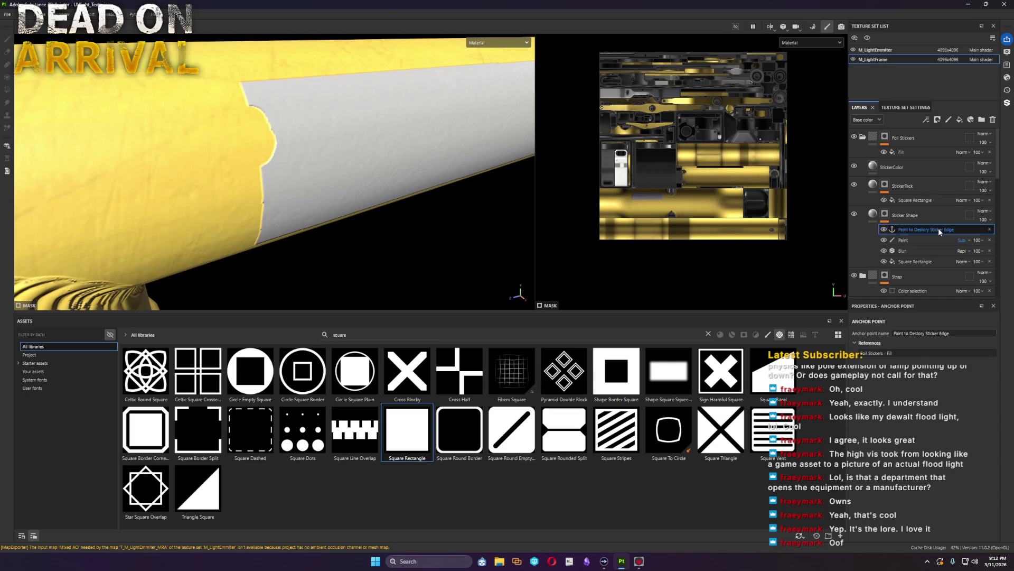
left_click(920, 200)
left_click(990, 201)
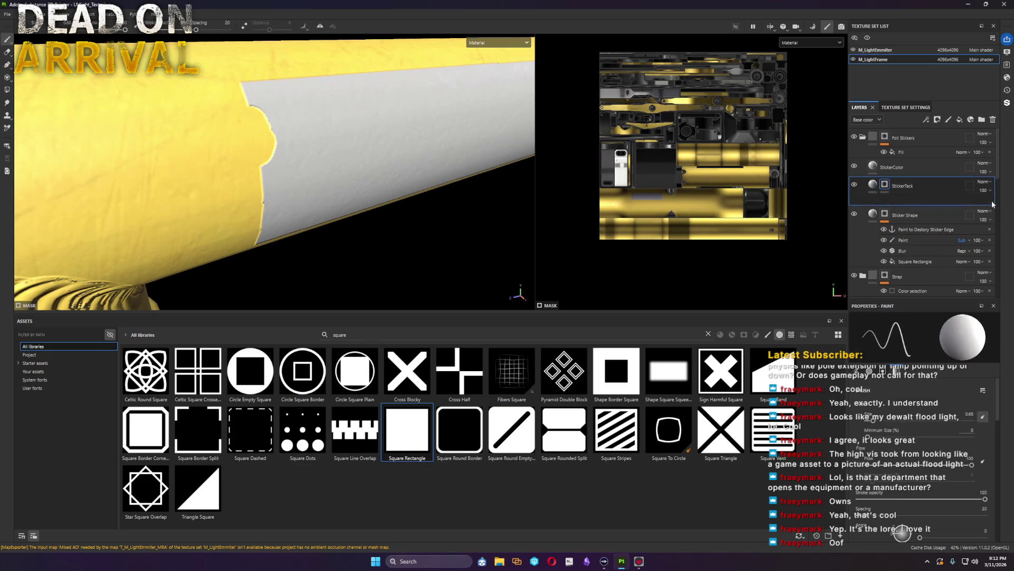
Step: Search the asset library for 'dirt' filtered to grunge textures only
double_click(325, 336)
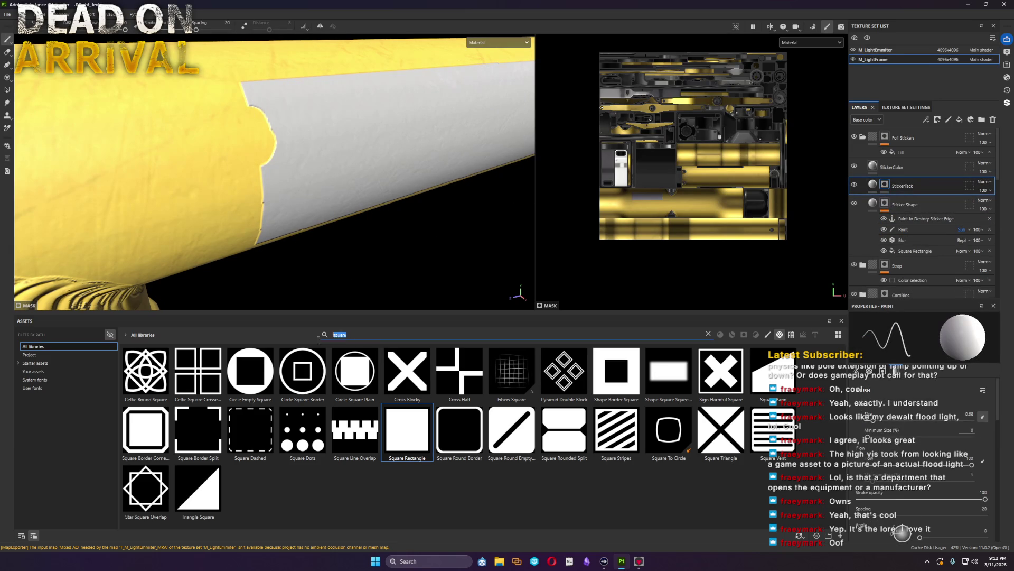
type("circ")
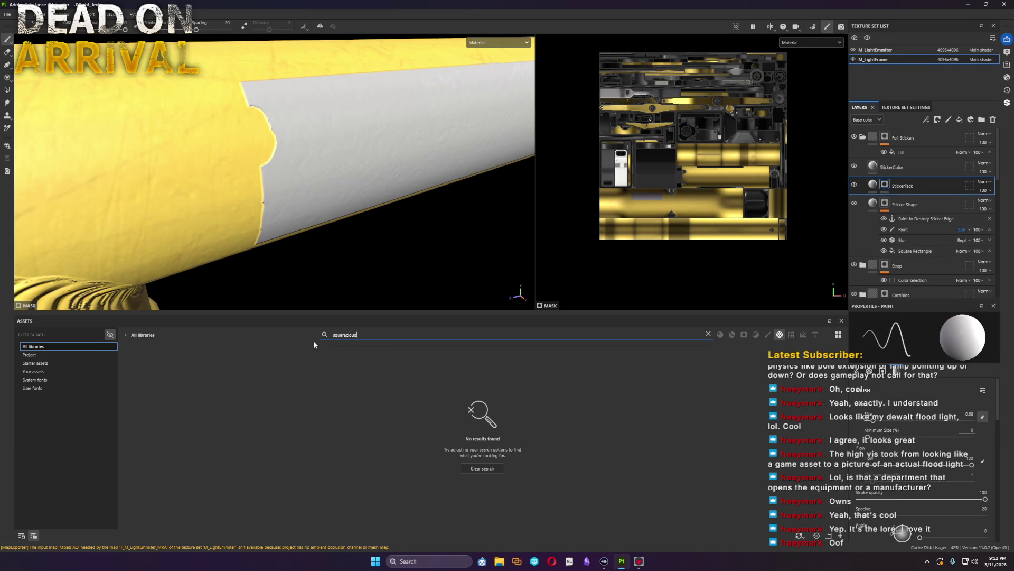
key("ctrl+a")
type("blur")
key("BackSpace")
key("BackSpace")
key("BackSpace")
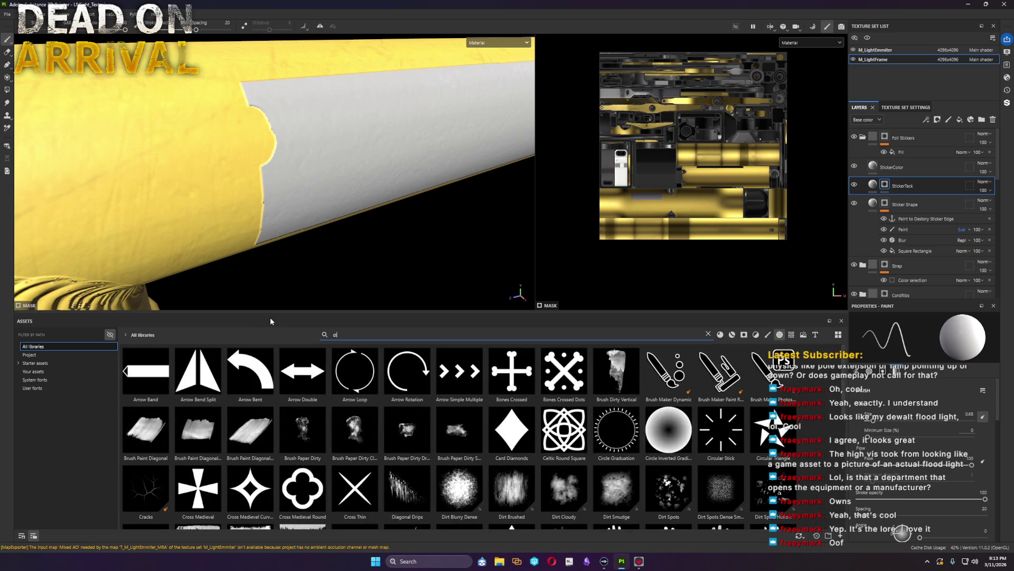
type("dirt")
left_click(768, 335)
left_click(792, 335)
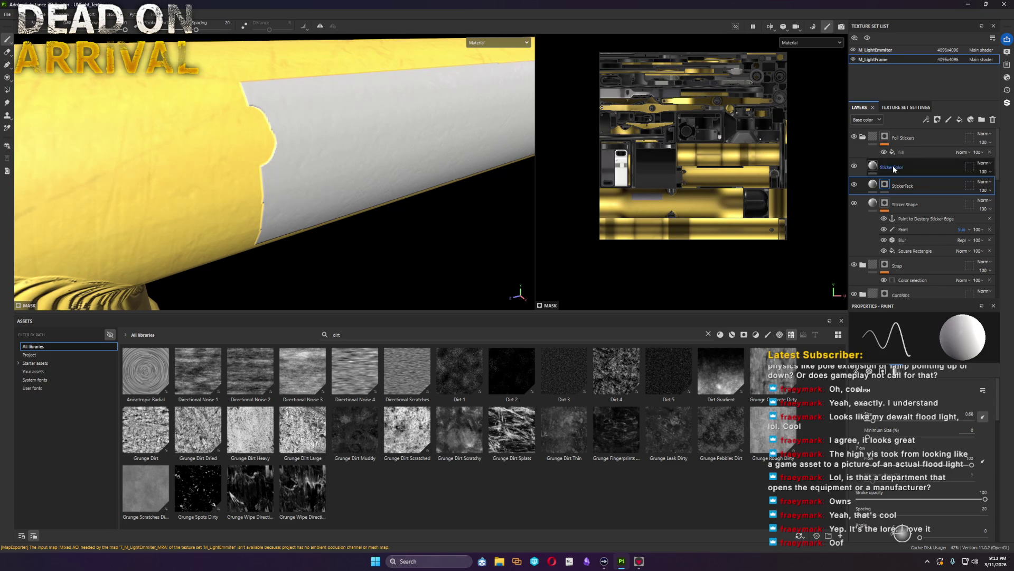
right_click(890, 187)
Step: Add a fill effect to StickerTack and move the layer to the top of the stack
left_click(911, 460)
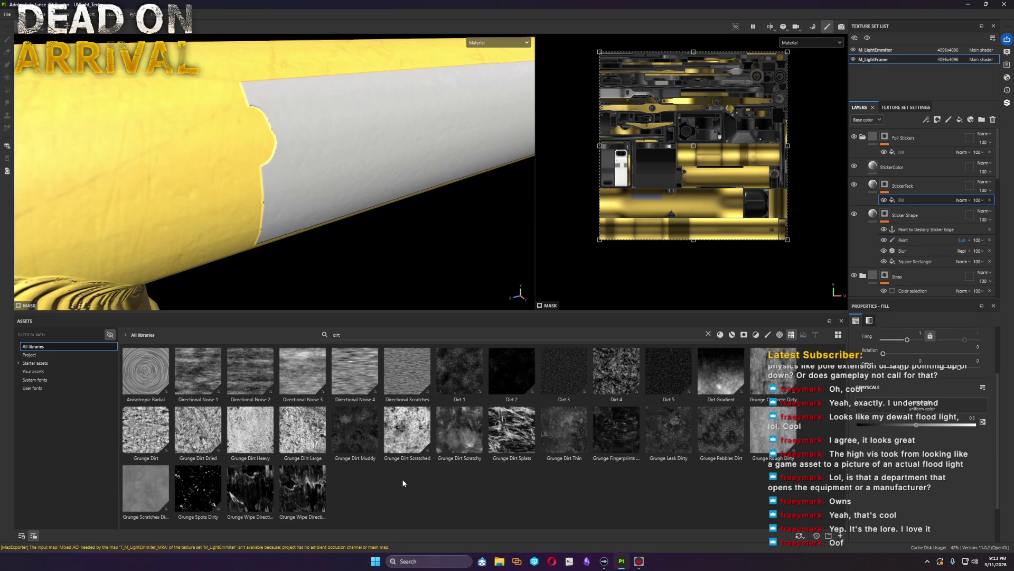
double_click(907, 187)
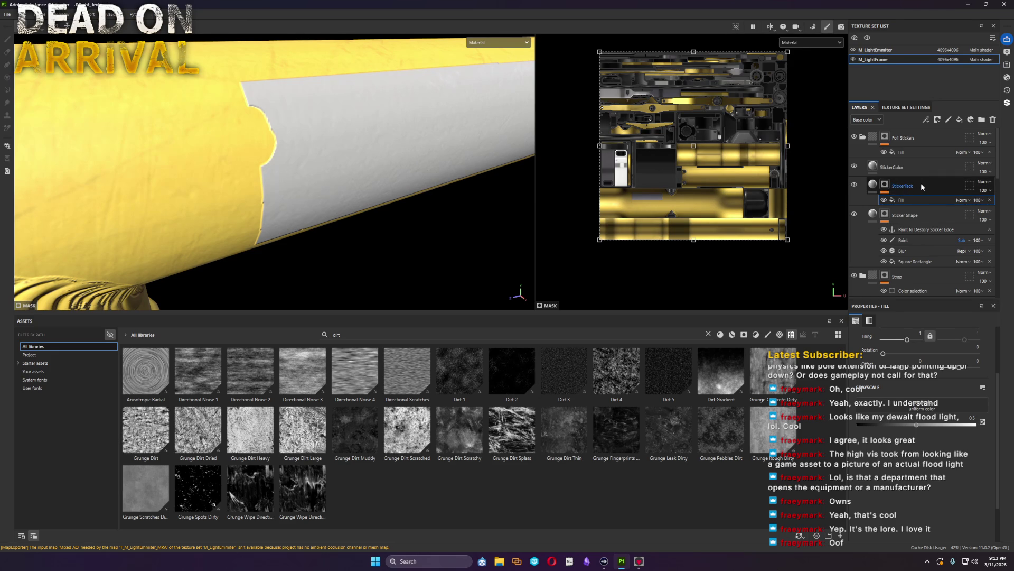
left_click_drag(920, 183, 931, 132)
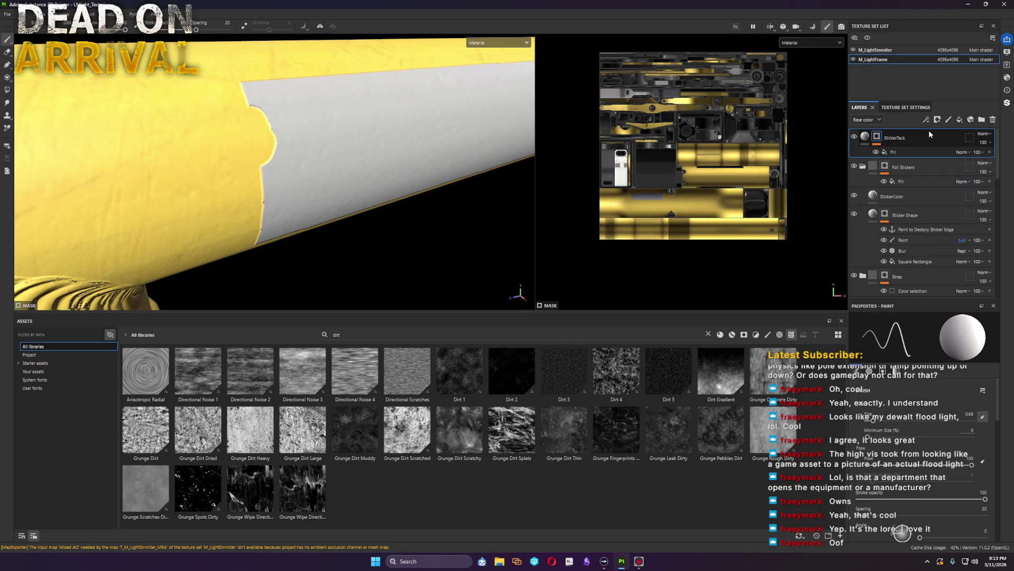
left_click(896, 151)
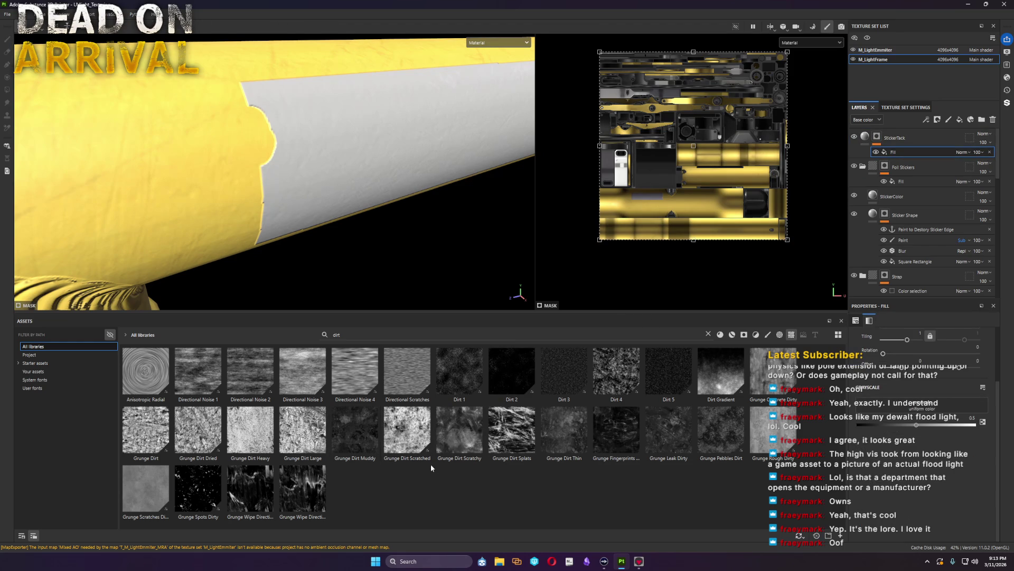
Step: Drive the fill with the Grunge Dirt Dried texture and place it in StickerTack's mask
left_click(299, 440)
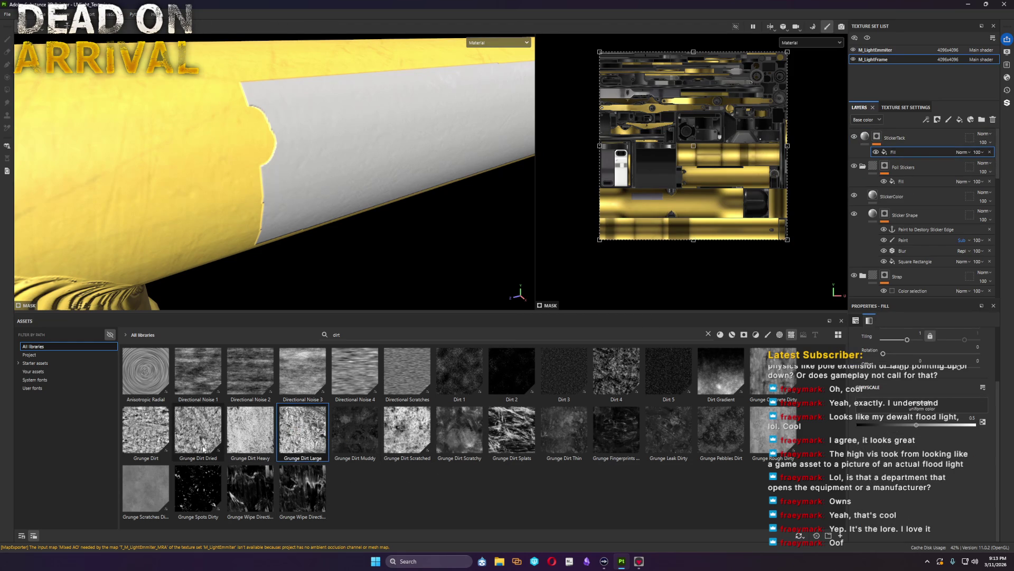
left_click_drag(208, 449, 888, 409)
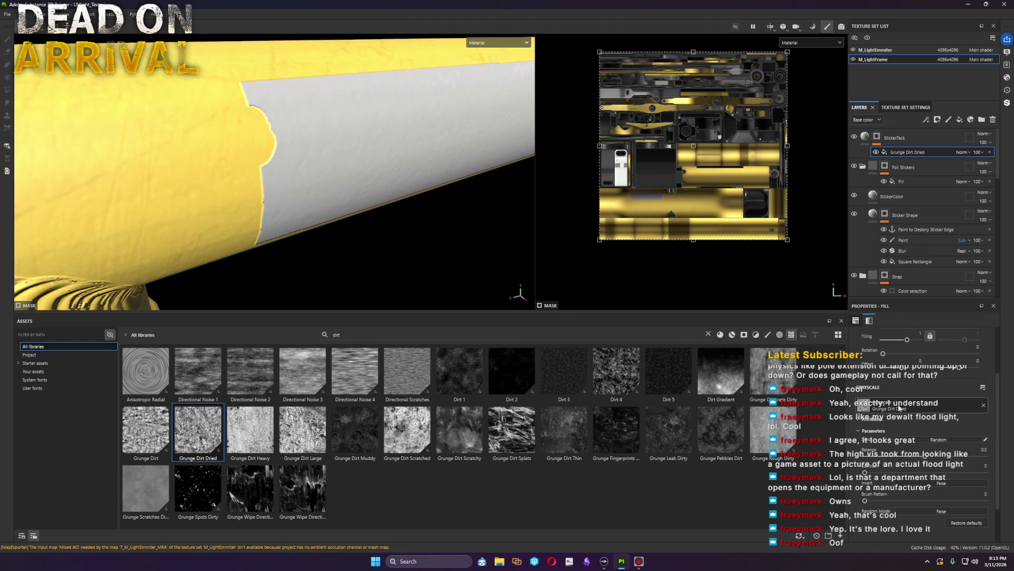
left_click(865, 137)
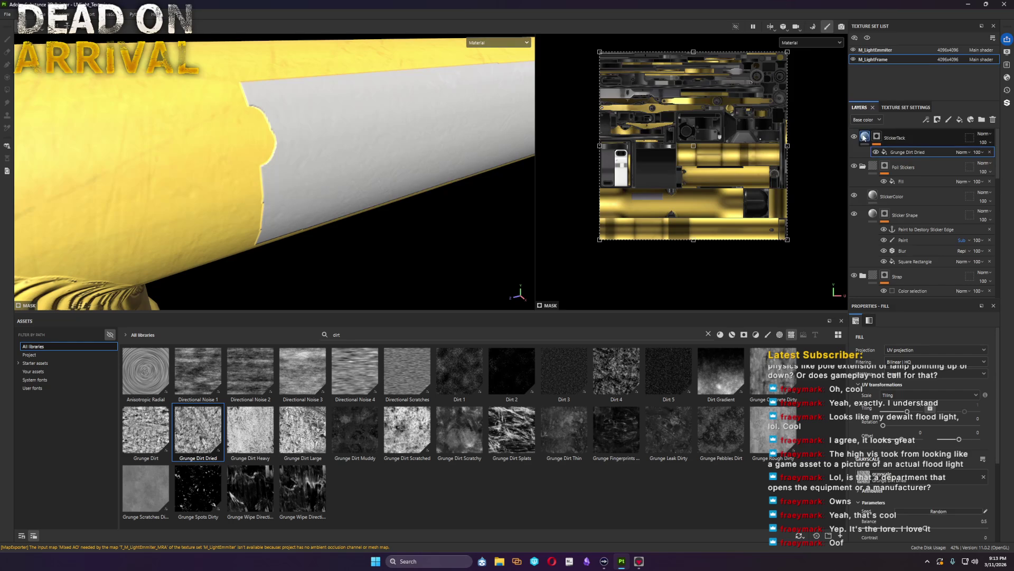
left_click(864, 473)
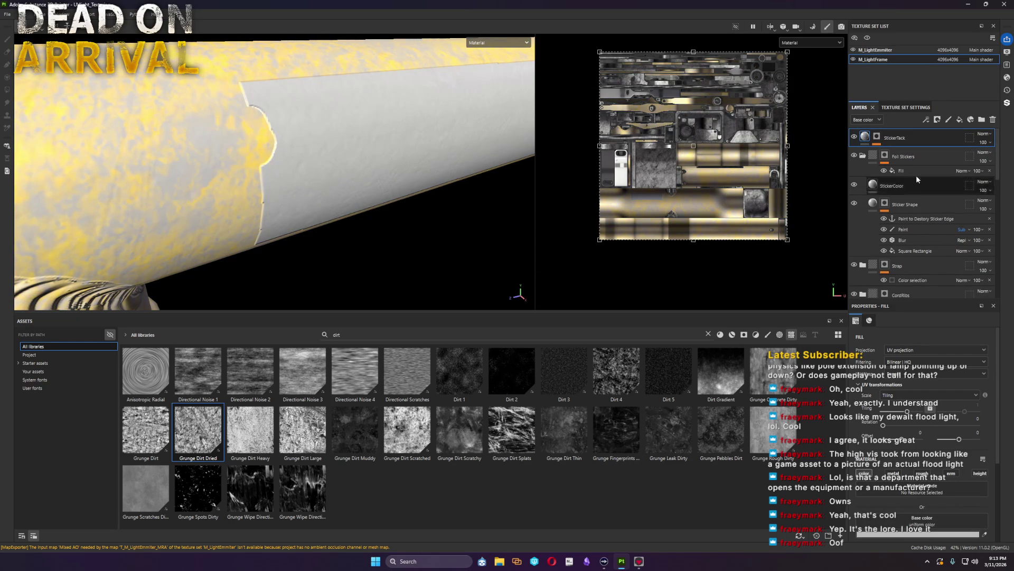
left_click(876, 138)
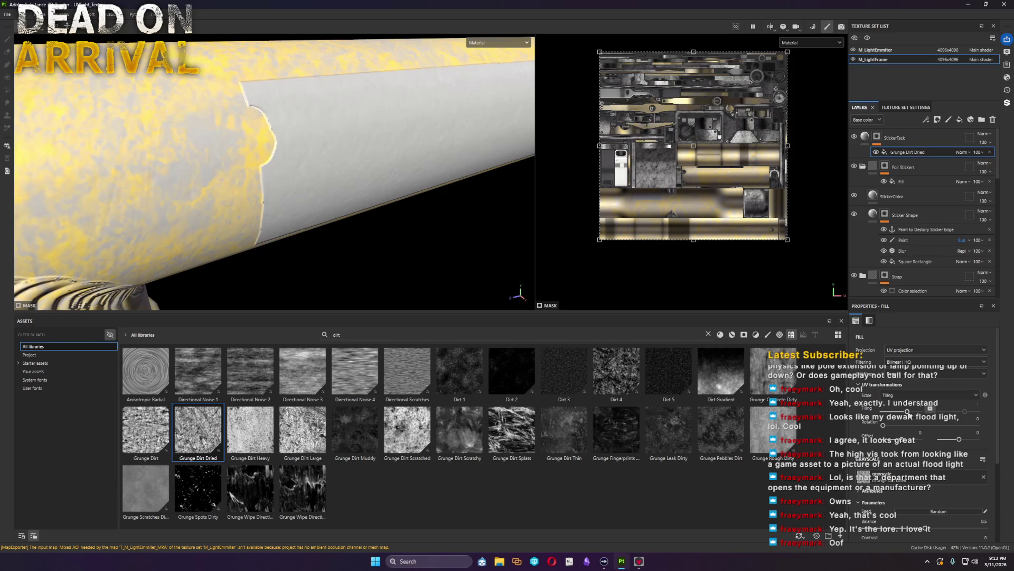
left_click(876, 138)
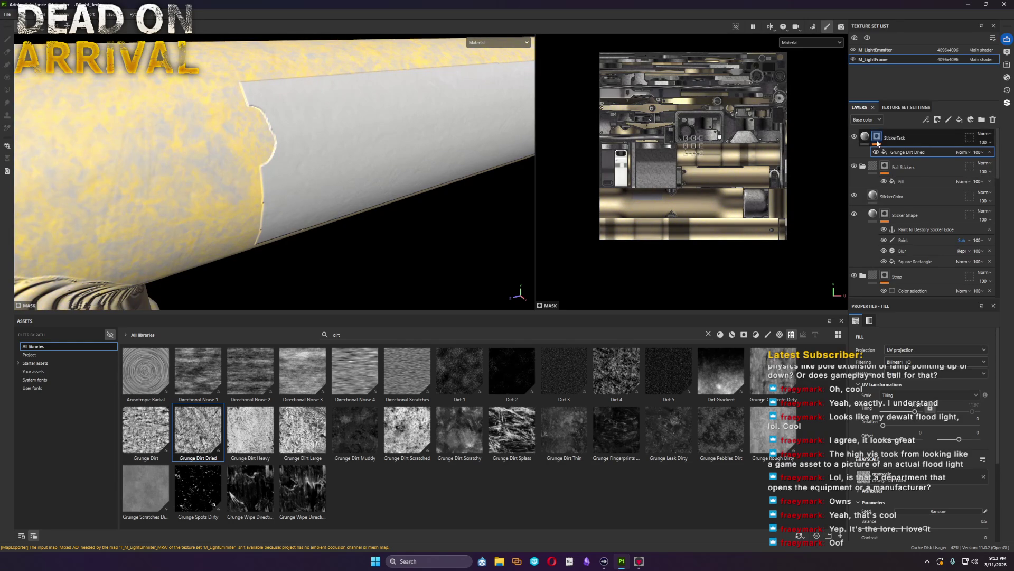
right_click(877, 141)
left_click(924, 133)
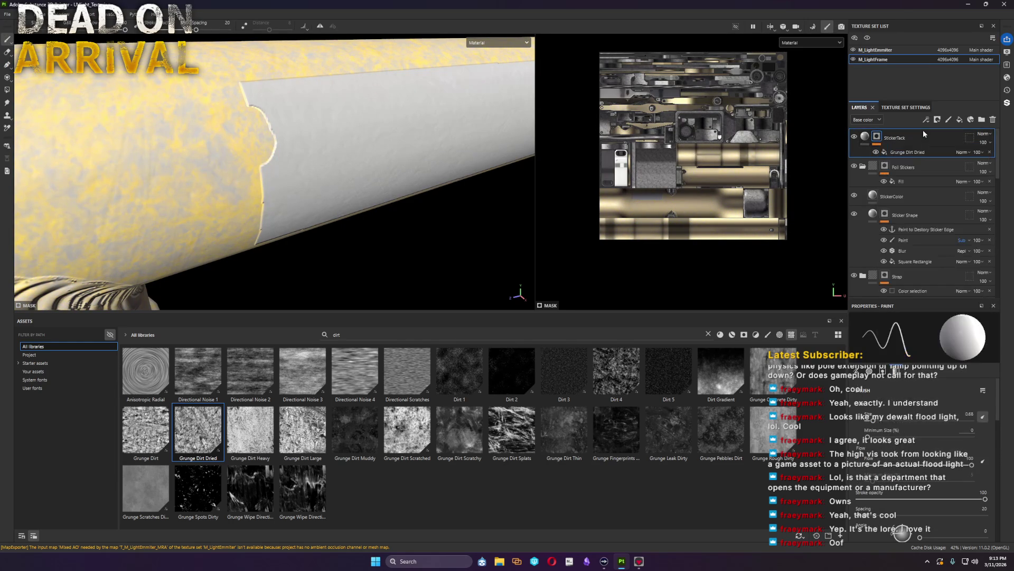
Step: Create a new folder in the layer stack and start renaming it
left_click(911, 168)
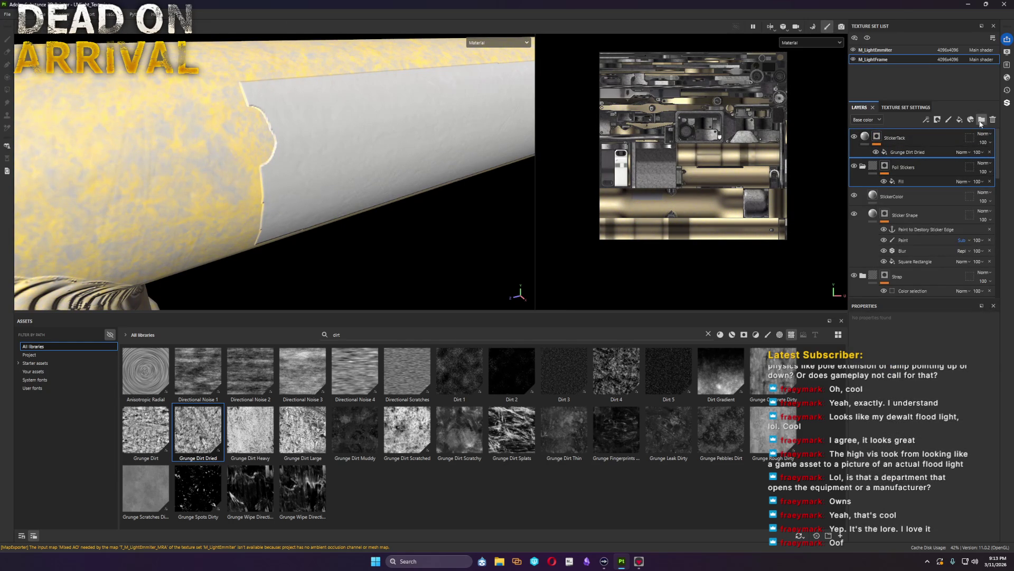
left_click(981, 120)
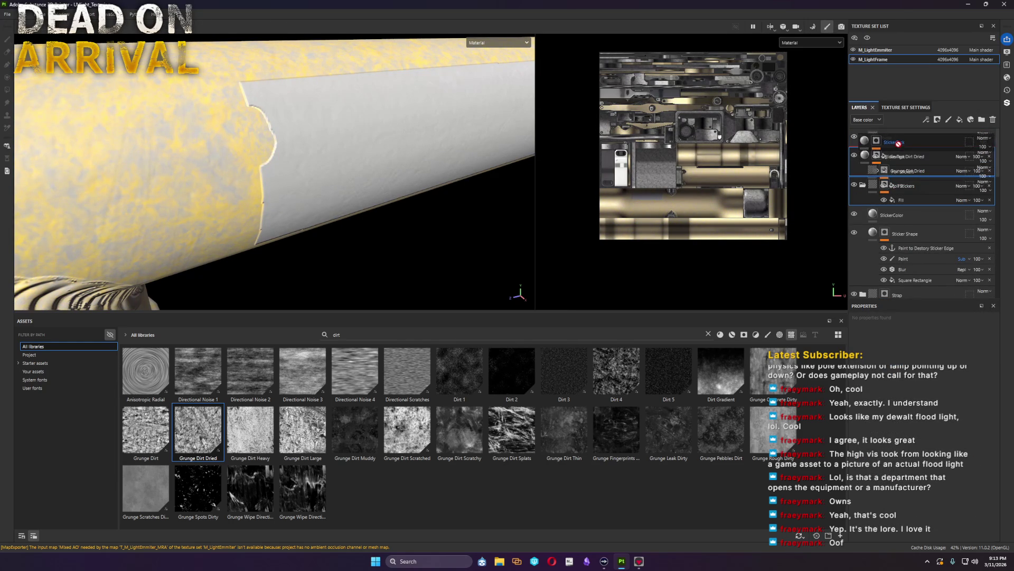
double_click(891, 139)
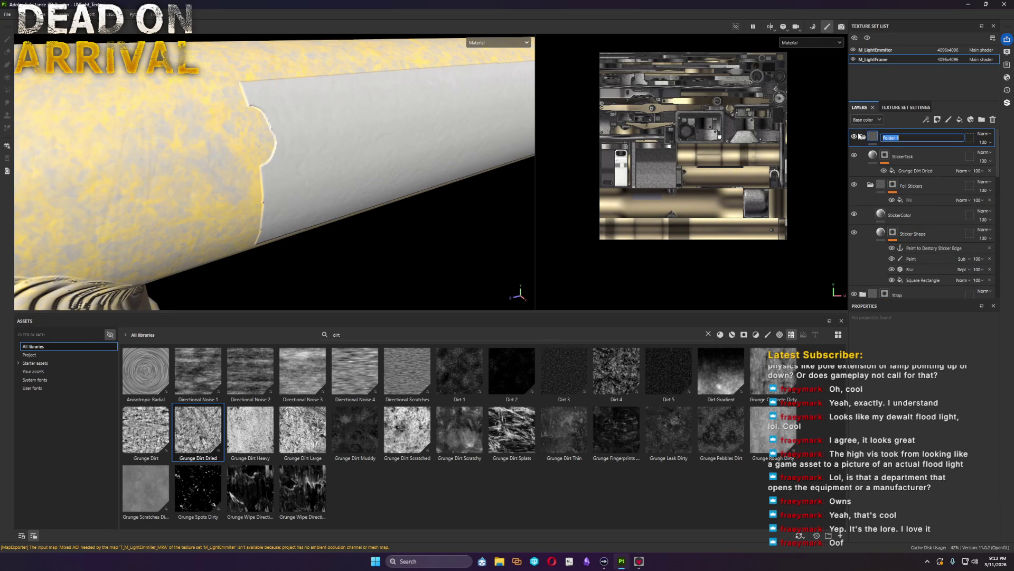
Step: Confirm the folder name and add an anchor point to Sticker Shape's Square Rectangle mask
left_click(934, 172)
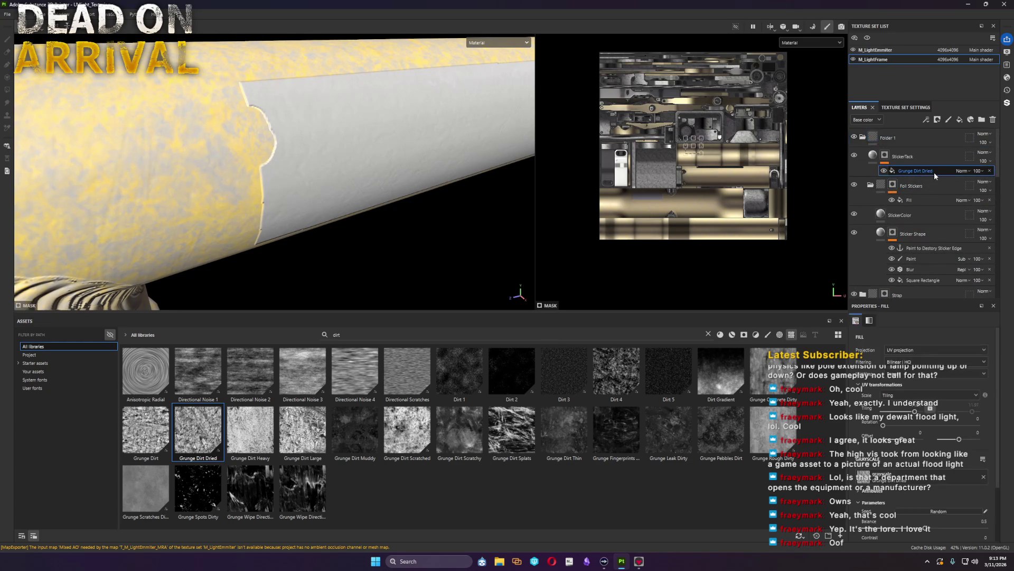
scroll(928, 234, "down", 2)
left_click(924, 231)
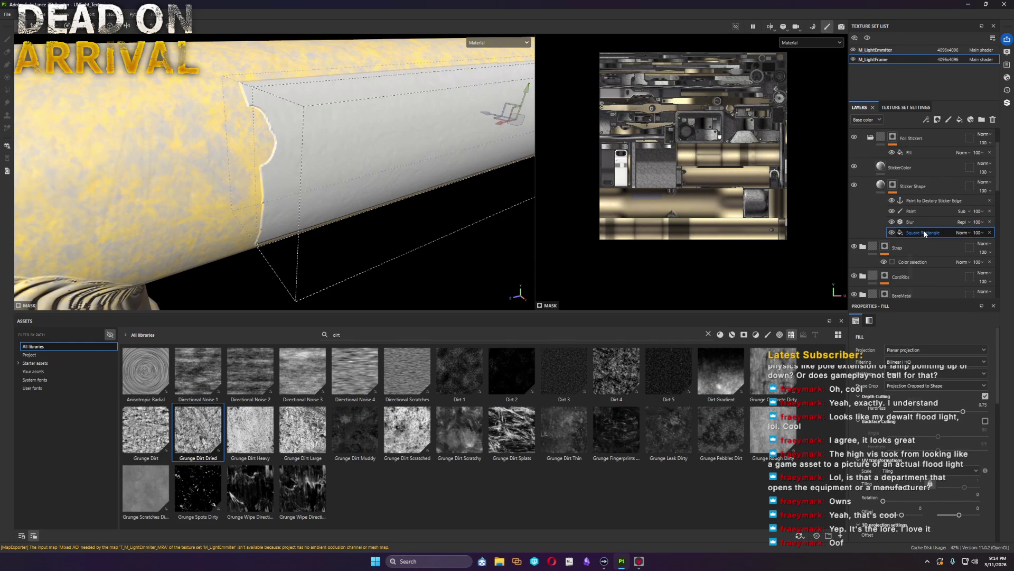
right_click(924, 233)
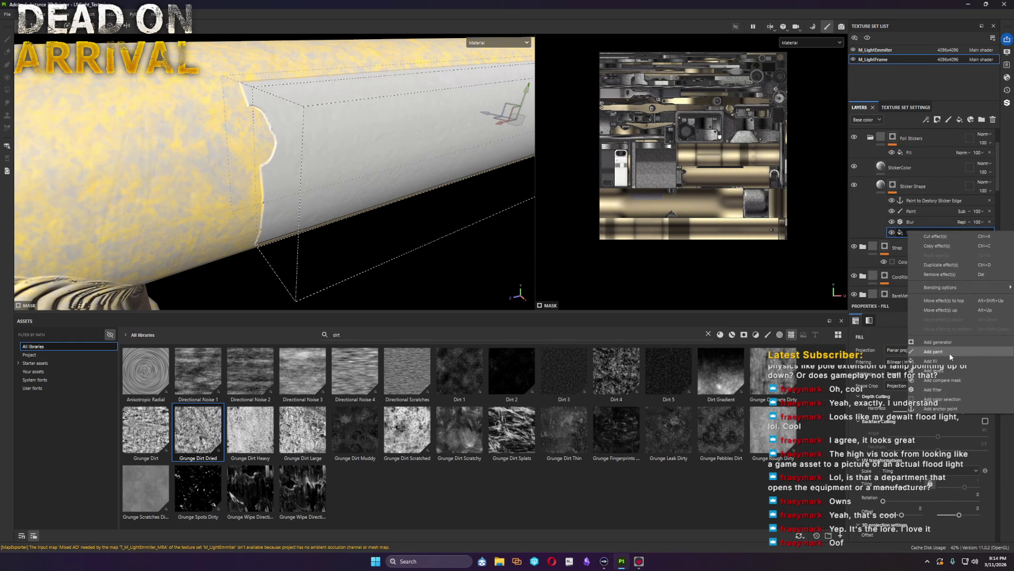
left_click(939, 409)
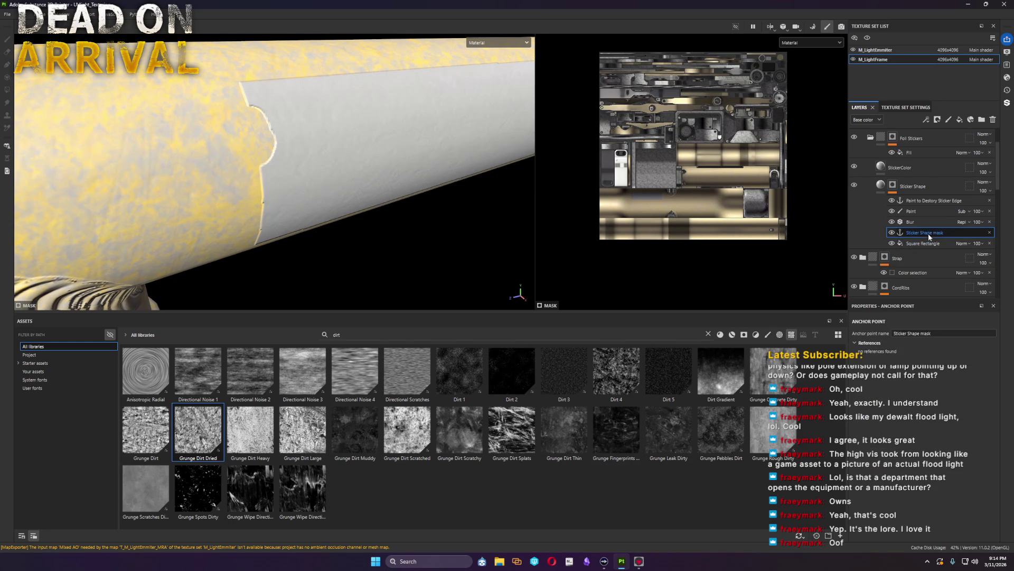
Step: Move the anchor above Blur and name it Sticker Shape mask
left_click_drag(930, 236, 929, 223)
double_click(929, 222)
key("Return")
scroll(951, 214, "up", 2)
right_click(923, 172)
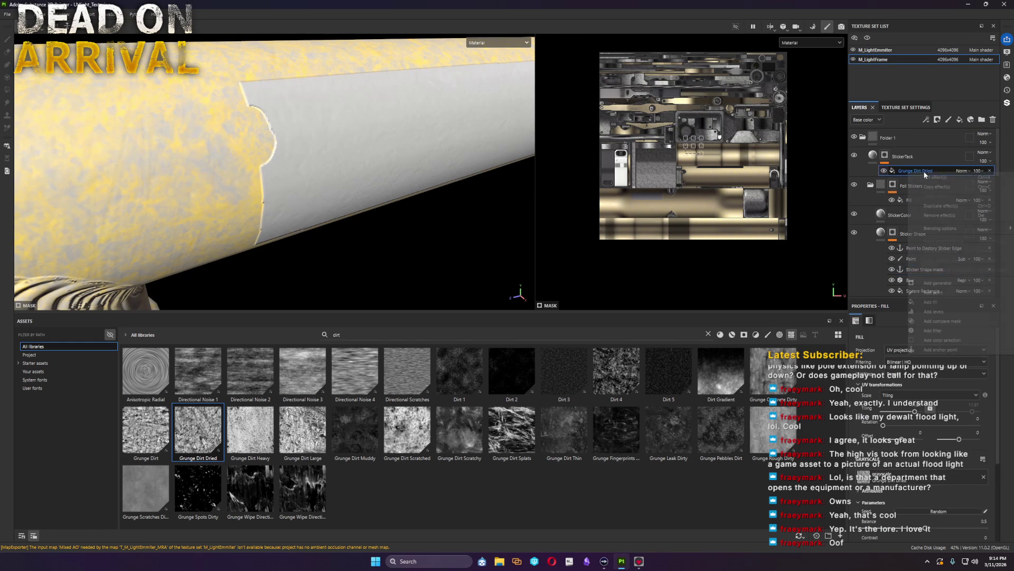
Step: Add a Subtract-mode fill above Grunge Dirt Dried in StickerTack's mask and adjust its slider
left_click(923, 300)
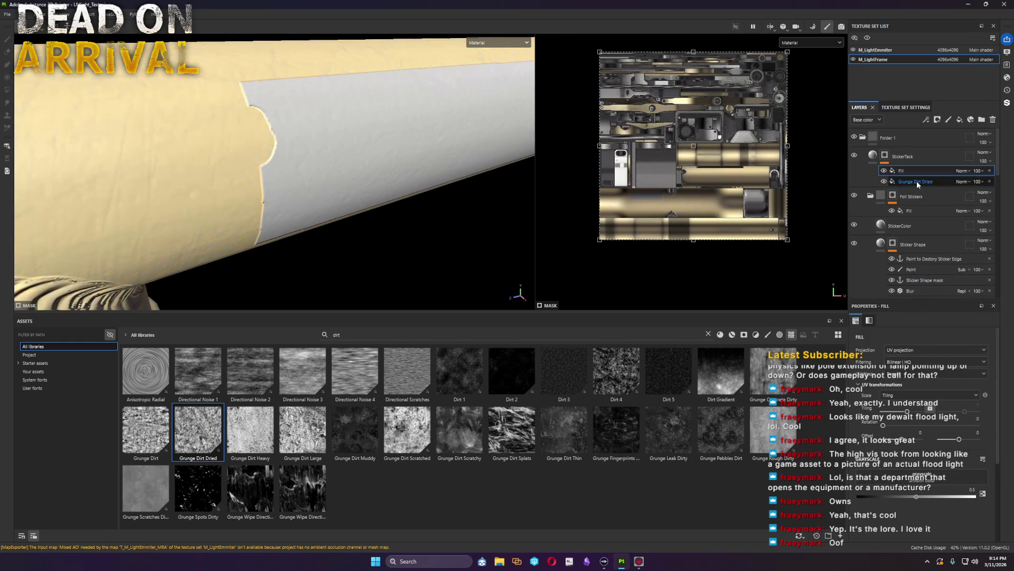
left_click(886, 156, "alt")
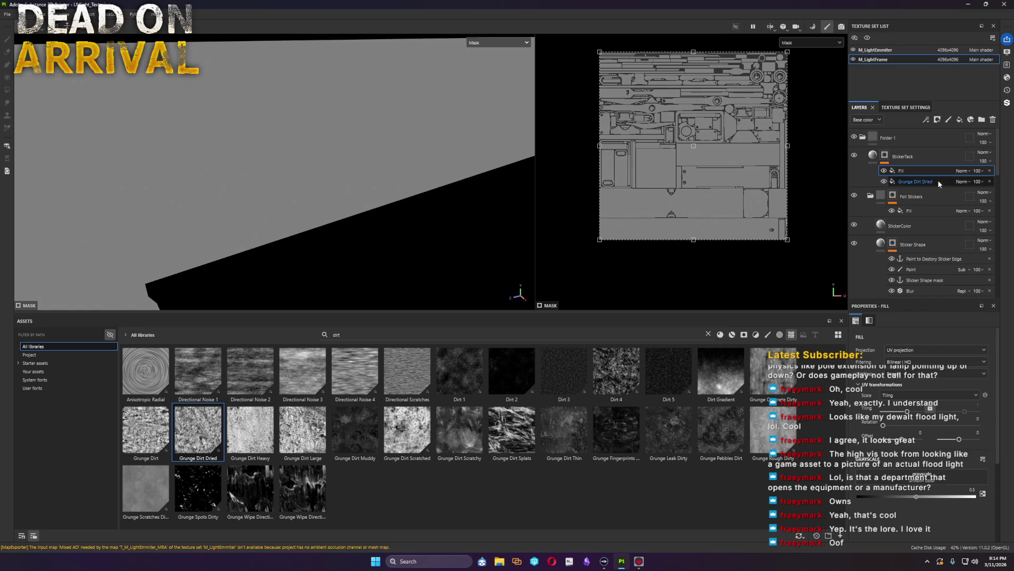
left_click(966, 172)
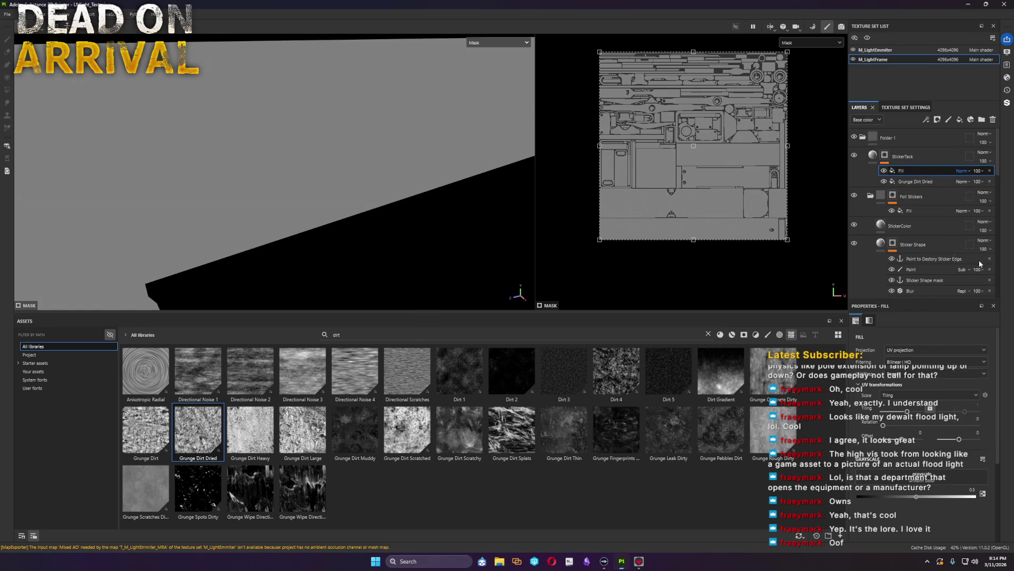
left_click(978, 262)
left_click(955, 440)
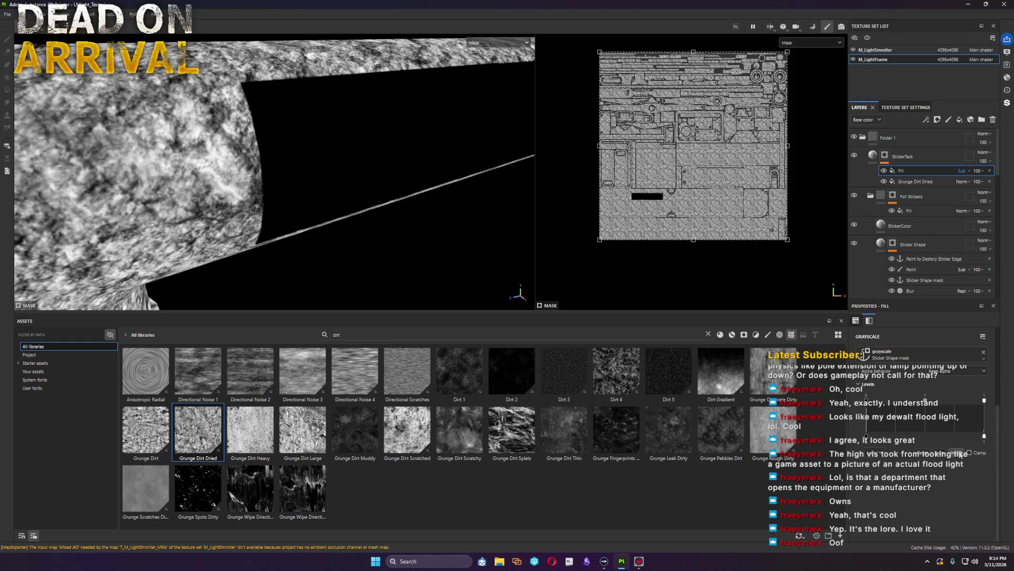
left_click(874, 155)
left_click(884, 157)
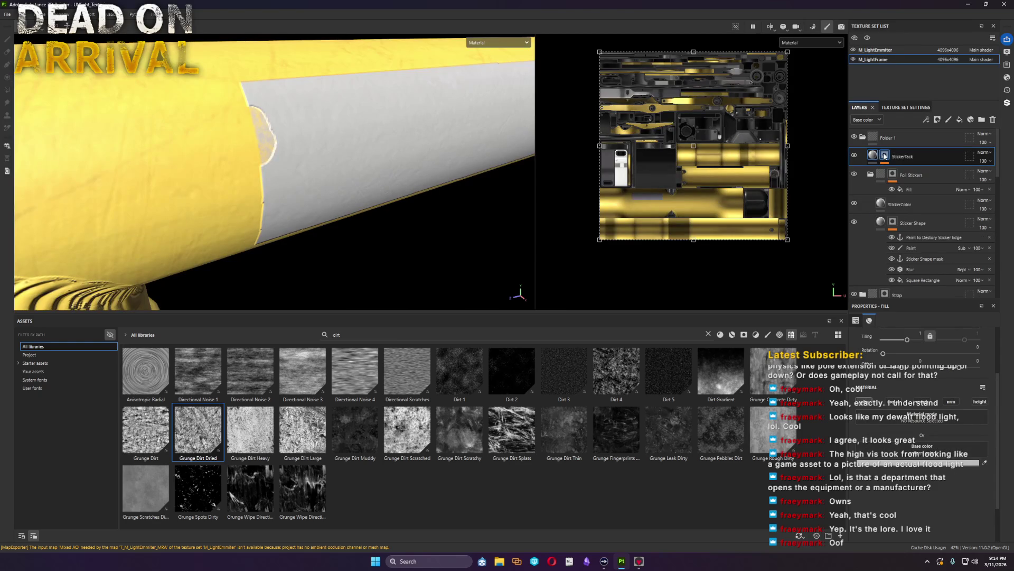
left_click(884, 156)
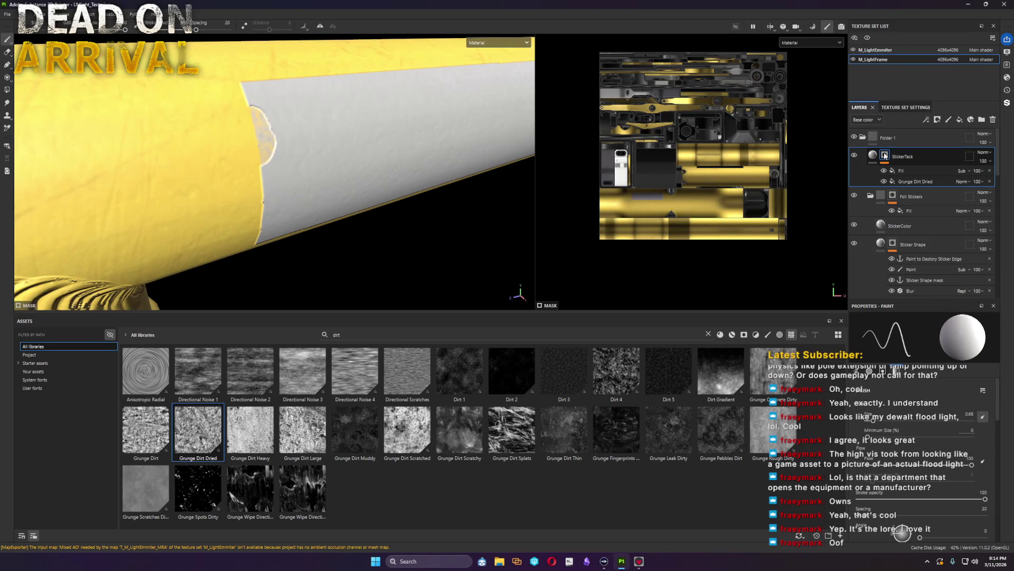
Step: Add a Subtract-mode paint layer named 'Paint to destroy tack' to the StickerTack mask
right_click(884, 155)
left_click(935, 422)
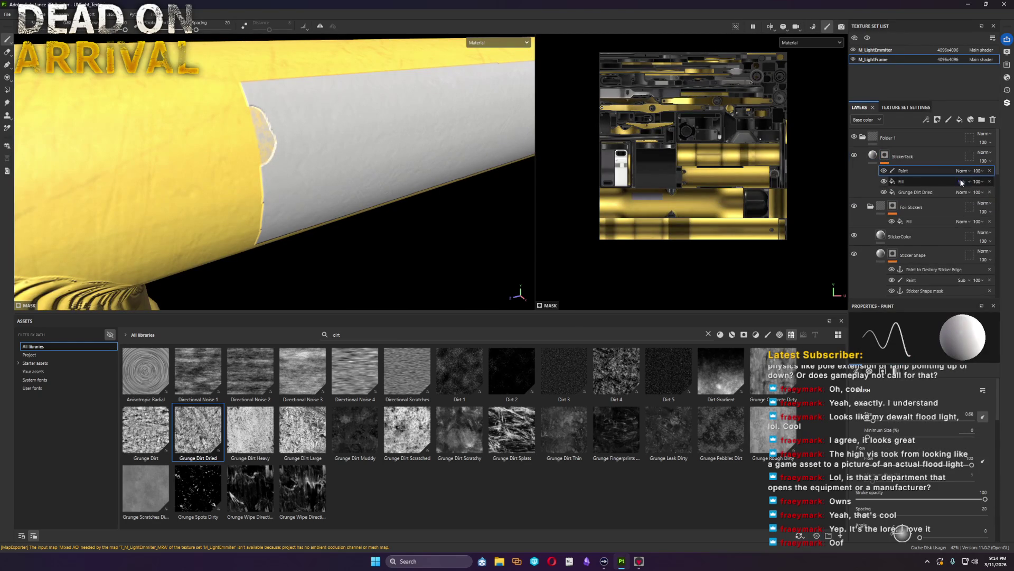
left_click(962, 170)
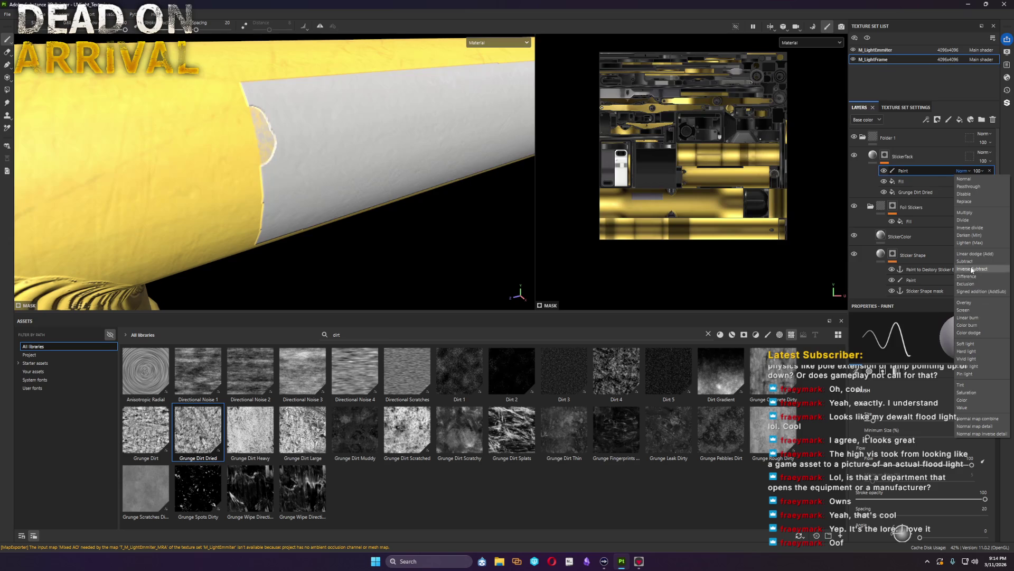
left_click(965, 261)
double_click(905, 170)
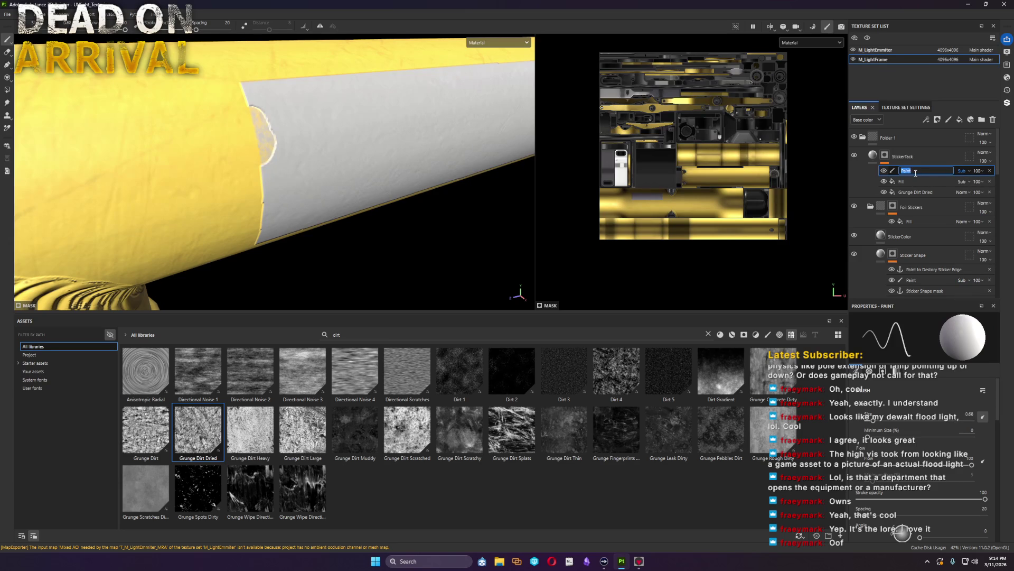
type("Pai")
key("Return")
Step: Inspect the sticker on the tube up close and select the Foil Stickers folder
mouse_move(483, 203)
left_mouse_down("alt")
mouse_move(335, 200)
mouse_move(243, 154)
left_mouse_up("alt")
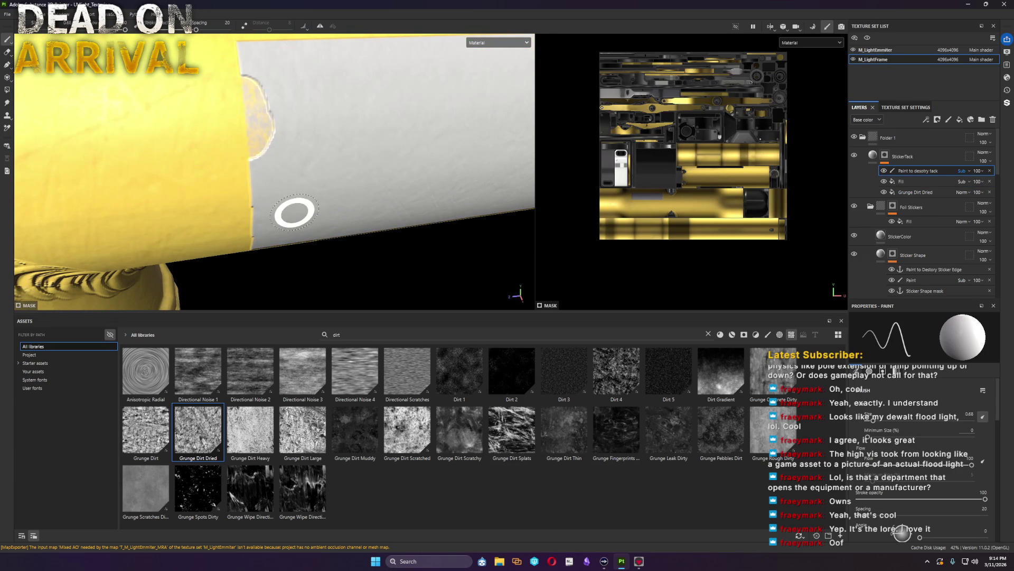
mouse_move(363, 169)
left_mouse_down("alt")
mouse_move(264, 148)
mouse_move(313, 186)
left_mouse_up("alt")
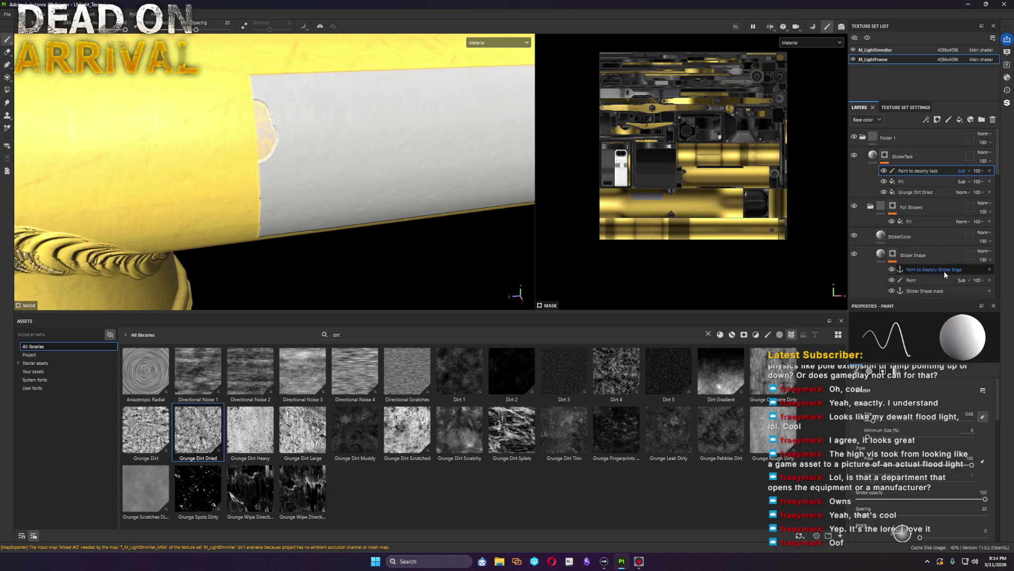
scroll(943, 266, "down", 2)
double_click(911, 189)
left_click(893, 157)
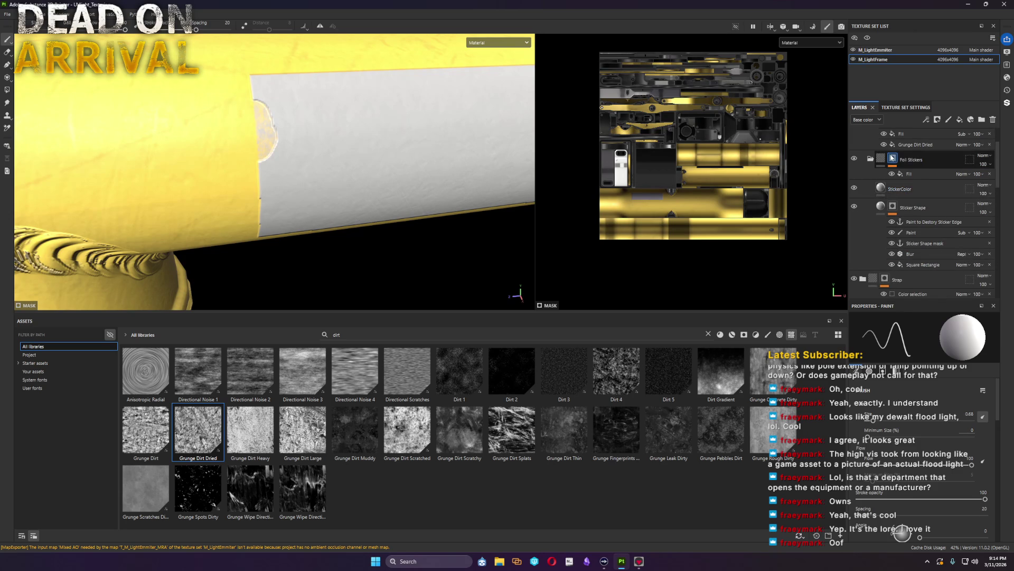
left_click(893, 160, "alt")
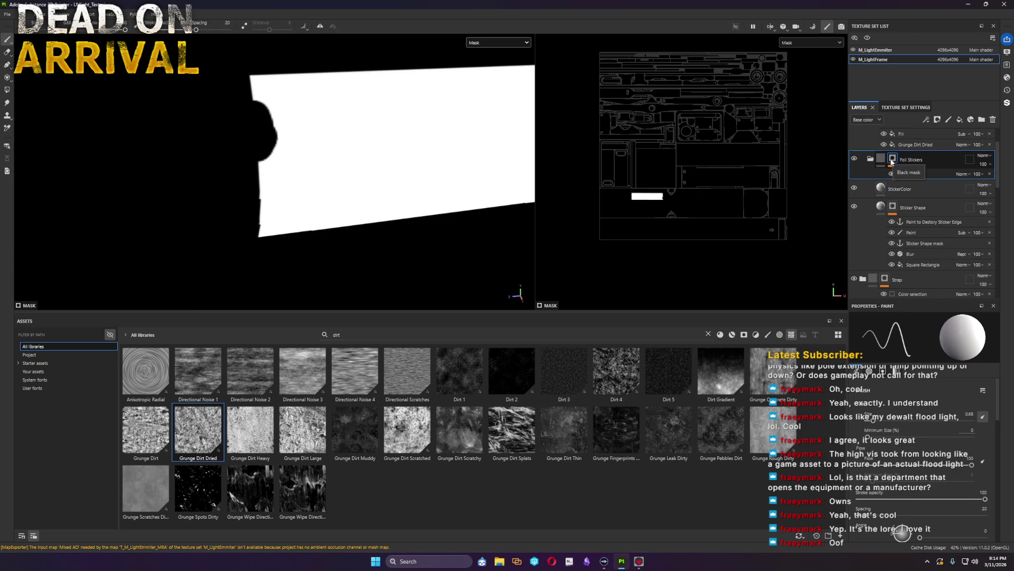
left_click(870, 159)
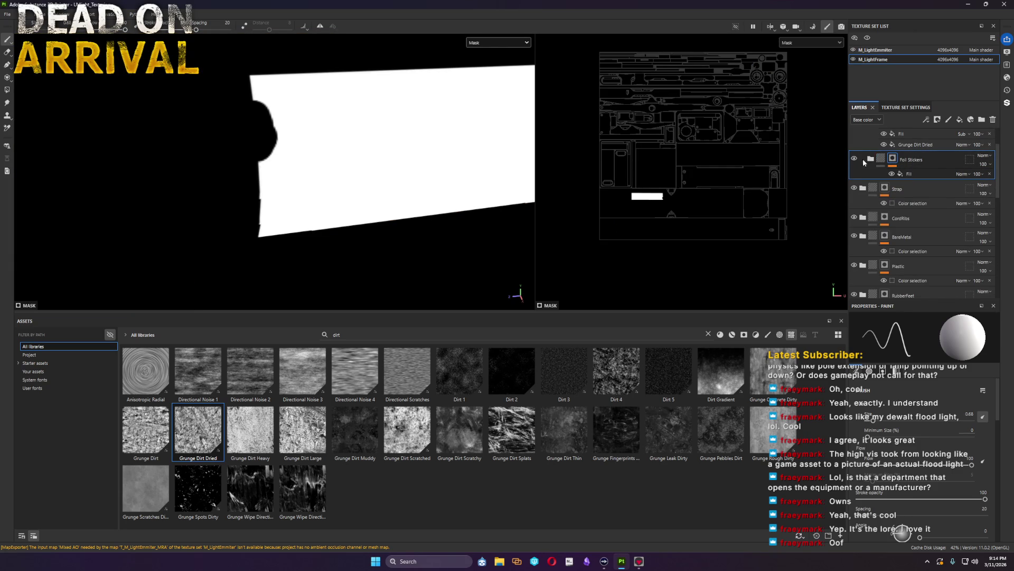
left_click(870, 159)
left_click(916, 189)
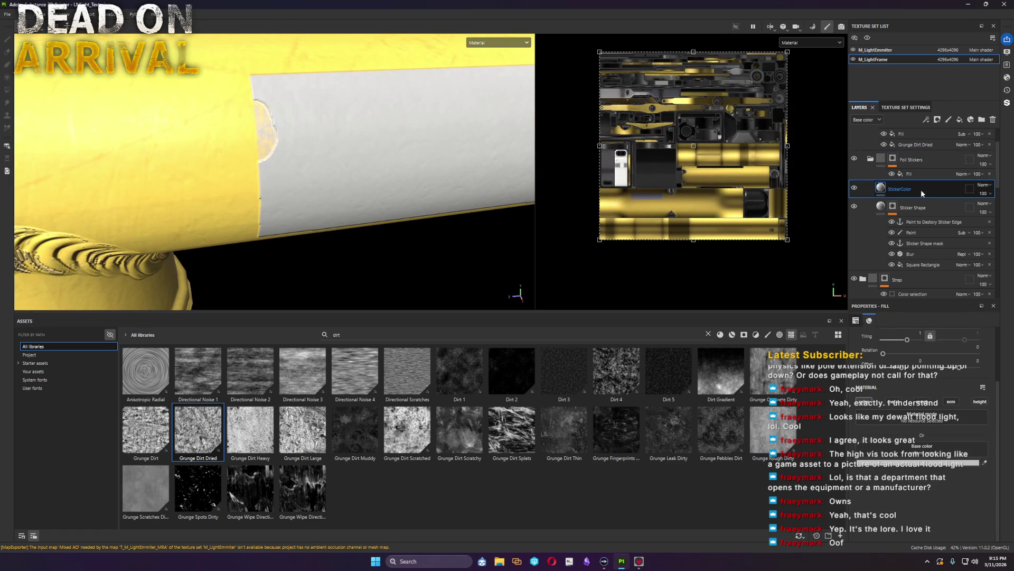
Step: Duplicate StickerColor and rename the copy 'Sticker INfo'
key("ctrl+d")
double_click(908, 188)
type("DS")
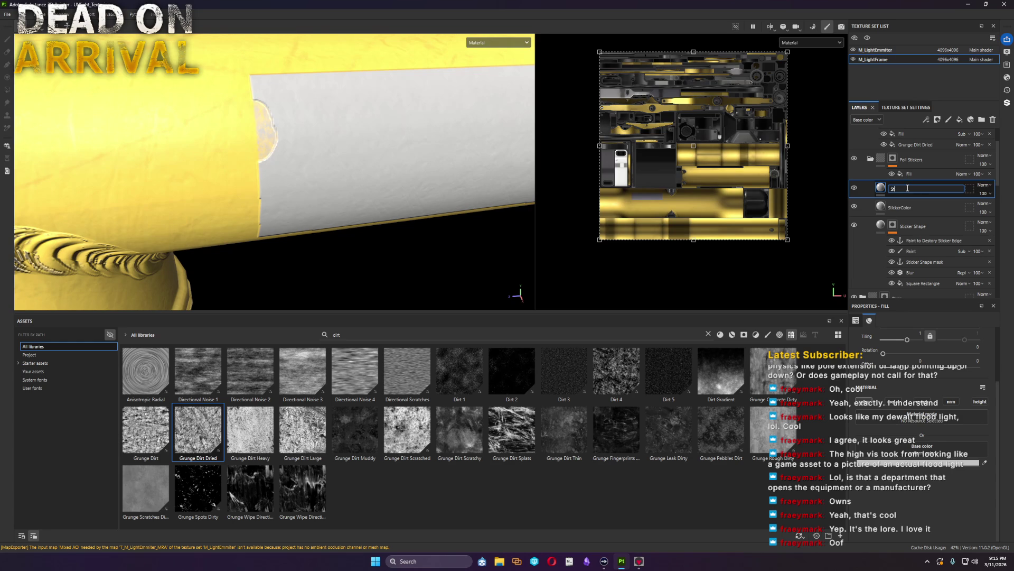
type("K")
key("Return")
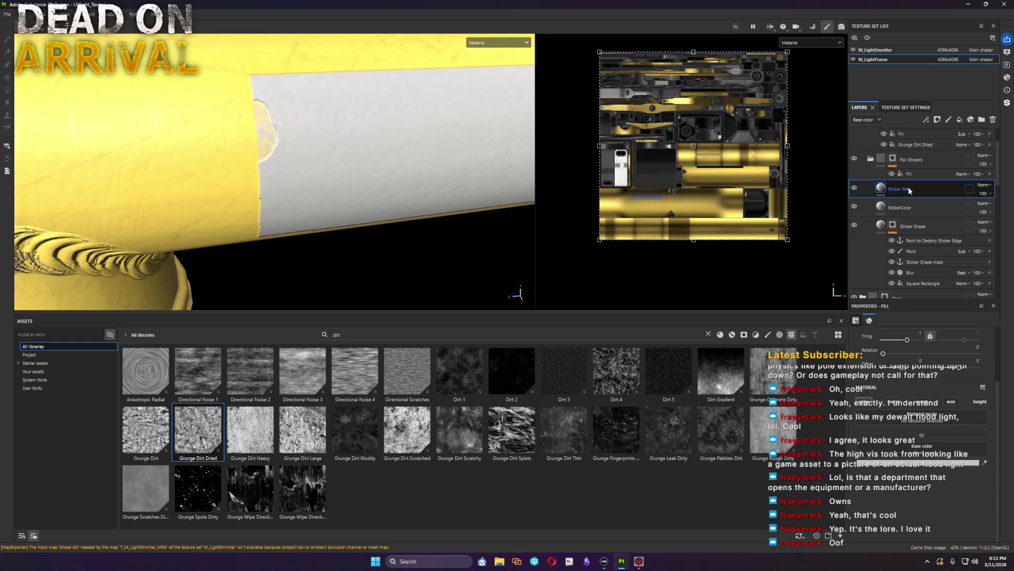
key("Return")
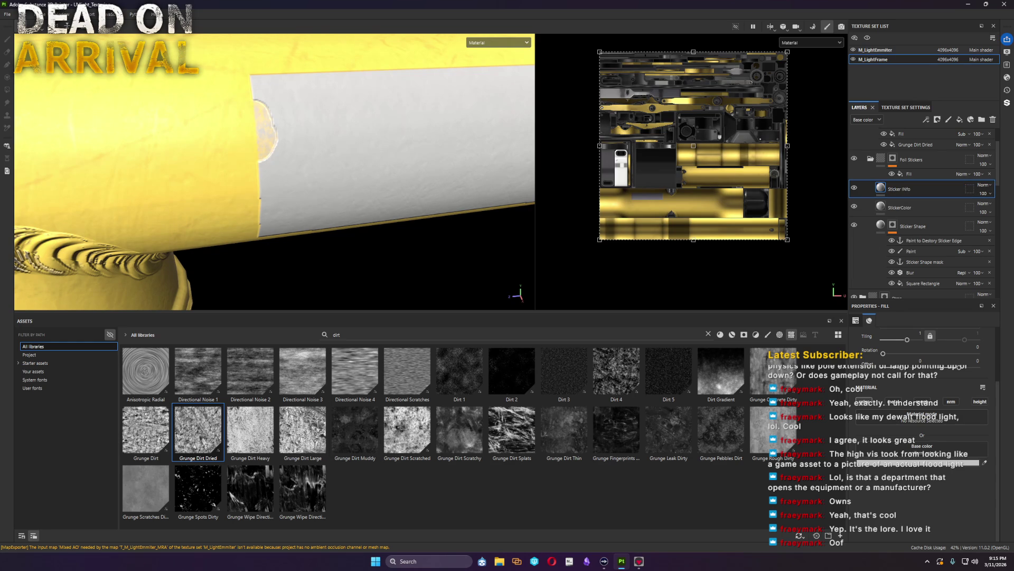
Step: Give Sticker INfo a black mask holding a fill effect, then search assets for 'helv'
right_click(888, 187)
left_click(926, 203)
right_click(894, 189)
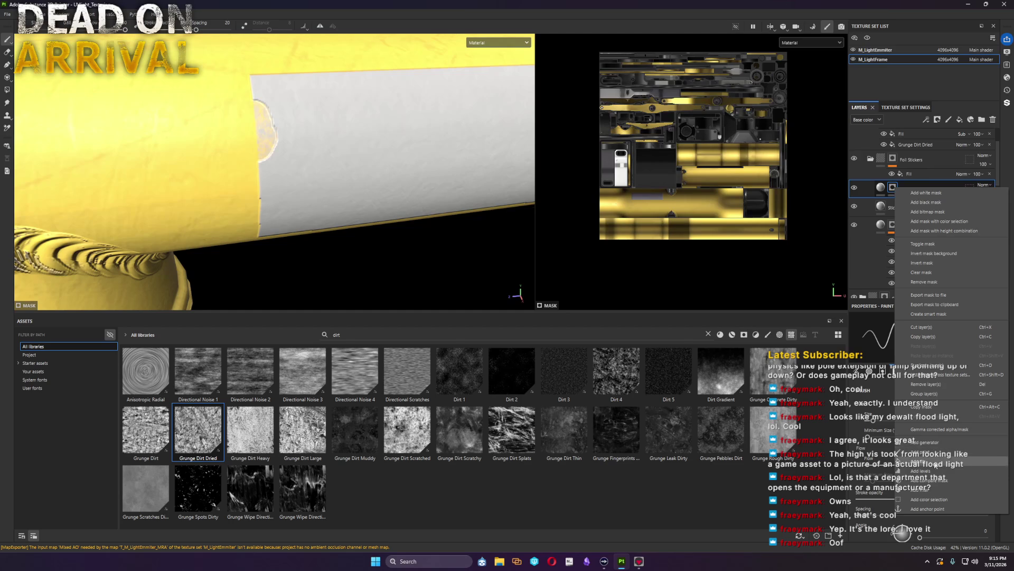
left_click(923, 461)
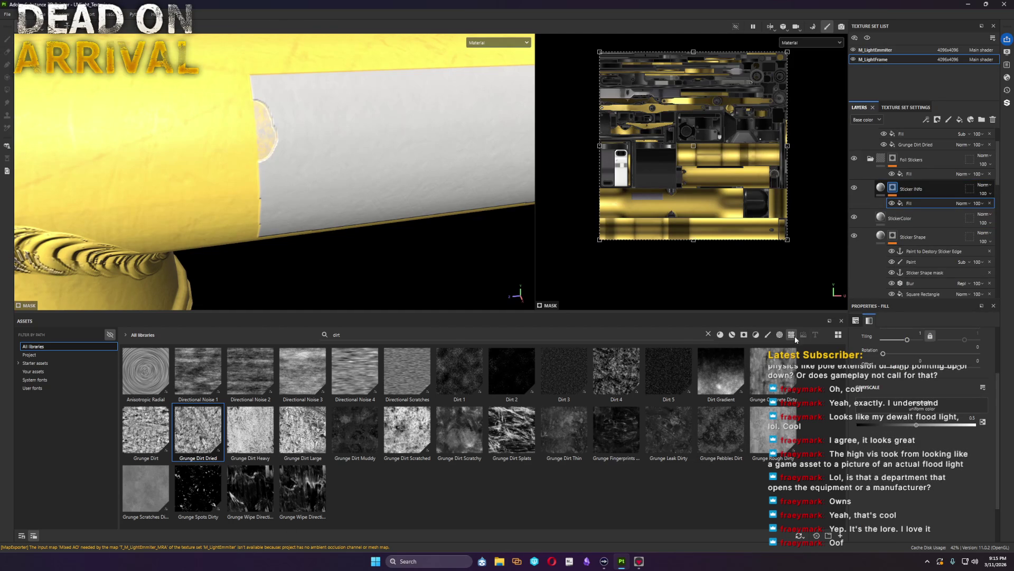
left_click(709, 335)
type("helv")
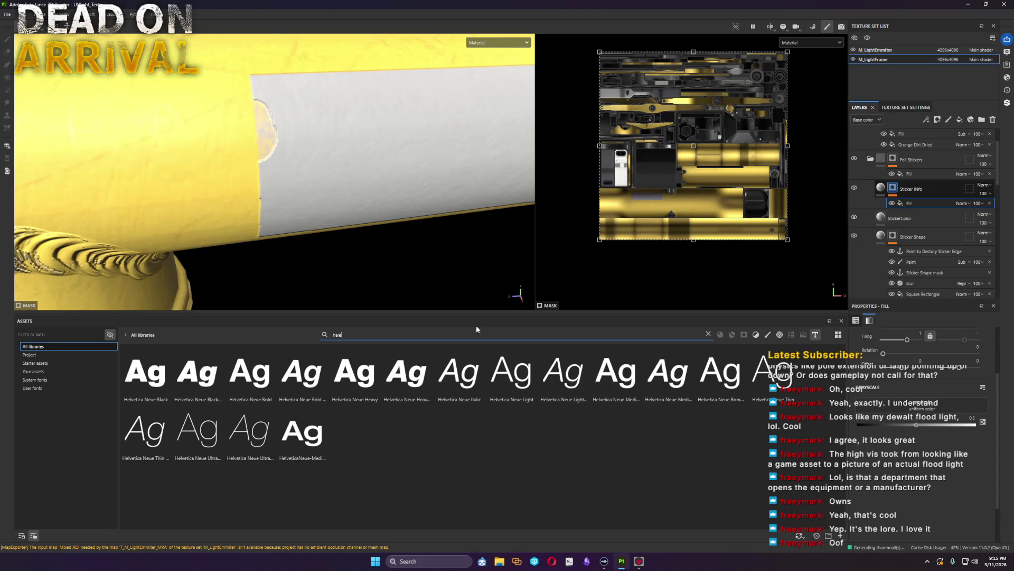
Step: Apply Helvetica Neue Medium to the mask fill with the text CAUTION UV LIGHT
mouse_move(616, 373)
left_mouse_down()
mouse_move(931, 425)
mouse_move(923, 413)
left_mouse_up()
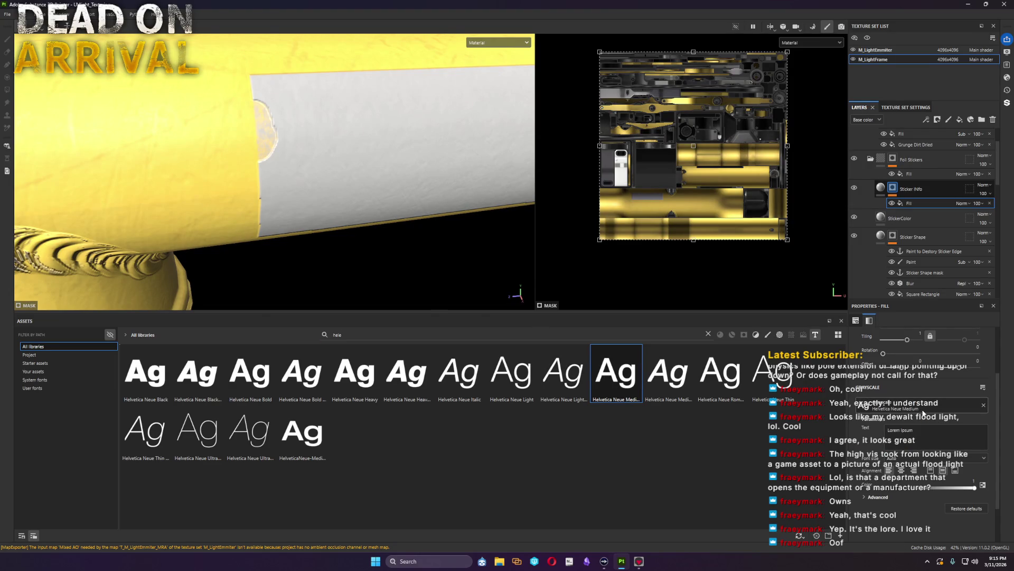
triple_click(901, 436)
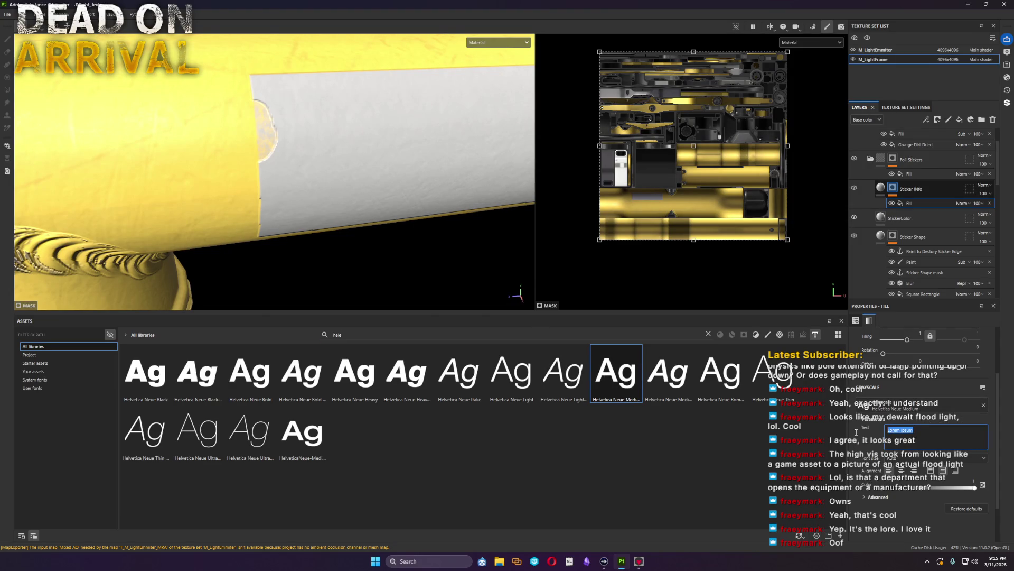
type("CA")
key("Return")
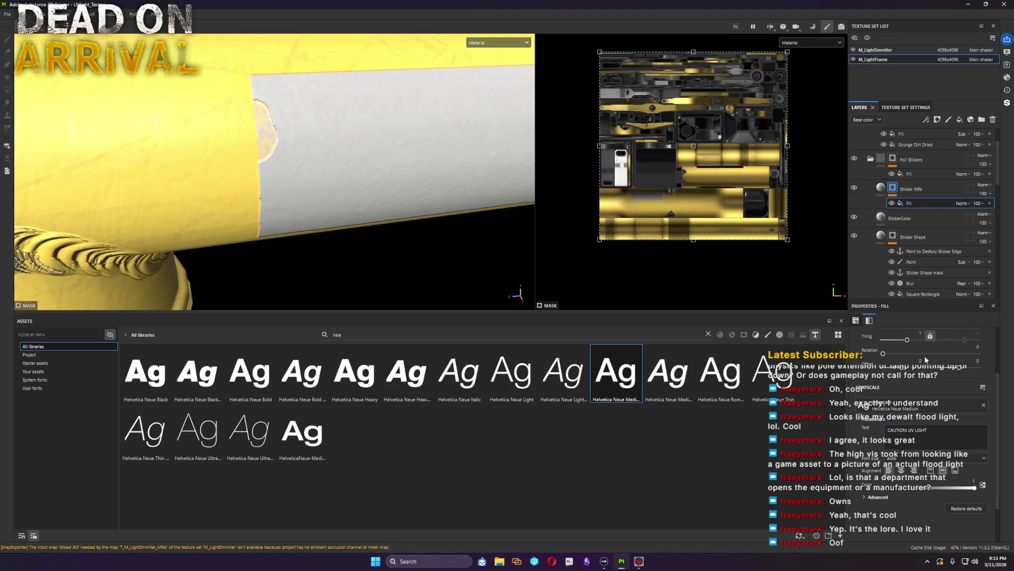
scroll(925, 351, "up", 5)
left_click(928, 349)
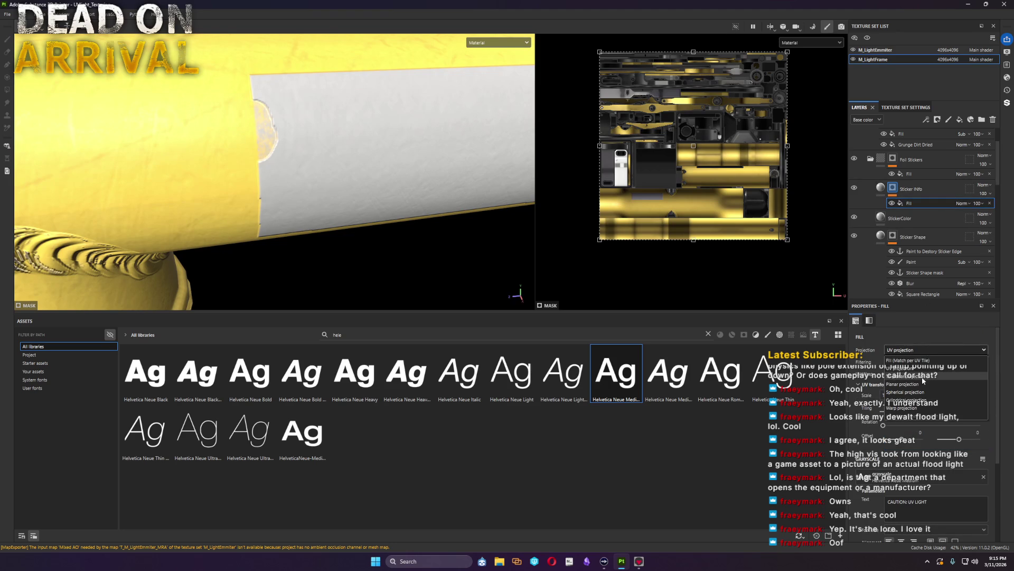
Step: Switch the text fill to Planar projection and copy Square Rectangle into the Sticker INfo mask
left_click(921, 385)
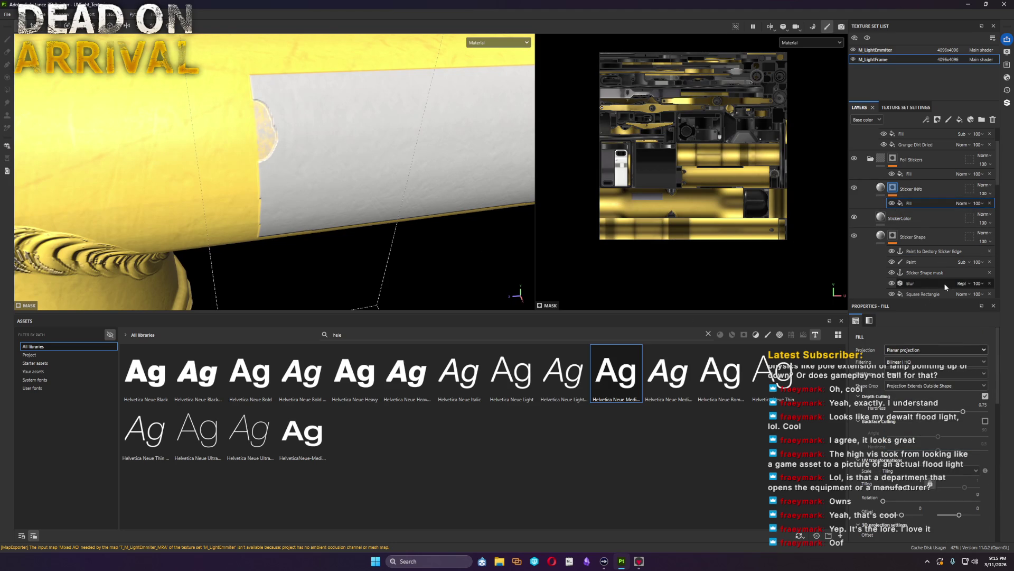
scroll(943, 280, "down", 1)
left_click(929, 271)
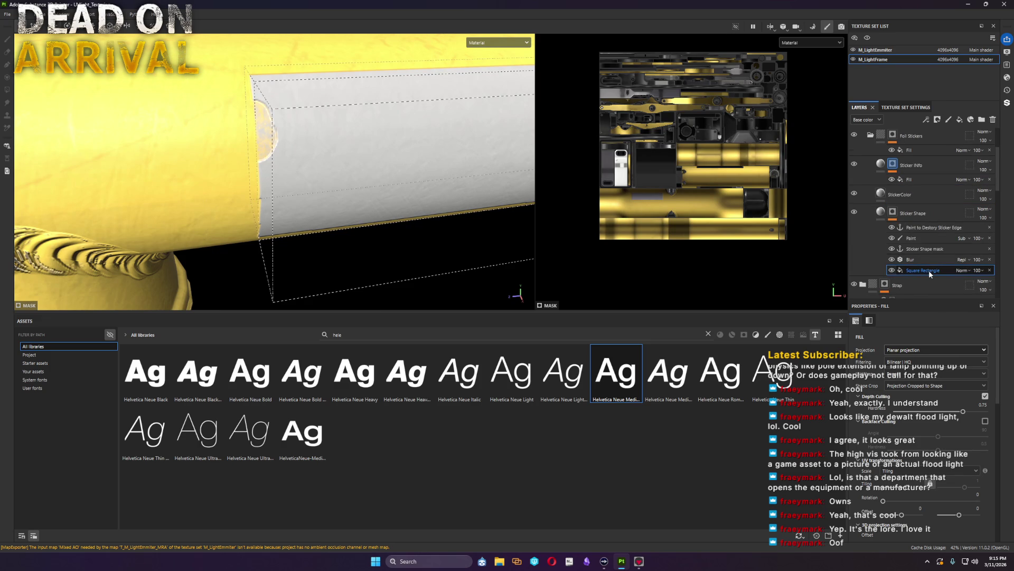
left_click_drag(930, 270, 918, 183, "ctrl")
left_click(913, 190)
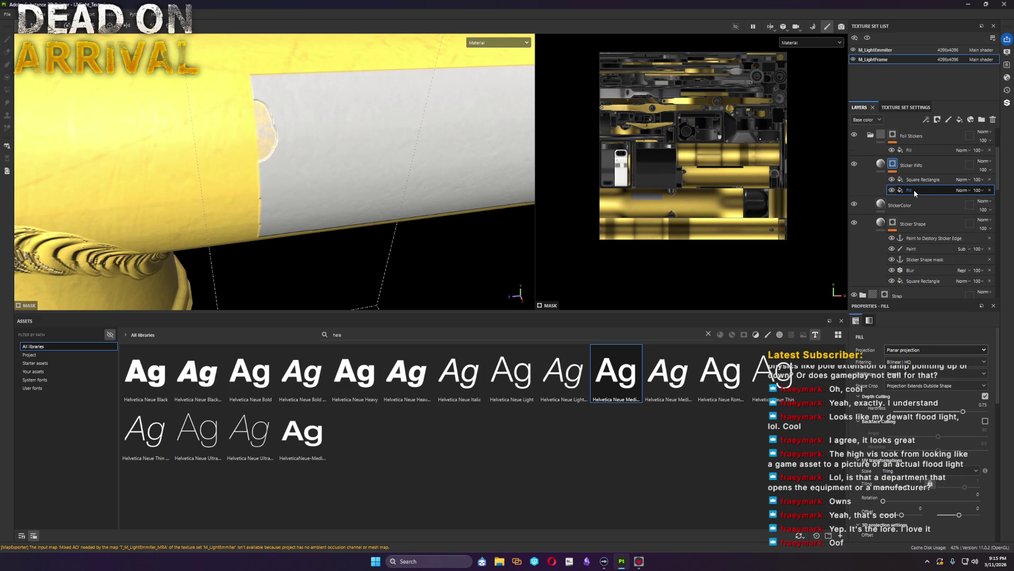
scroll(947, 477, "down", 3)
scroll(947, 478, "down", 3)
scroll(947, 477, "down", 3)
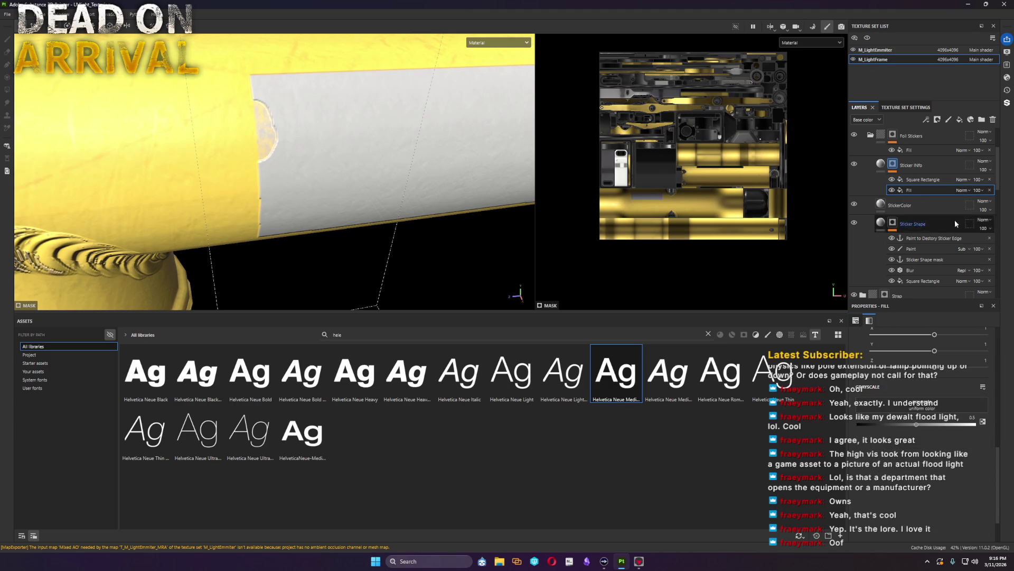
Step: Replace the mask's fill with a fresh Helvetica text fill and select the Sticker INfo layer
key("Delete")
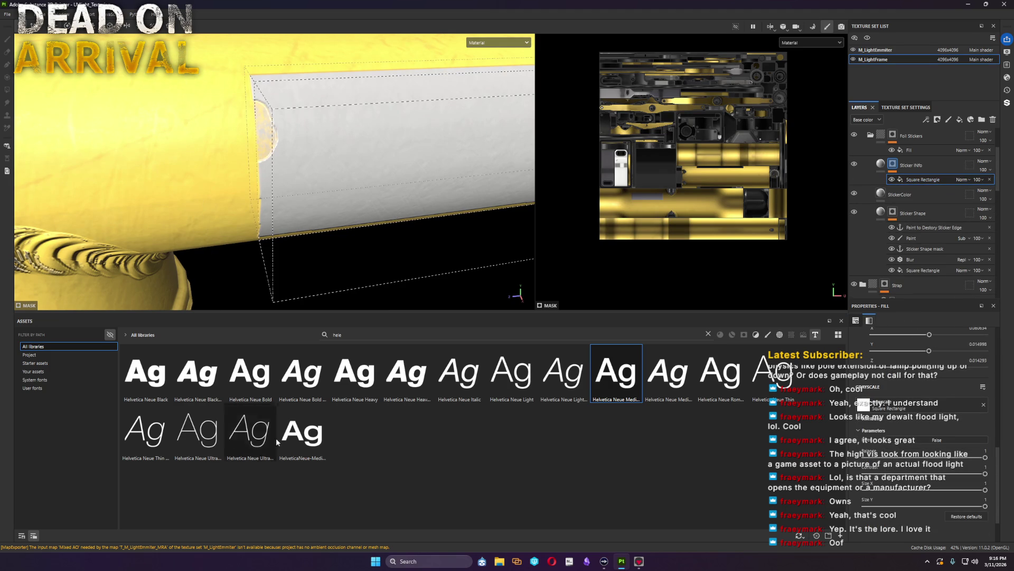
left_click_drag(614, 382, 907, 407)
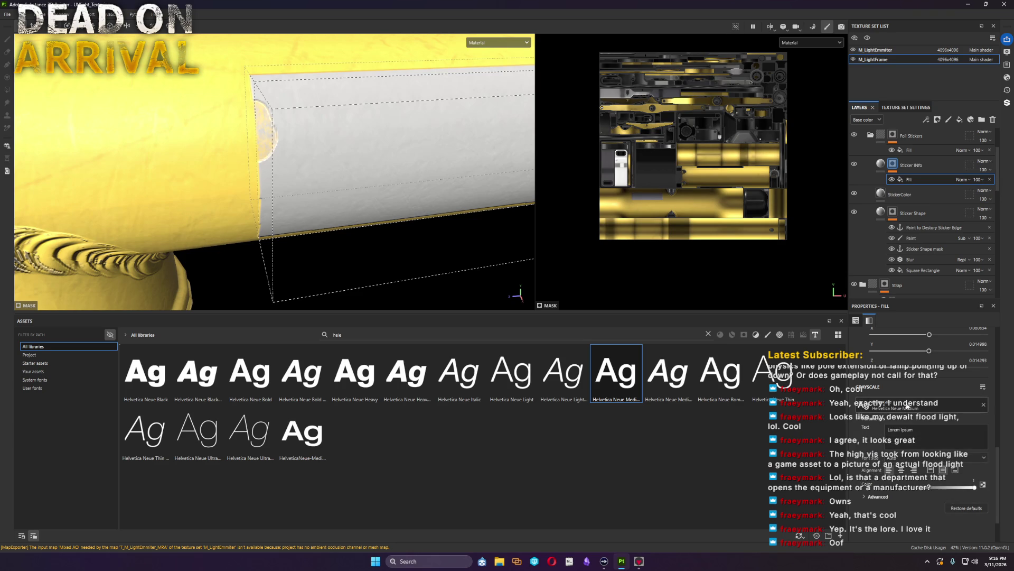
left_click_drag(475, 237, 447, 227, "alt")
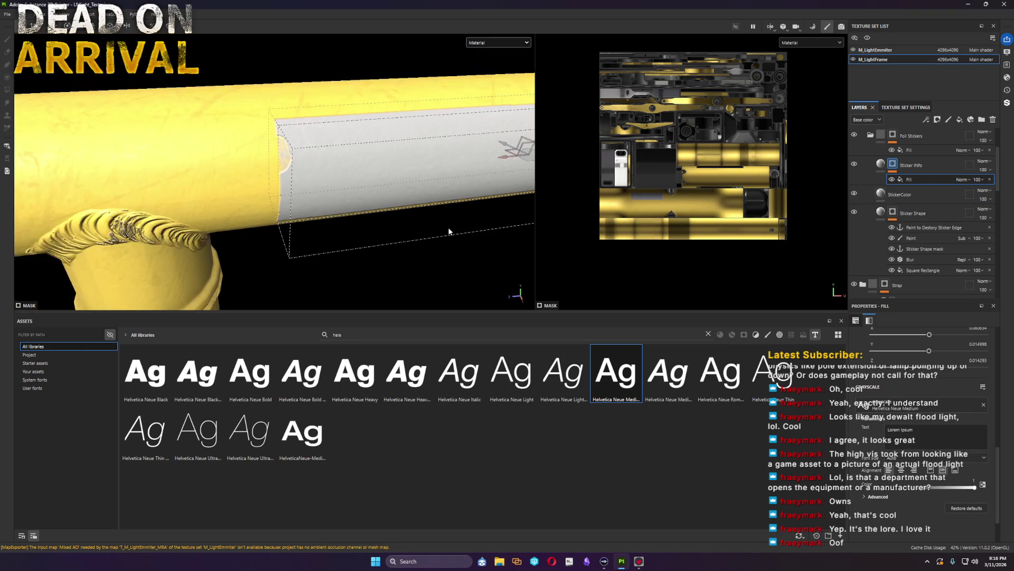
scroll(878, 395, "up", 5)
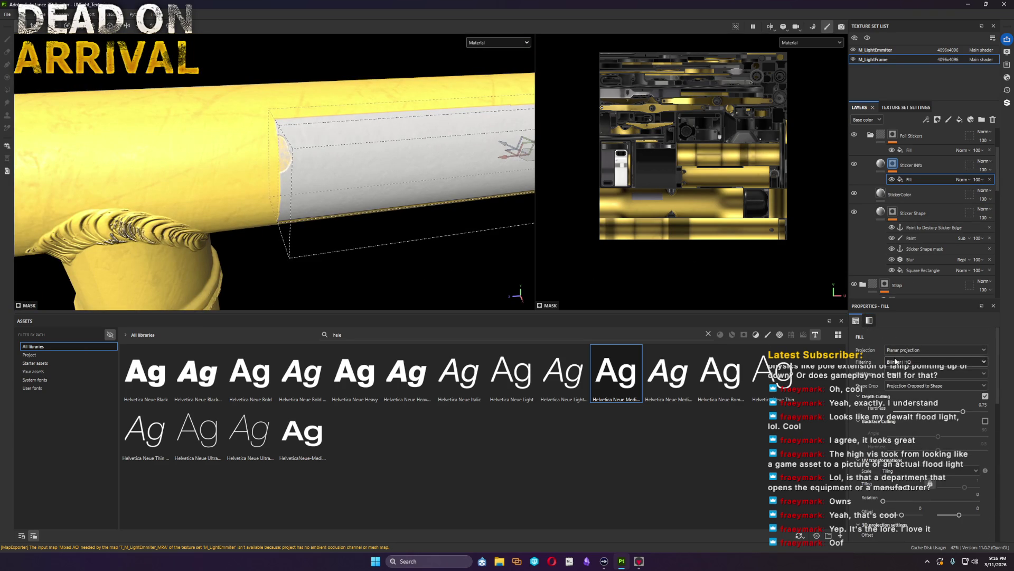
left_click(880, 164)
scroll(902, 518, "down", 3)
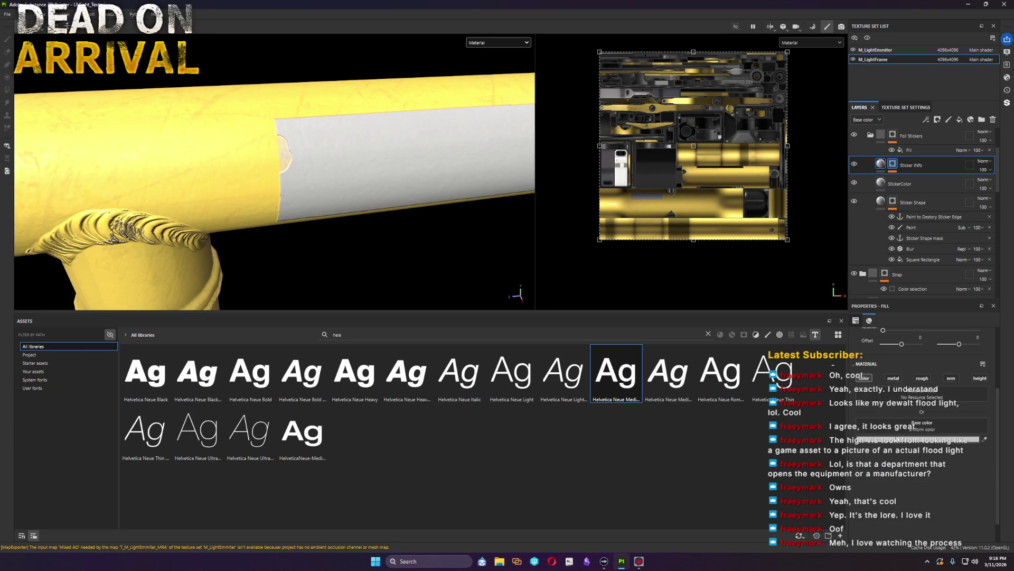
Step: Make the Sticker INfo text red and select its fill for placement
left_click(899, 440)
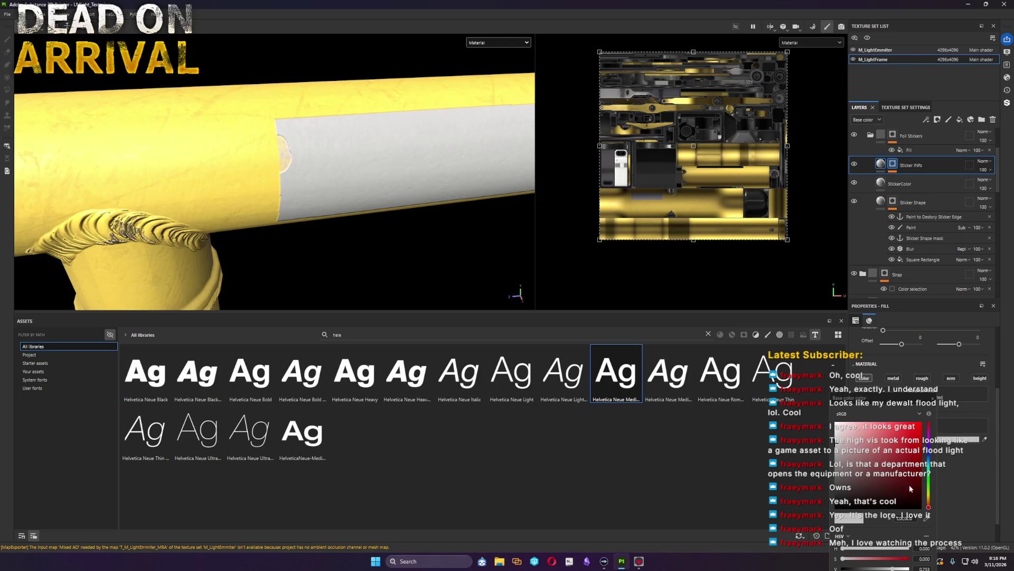
left_click(986, 438)
left_click_drag(471, 217, 279, 224, "alt")
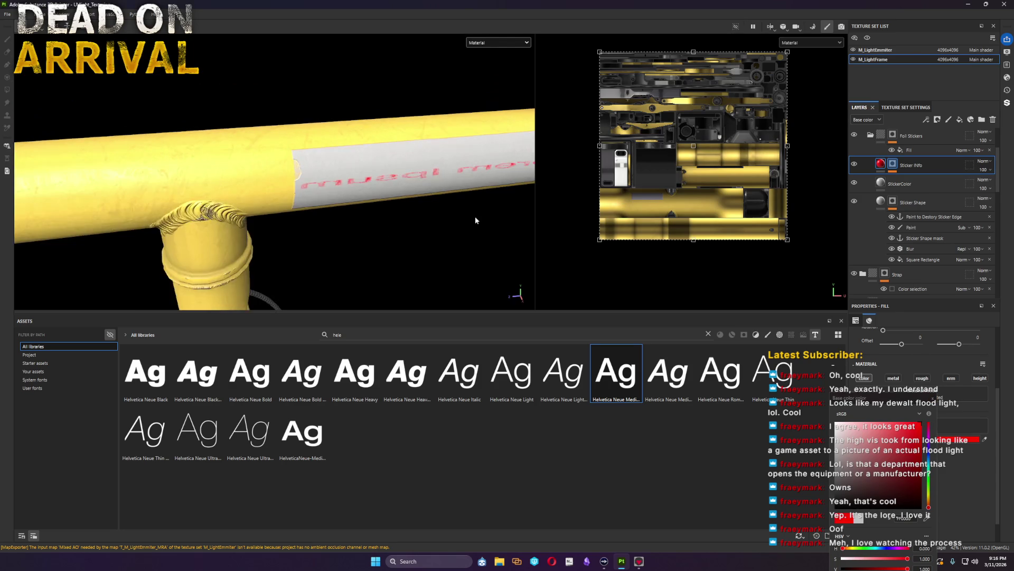
left_click(893, 165)
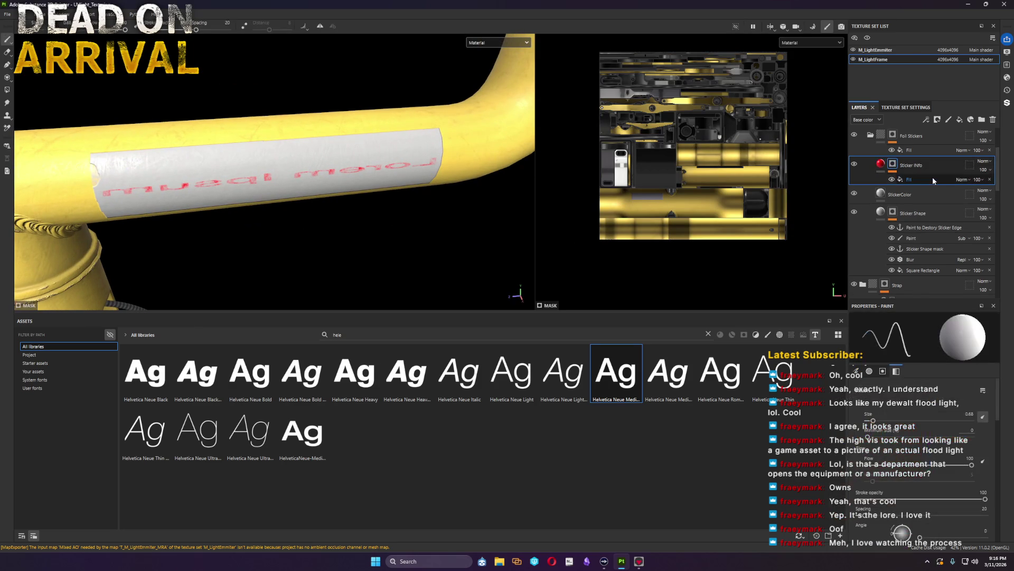
left_click(931, 178)
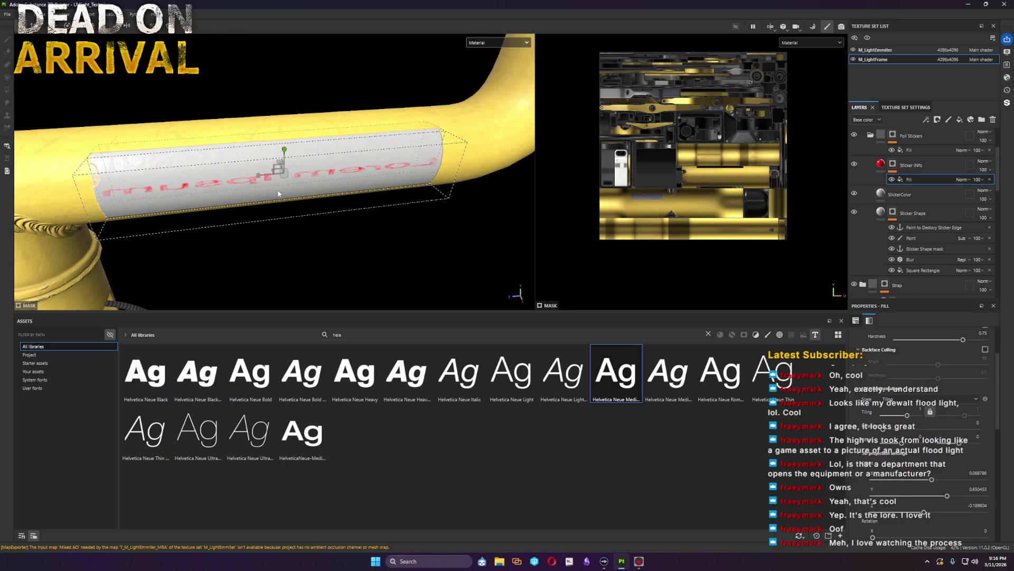
Step: Rotate the text projection so it reads correctly, viewed straight from the side
left_click_drag(257, 178, 332, 184)
key("ctrl+z")
key("e")
left_click_drag(269, 189, 274, 184)
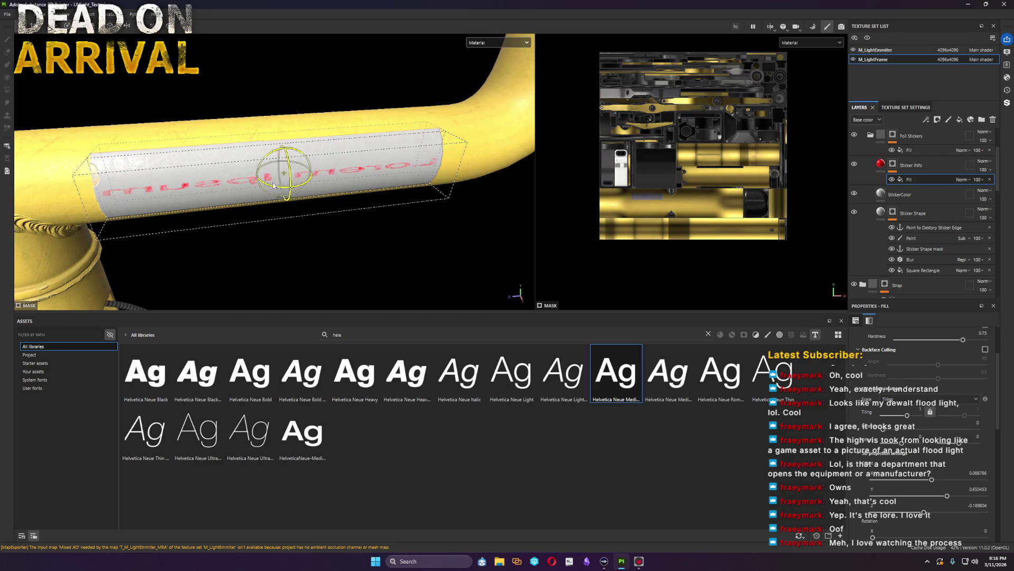
left_click_drag(383, 235, 351, 227, "alt")
key("w")
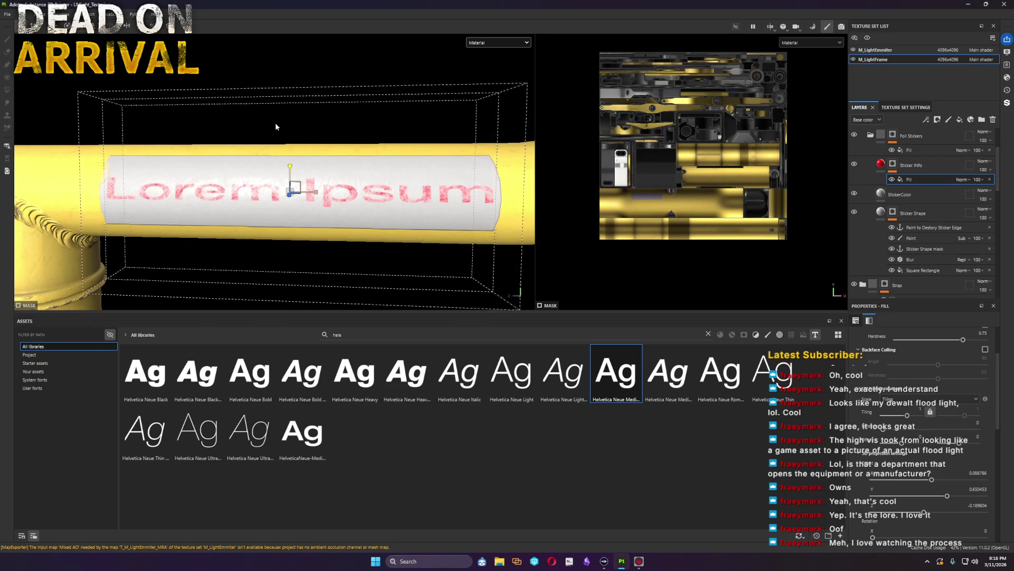
scroll(924, 429, "down", 3)
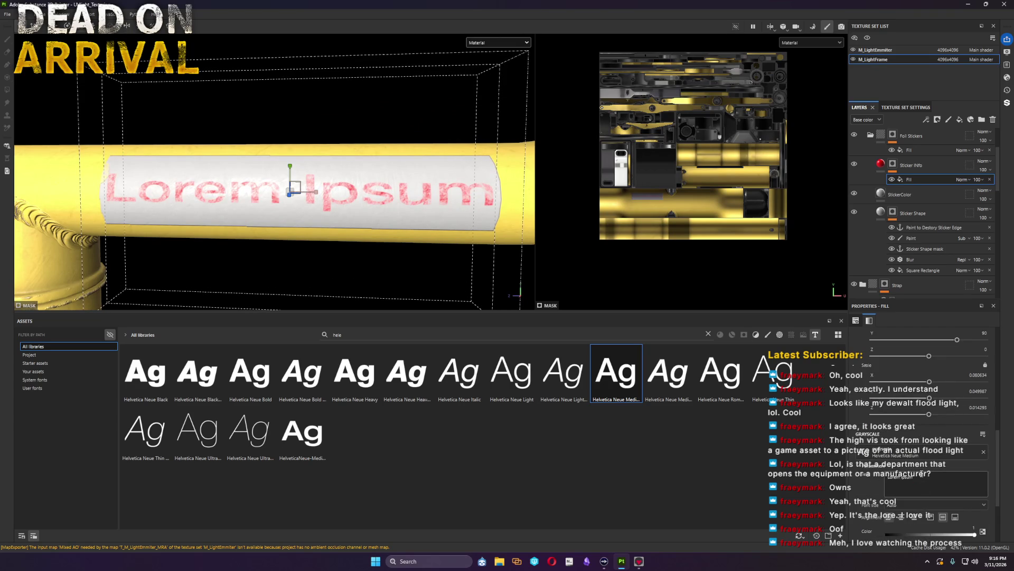
Step: Replace the placeholder text with CAUTION: UV LIGHT
double_click(903, 476)
type("CAUSTION")
key("BackSpace")
key("BackSpace")
key("BackSpace")
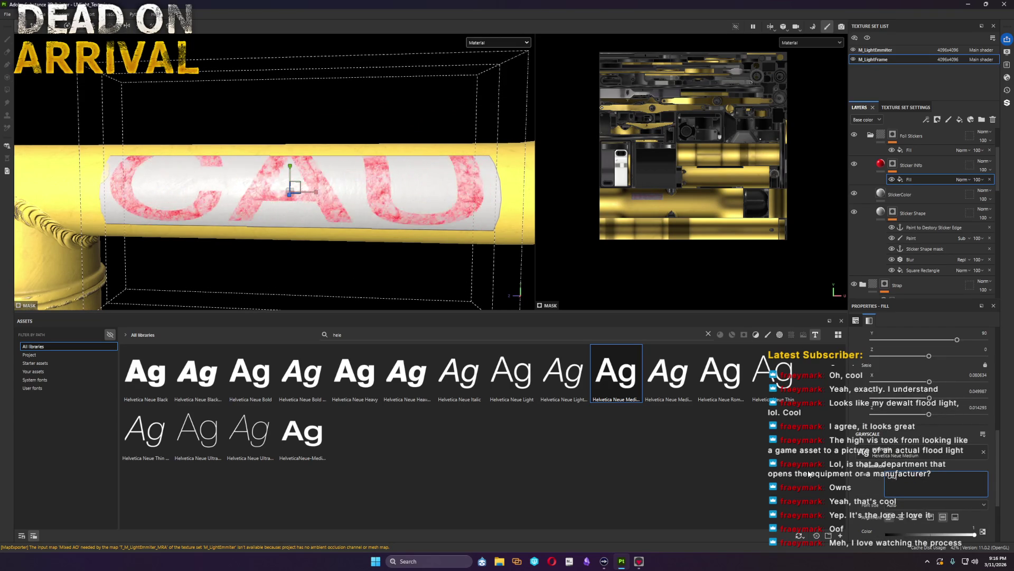
type("TION")
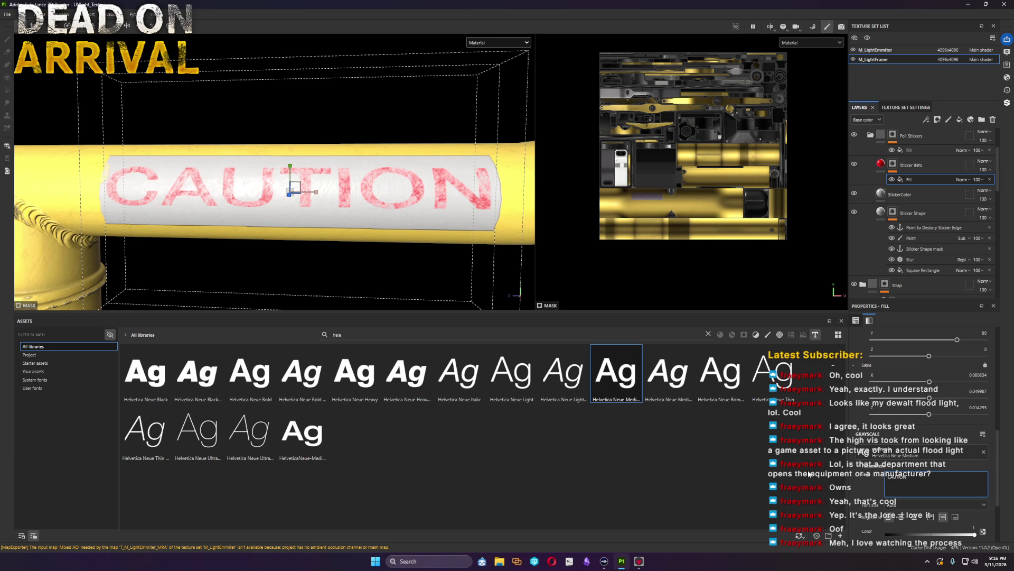
type(":")
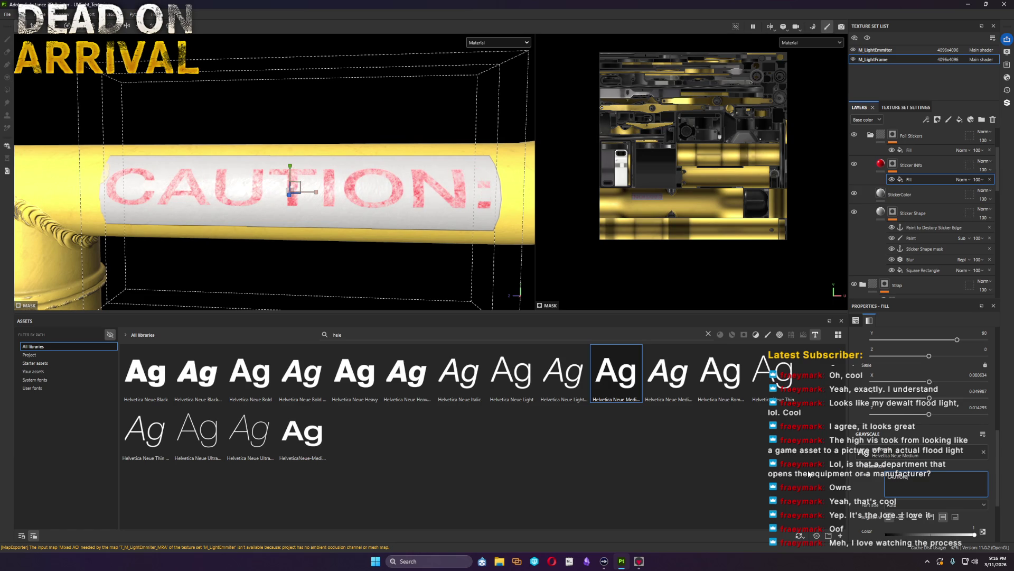
type(" UV LI")
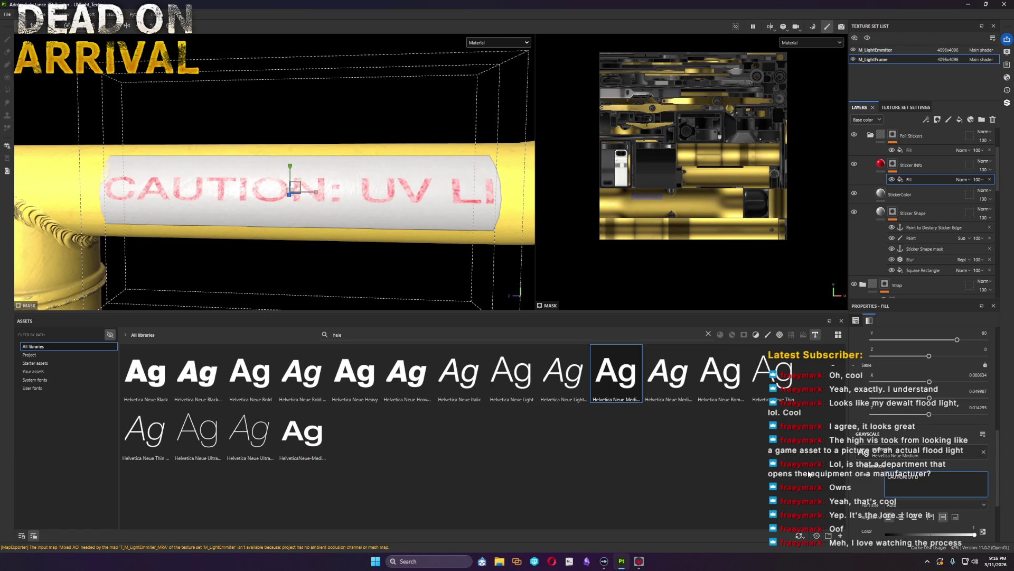
type("GHT")
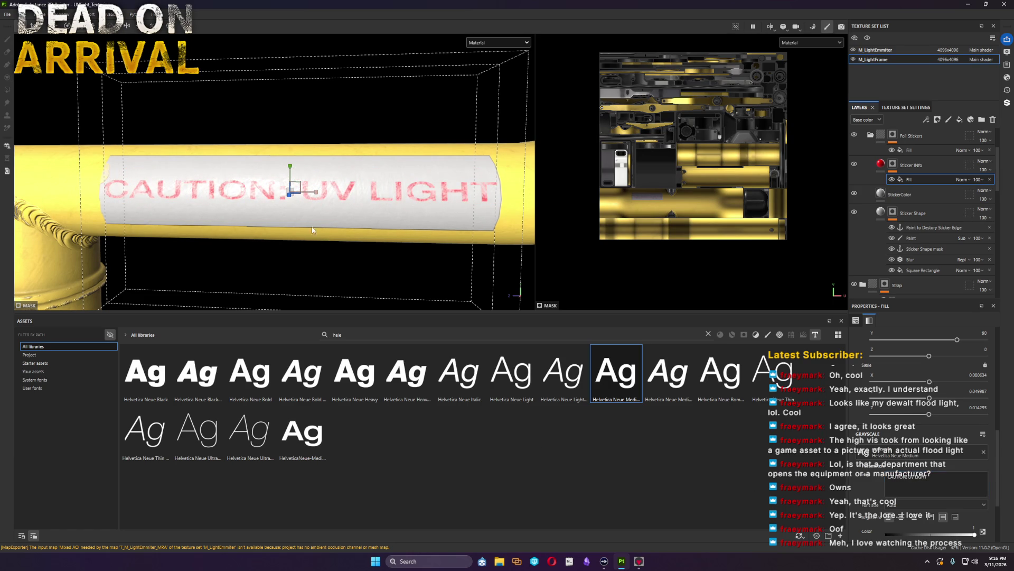
Step: Shorten the sticker rectangle, stretch the text taller to fill it, and view the mask alone
left_click(385, 192)
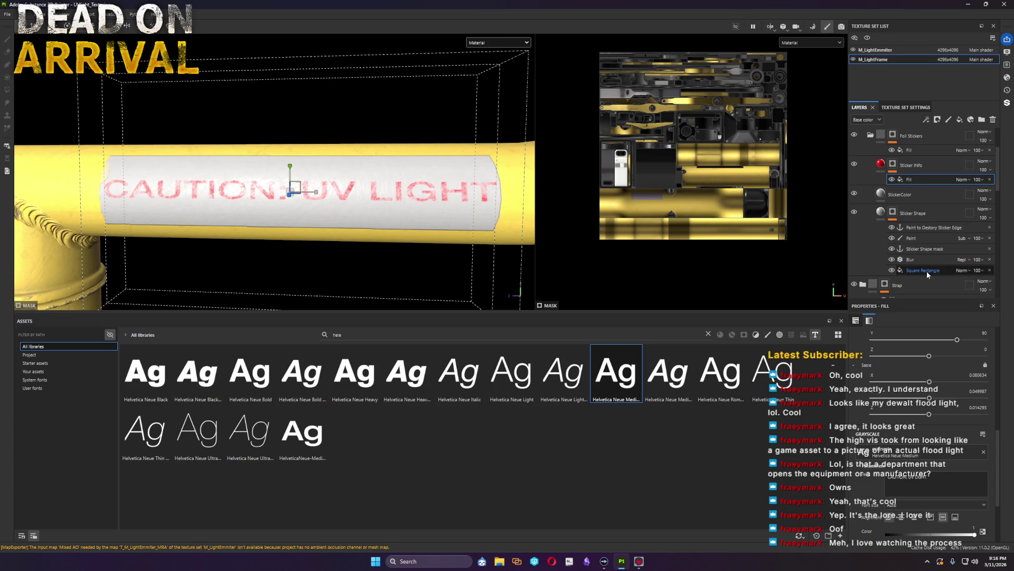
mouse_move(290, 168)
left_mouse_down()
mouse_move(293, 181)
mouse_move(290, 163)
left_mouse_up()
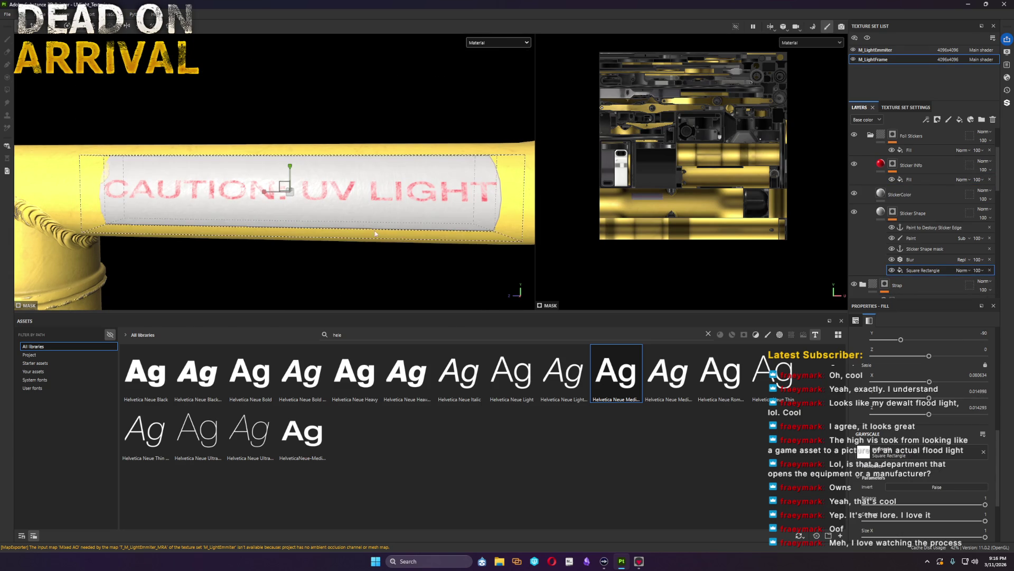
left_click(917, 180)
left_click_drag(290, 168, 283, 134)
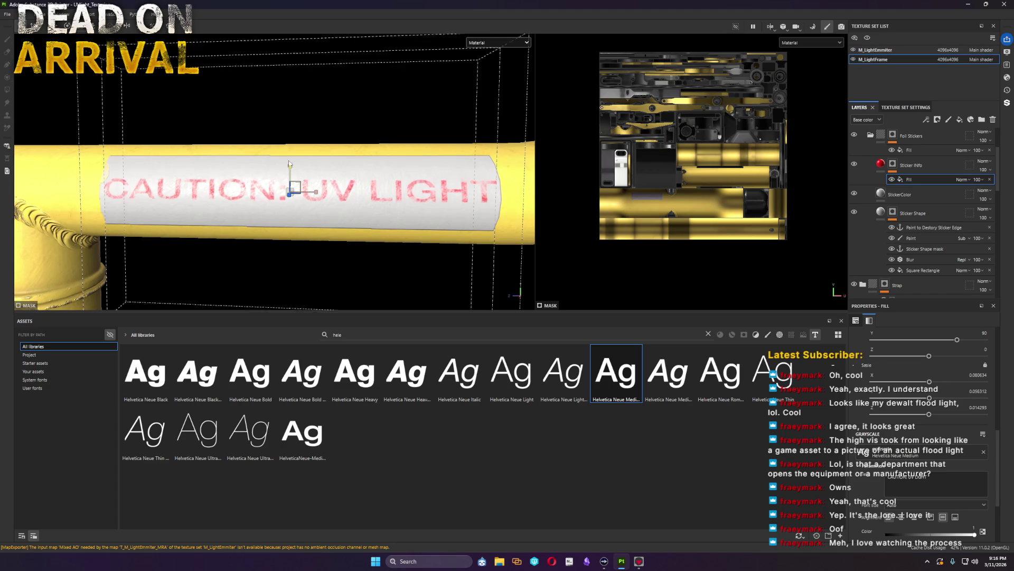
left_click_drag(290, 169, 290, 175)
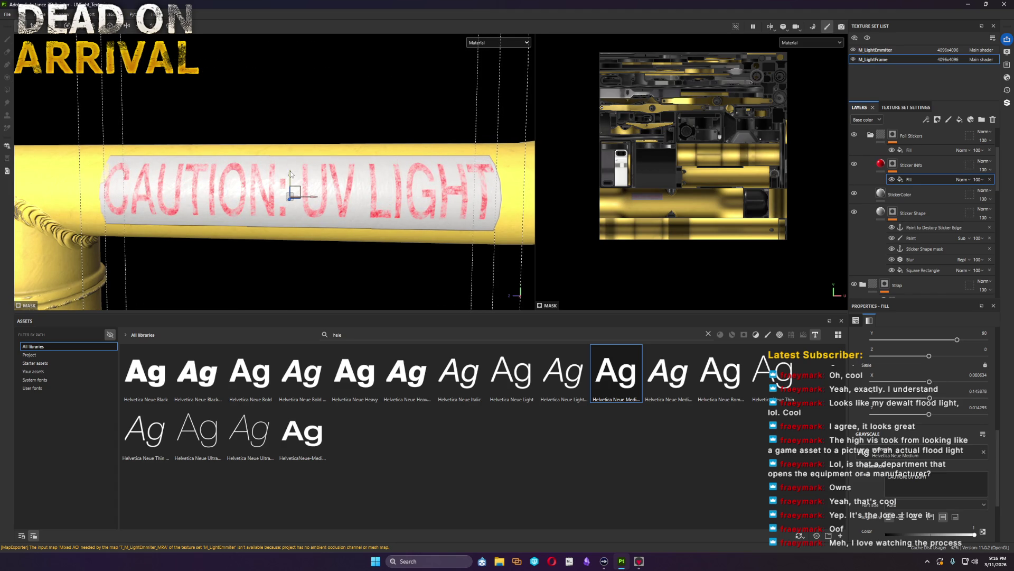
mouse_move(311, 284)
left_mouse_down("alt")
mouse_move(385, 282)
mouse_move(339, 298)
left_mouse_up("alt")
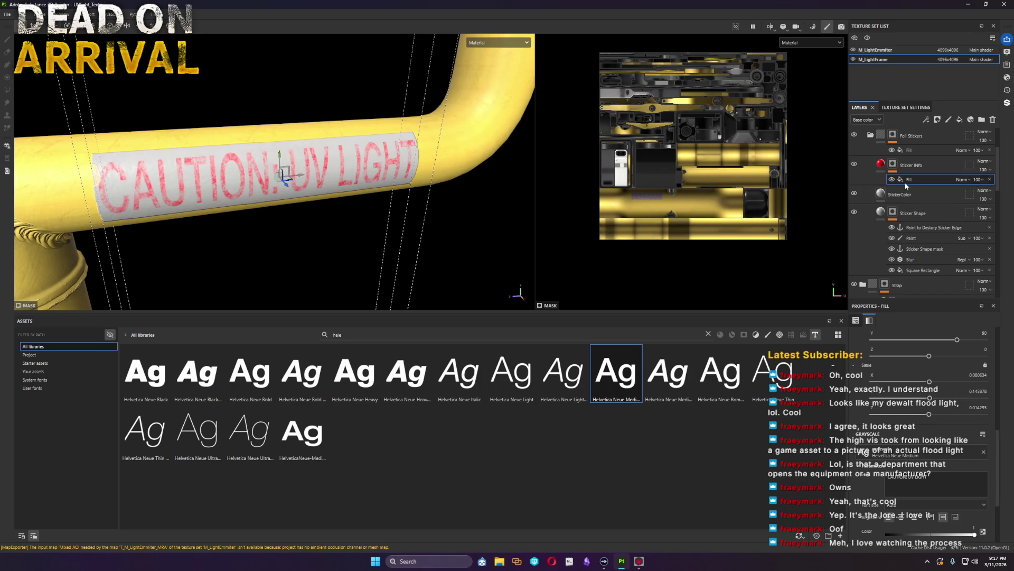
left_click(892, 165, "alt")
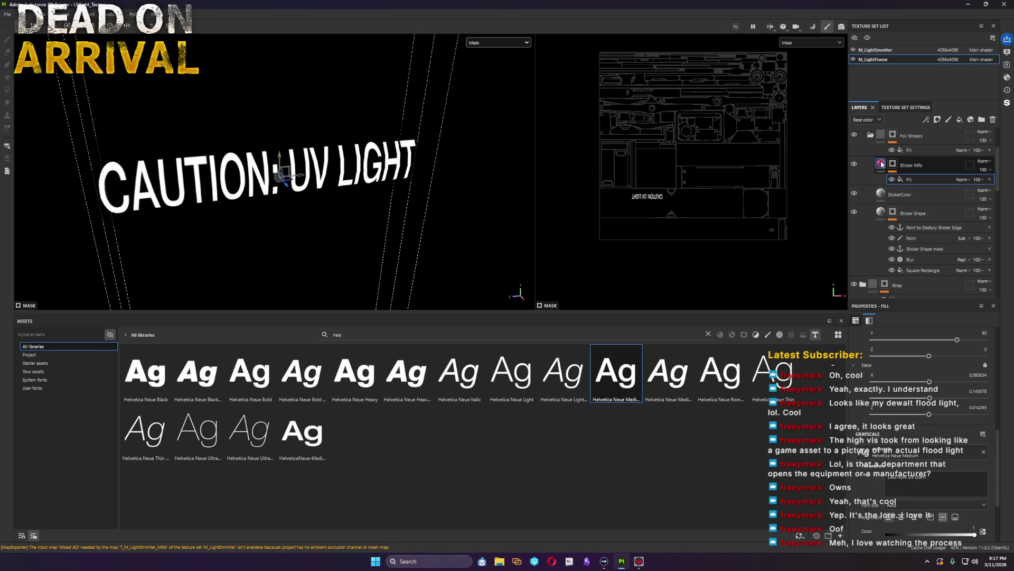
Step: Leave mask view and toggle StickerTack's visibility to compare the grunge on the pipe
left_click(880, 164)
scroll(940, 166, "up", 3)
left_click(854, 155)
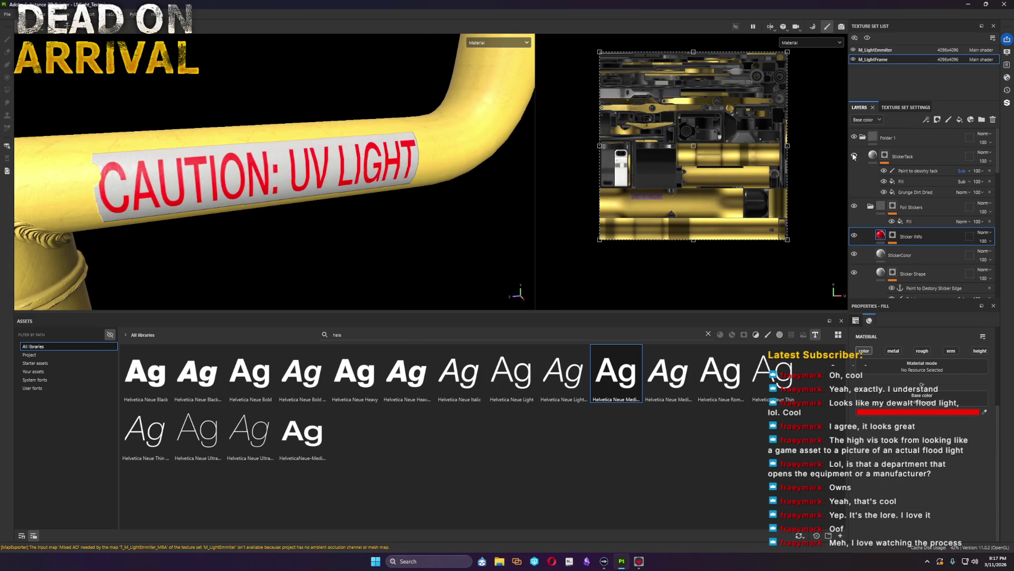
left_click(854, 156)
left_click(853, 156)
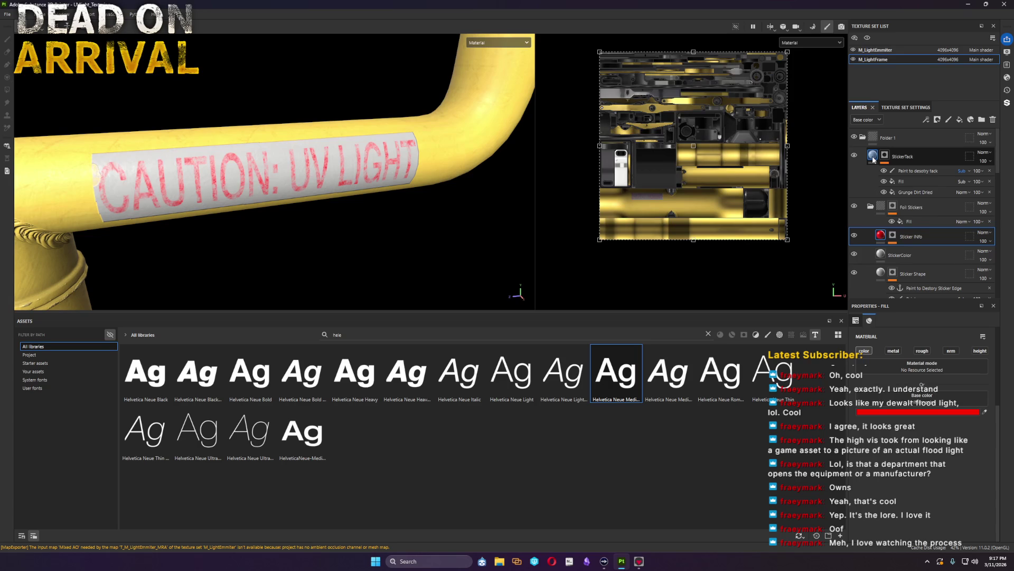
Step: Drag the StickerTack group into the Foil Stickers folder beneath StickerColor
left_click(872, 209)
left_click(931, 158)
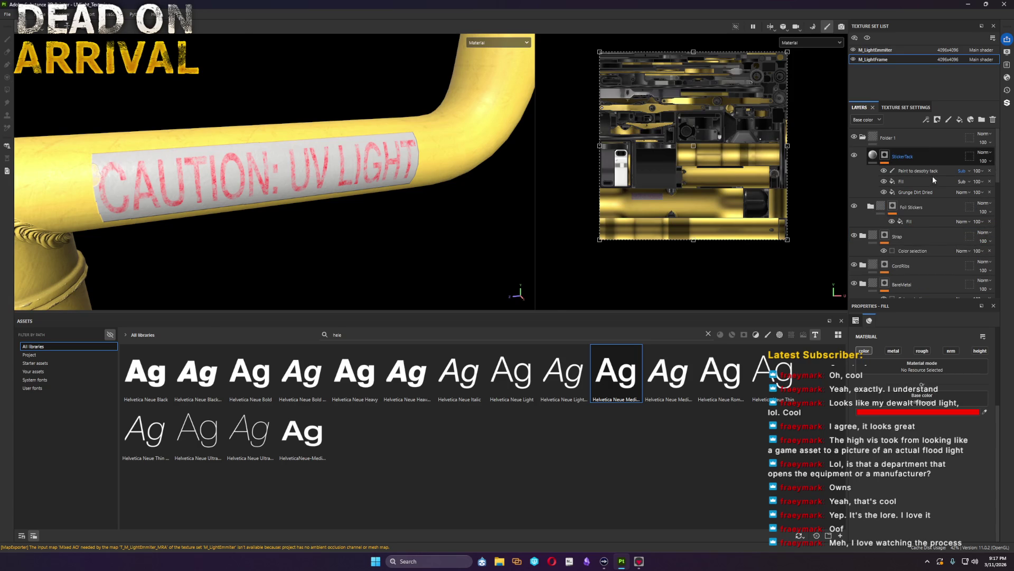
left_click_drag(933, 171, 933, 221)
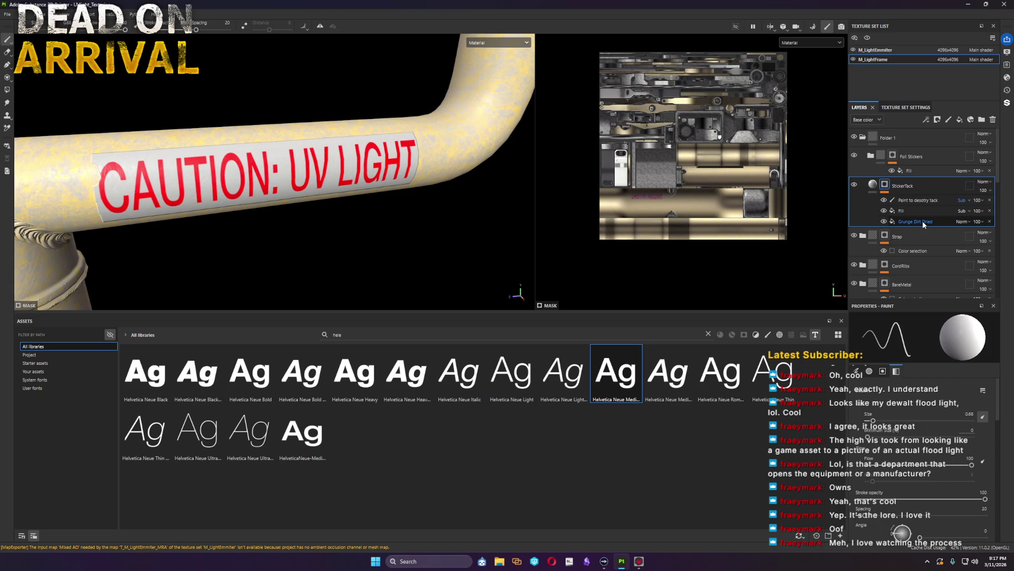
left_click(872, 156)
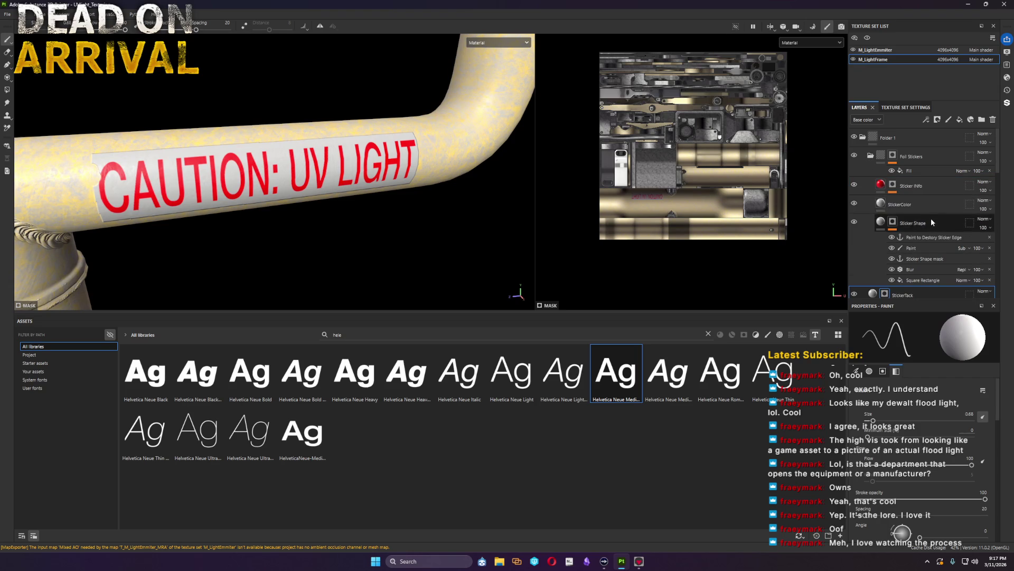
scroll(931, 218, "down", 3)
left_click_drag(920, 174, 914, 209)
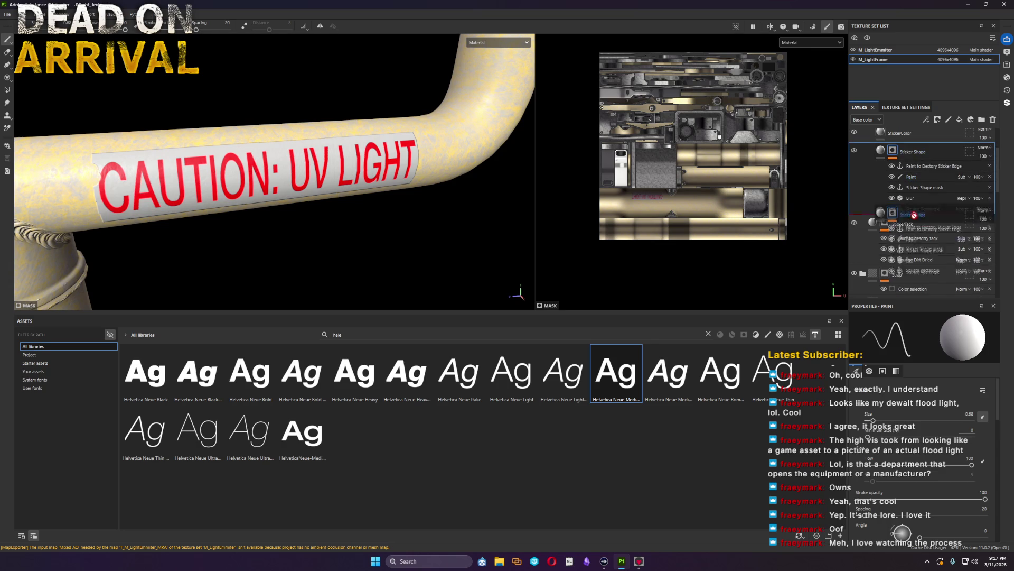
left_click_drag(913, 208, 917, 203)
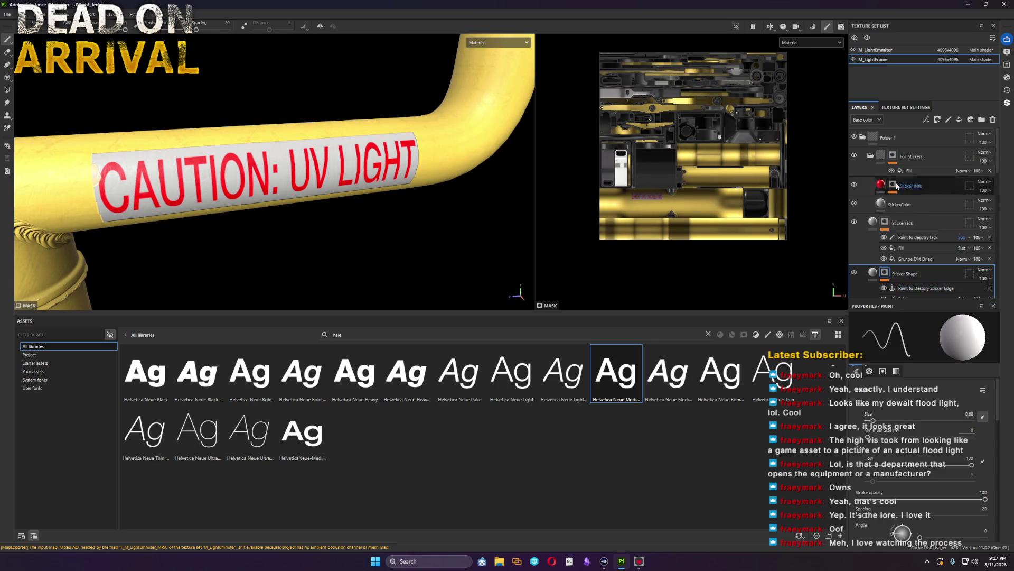
left_click(870, 156)
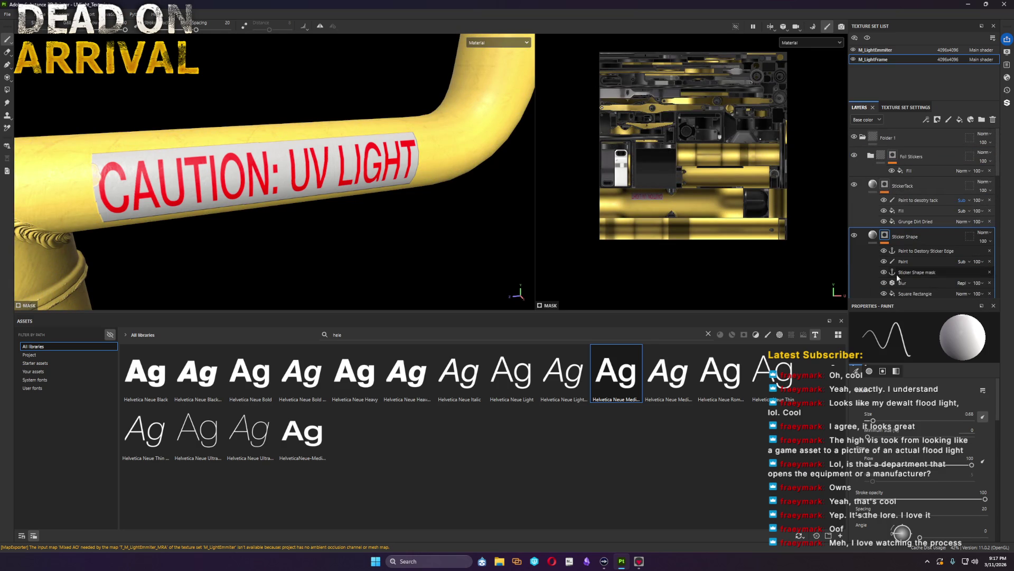
scroll(108, 182, "up", 3)
scroll(159, 214, "up", 2)
scroll(166, 216, "up", 2)
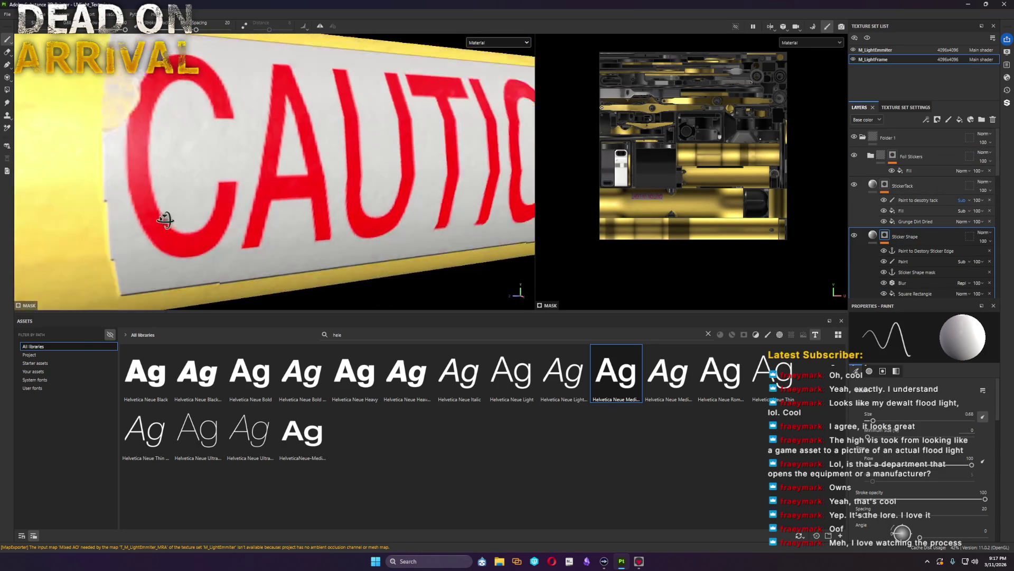
Step: Reopen Foil Stickers and select the Sticker INfo layer over the CAUTION close-up
mouse_move(272, 236)
left_mouse_down("alt")
mouse_move(301, 251)
mouse_move(250, 234)
left_mouse_up("alt")
scroll(279, 255, "up", 2)
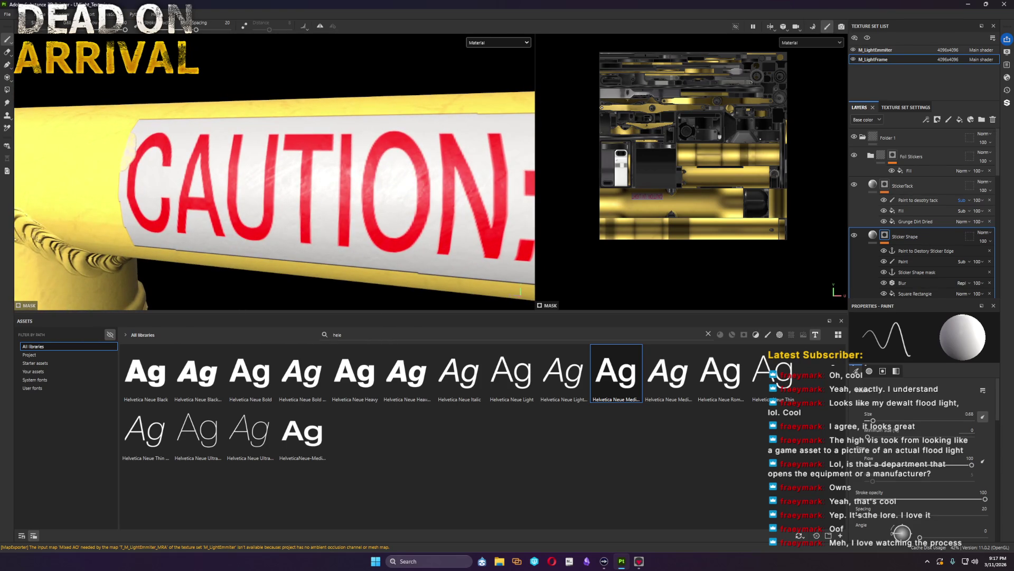
left_click(871, 155)
left_click(908, 186)
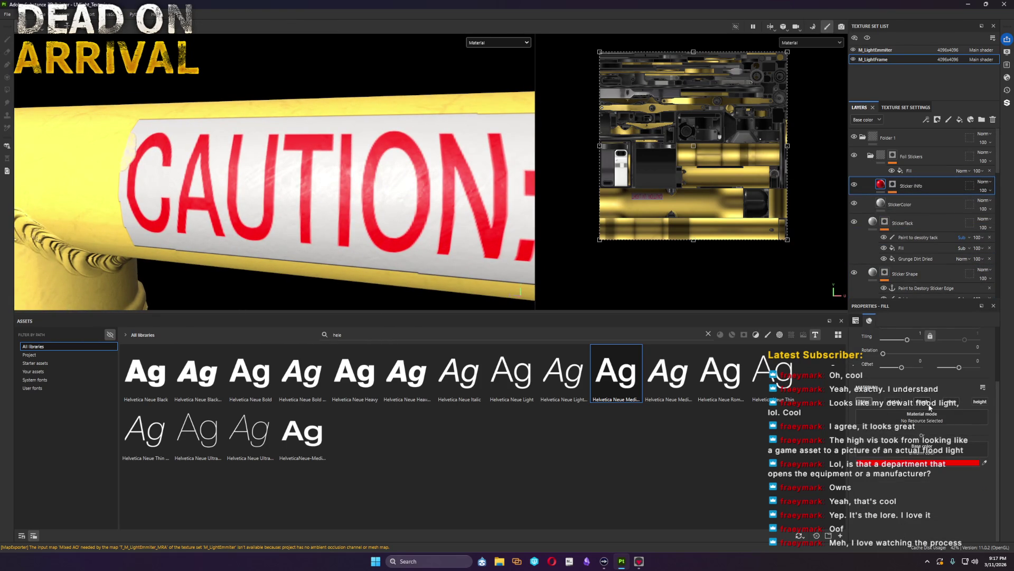
Step: Enable metallic and extra channels on Sticker INfo so the lettering reads glossy bright red
left_click(923, 403)
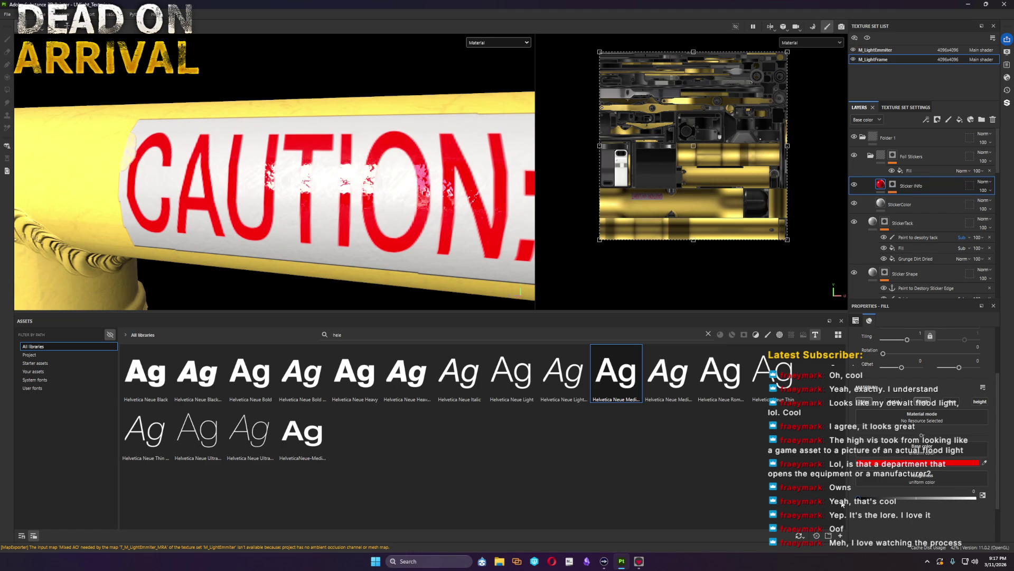
left_click(895, 403)
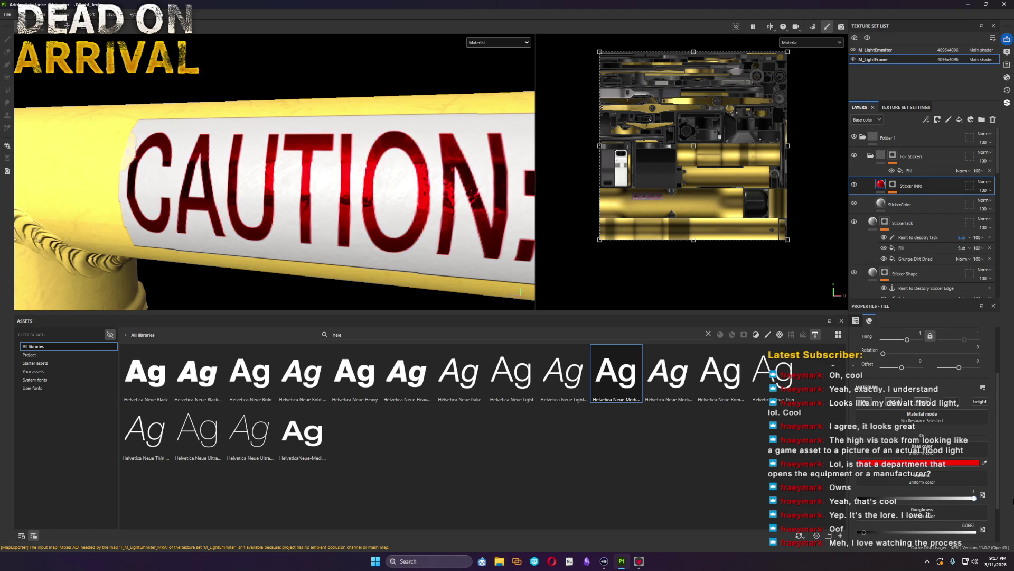
left_click(872, 535)
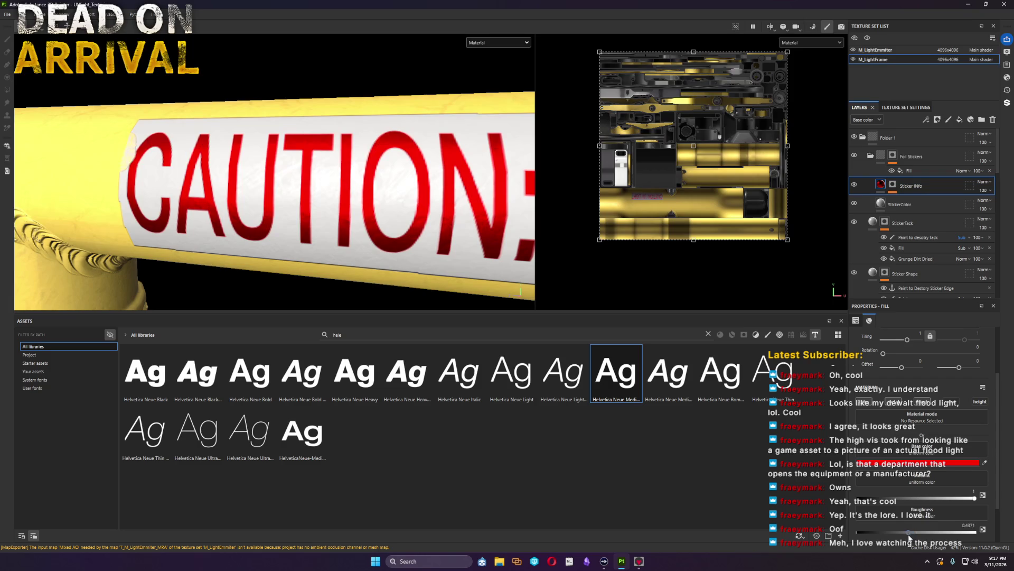
scroll(279, 245, "down", 3)
mouse_move(279, 245)
left_mouse_down("alt")
mouse_move(328, 238)
mouse_move(340, 220)
mouse_move(326, 213)
left_mouse_up("alt")
Step: Recolour the StickerColor fill to a bright yellow behind the red CAUTION lettering
left_click(888, 205)
left_click(916, 464)
mouse_move(979, 463)
left_mouse_down()
mouse_move(937, 463)
mouse_move(979, 463)
mouse_move(866, 495)
left_mouse_up()
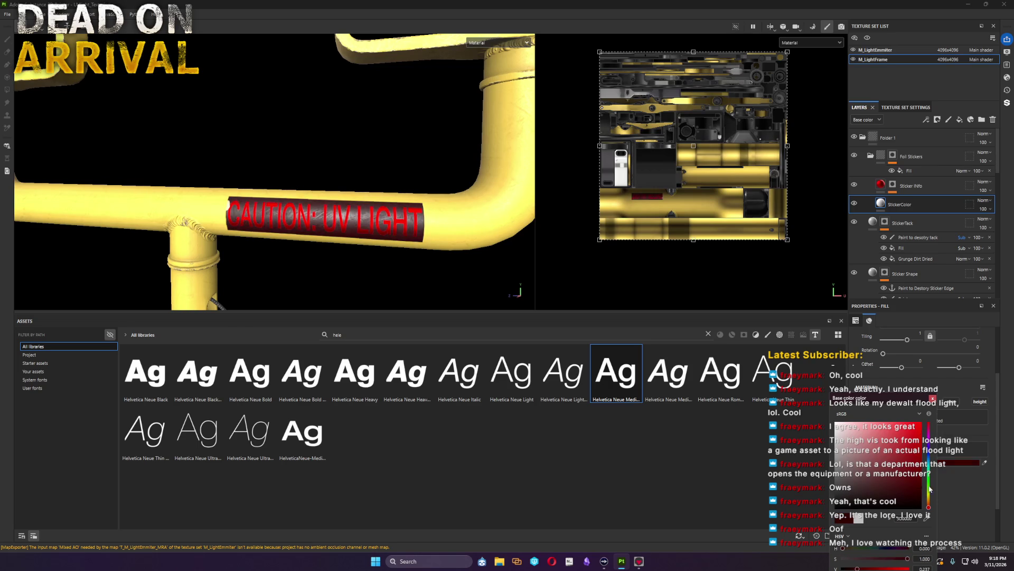
left_click(930, 498)
left_click(980, 463)
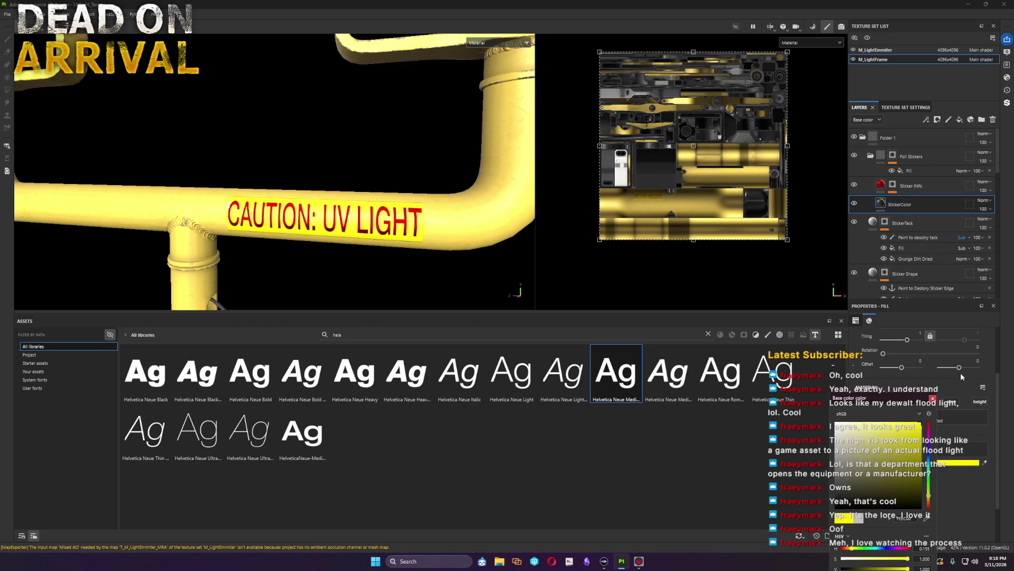
left_click_drag(317, 241, 322, 267, "alt")
scroll(322, 266, "up", 5)
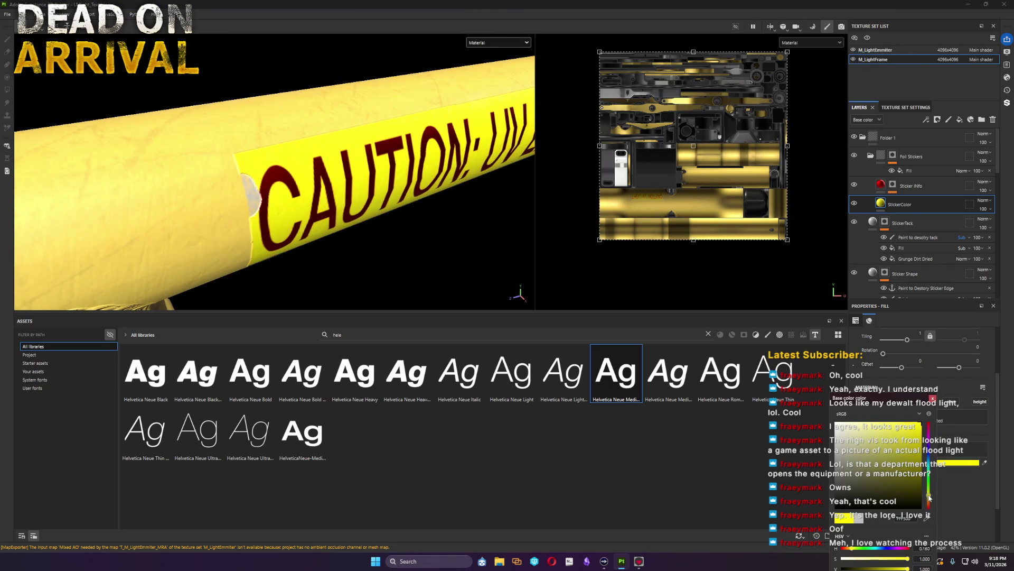
scroll(322, 214, "down", 3)
left_click_drag(322, 214, 304, 230, "alt")
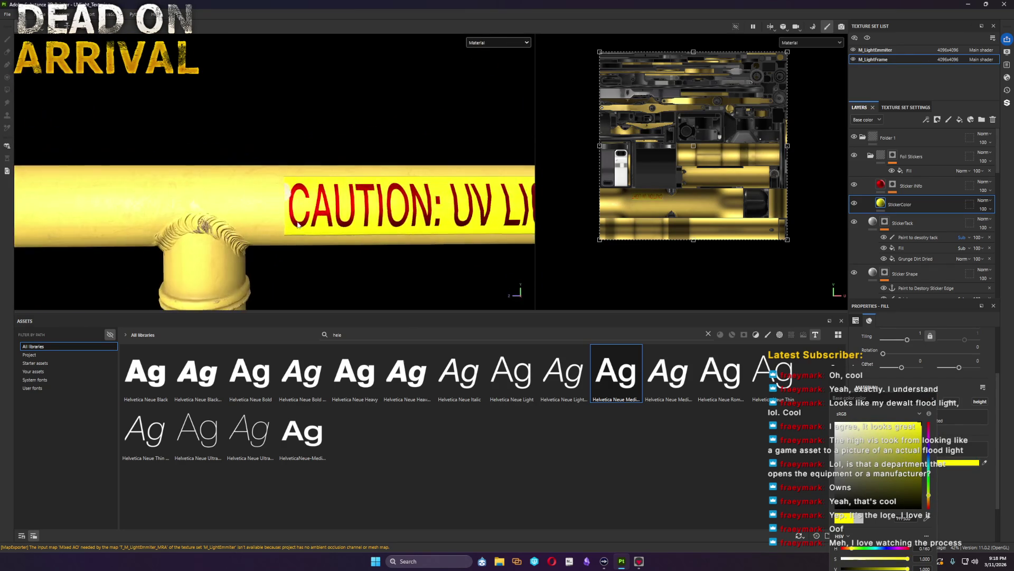
scroll(922, 243, "down", 3)
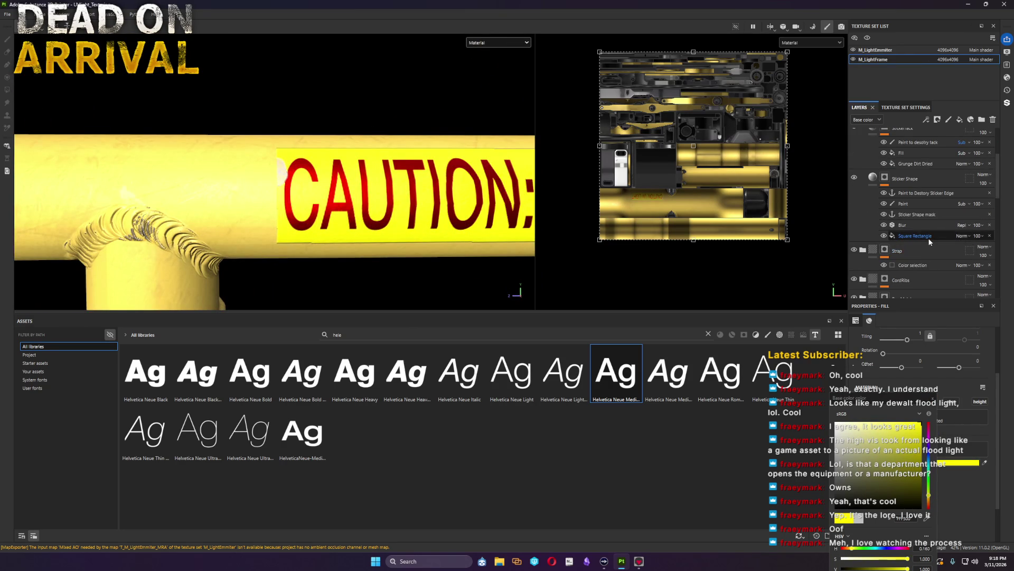
Step: Select the Square Rectangle shape in the Sticker Shape mask, then the sticker-edge anchor layer
left_click(928, 237)
scroll(457, 234, "down", 2)
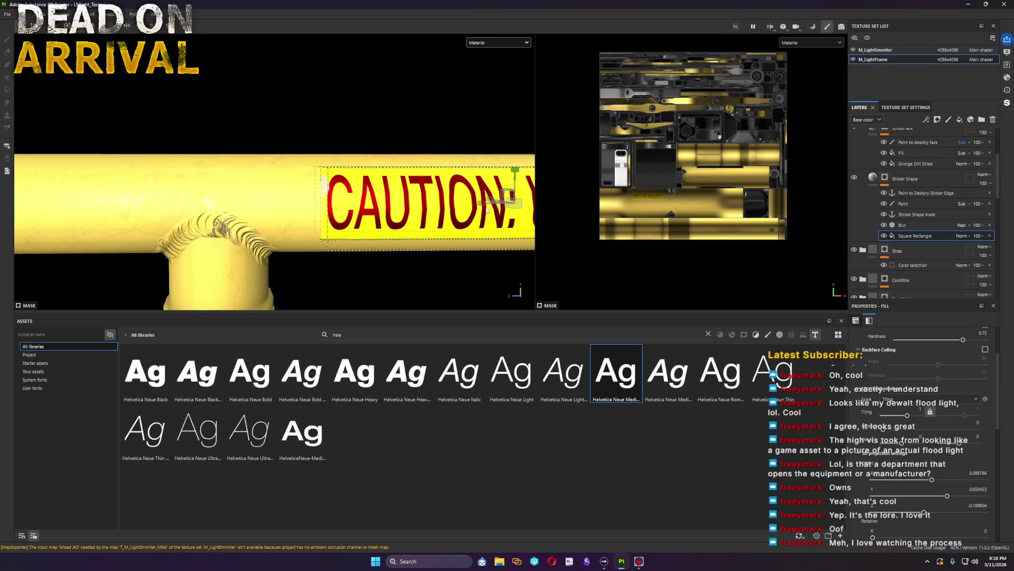
mouse_move(469, 263)
middle_mouse_down()
mouse_move(226, 240)
mouse_move(362, 250)
middle_mouse_up()
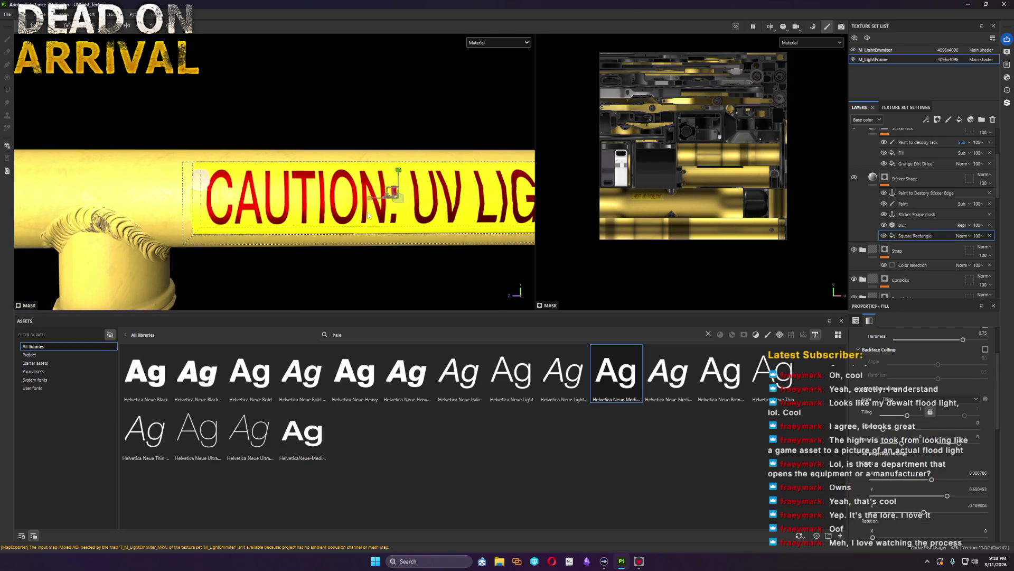
mouse_move(368, 217)
left_mouse_down("alt")
mouse_move(388, 257)
mouse_move(291, 253)
left_mouse_up("alt")
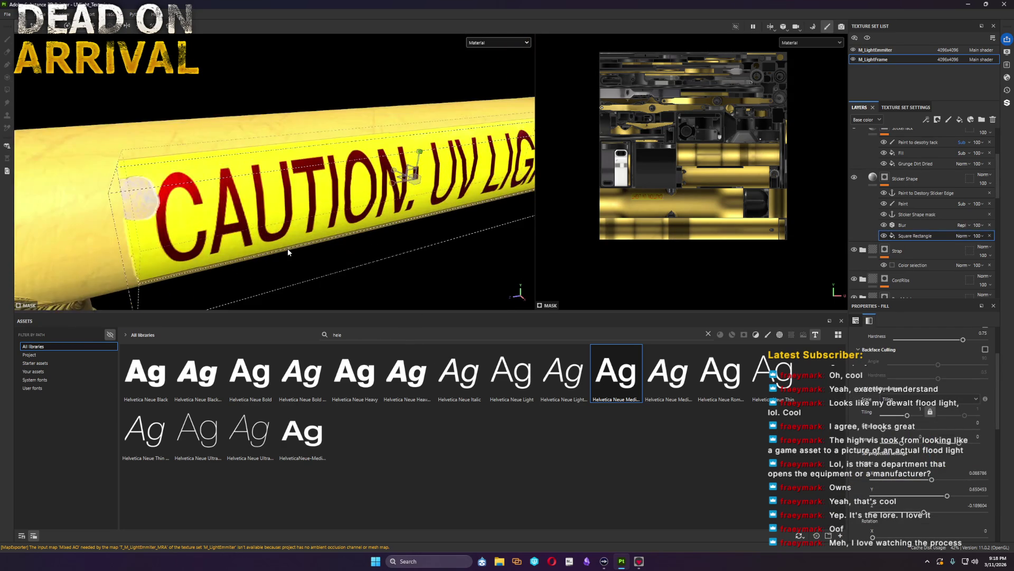
scroll(290, 249, "up", 2)
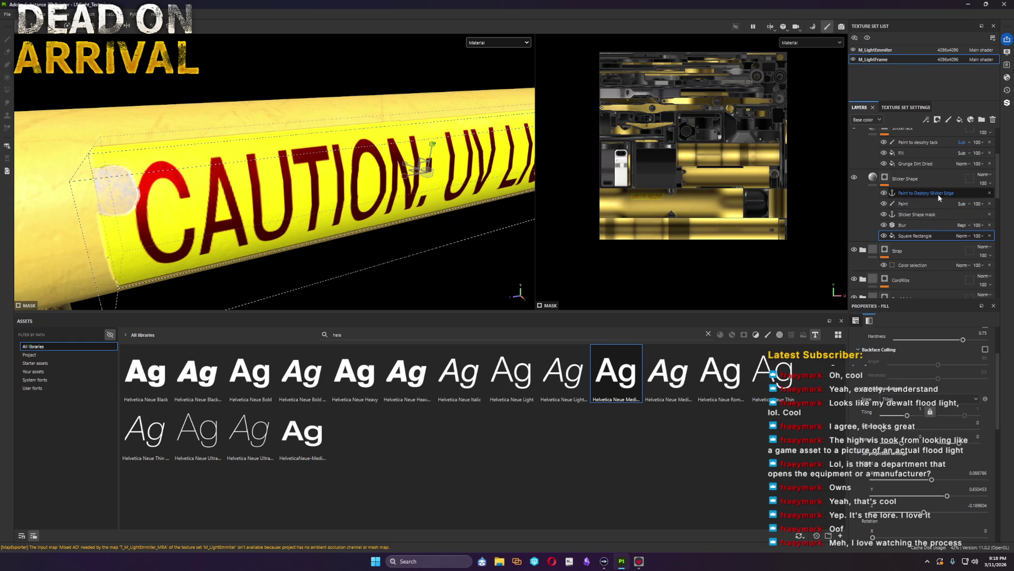
left_click(967, 195)
Step: Undo an accidental deletion of the sticker-edge anchor and reselect the anchor and Paint layers
key("Delete")
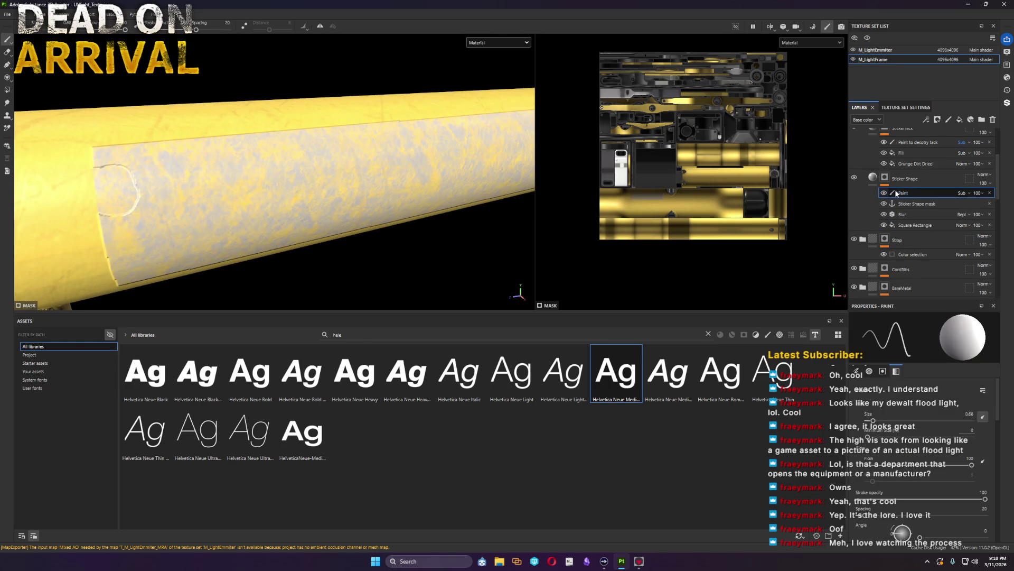
key("ctrl+z")
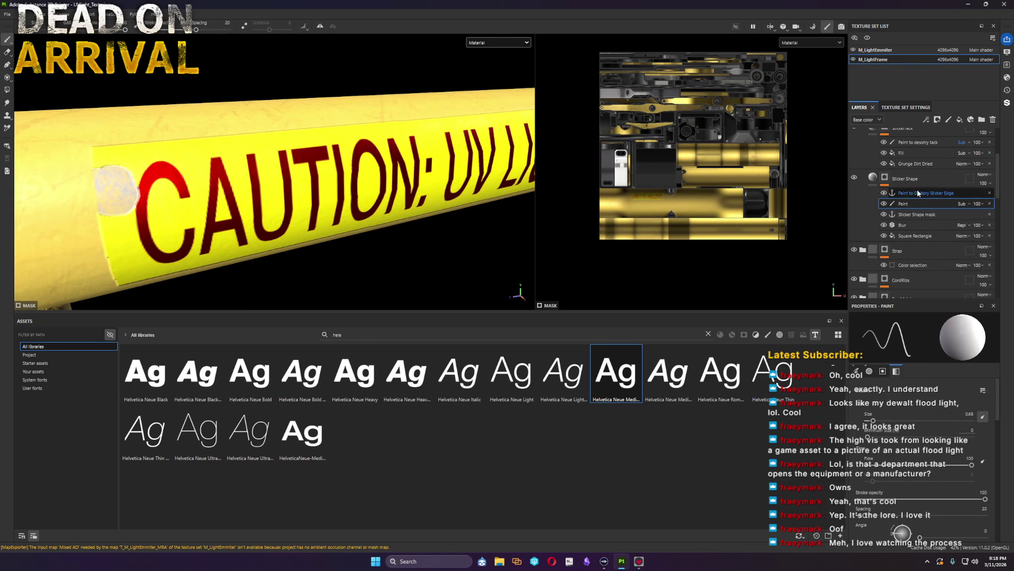
left_click(917, 192)
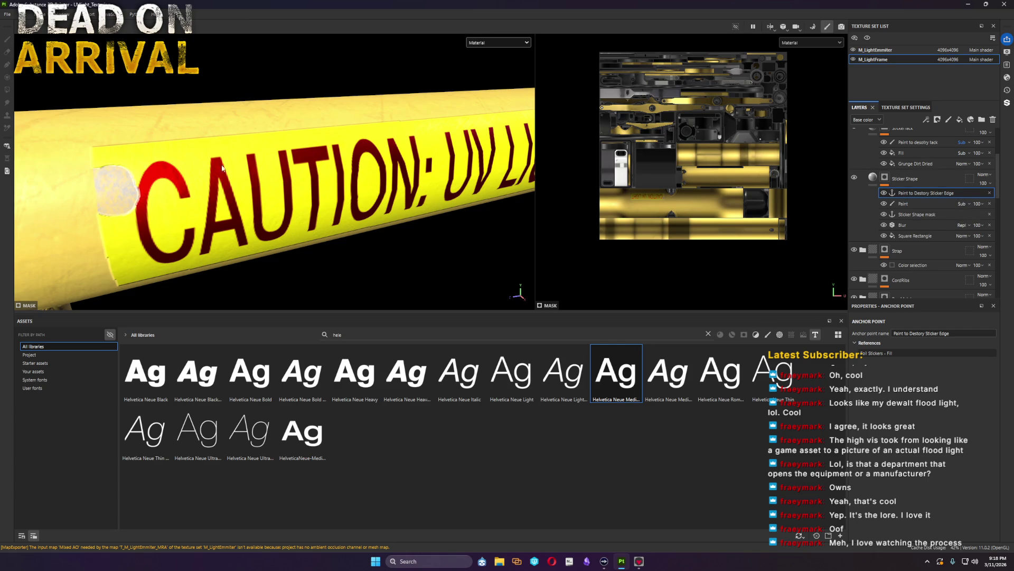
left_click(922, 204)
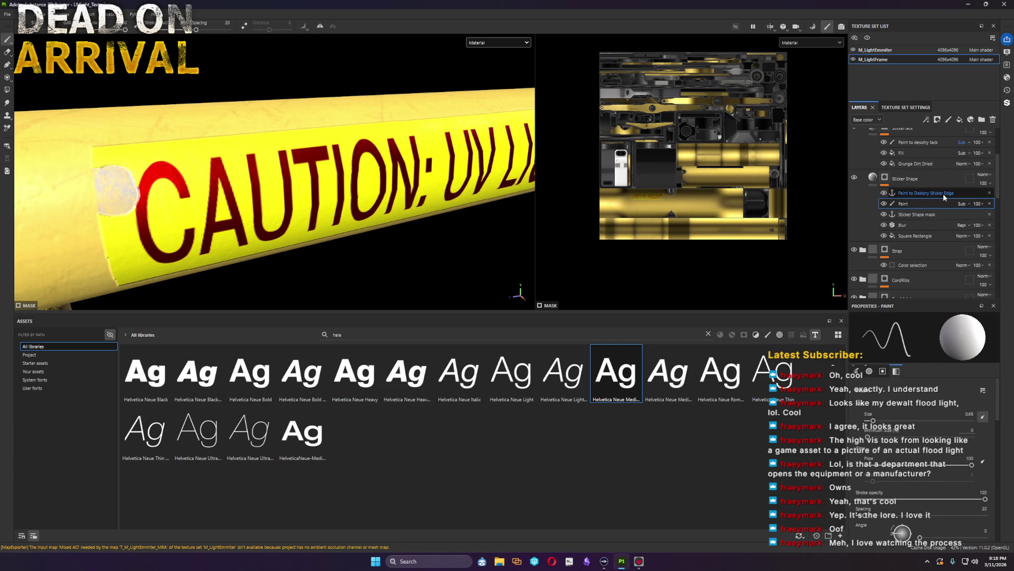
left_click(942, 197)
left_click(904, 203)
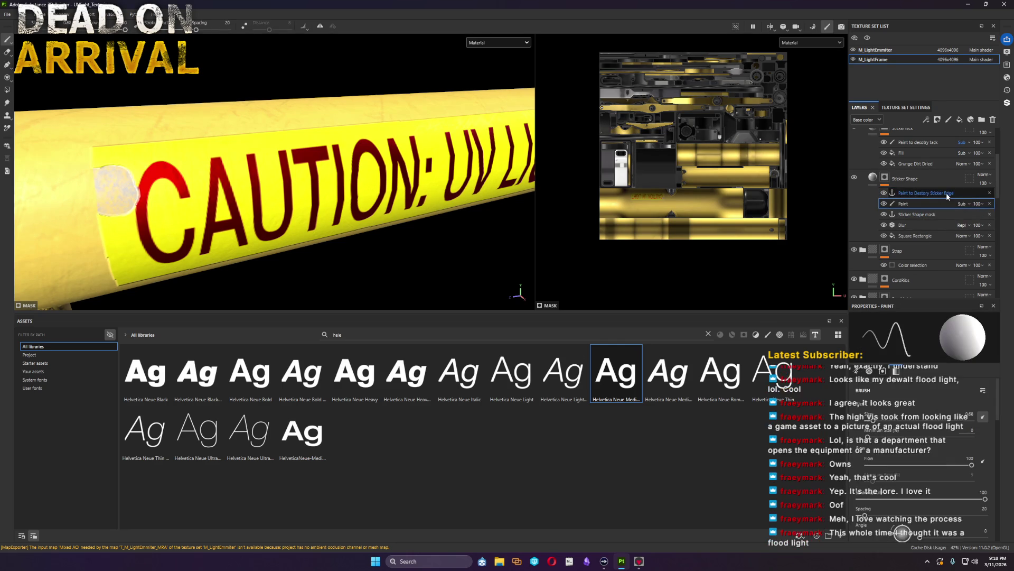
Step: Rename the anchor to AnchorShape and the paint layer to Paint to Destory Sticker Edge
double_click(947, 193)
key("ctrl+c")
double_click(931, 203)
key("ctrl+v")
key("Return")
type("a")
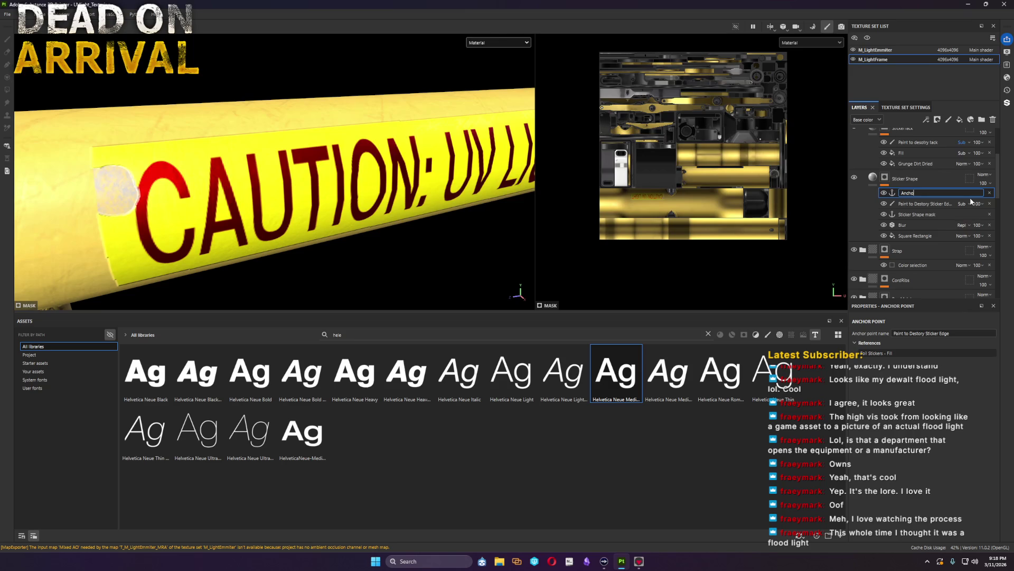
type("e")
key("Return")
scroll(887, 211, "up", 3)
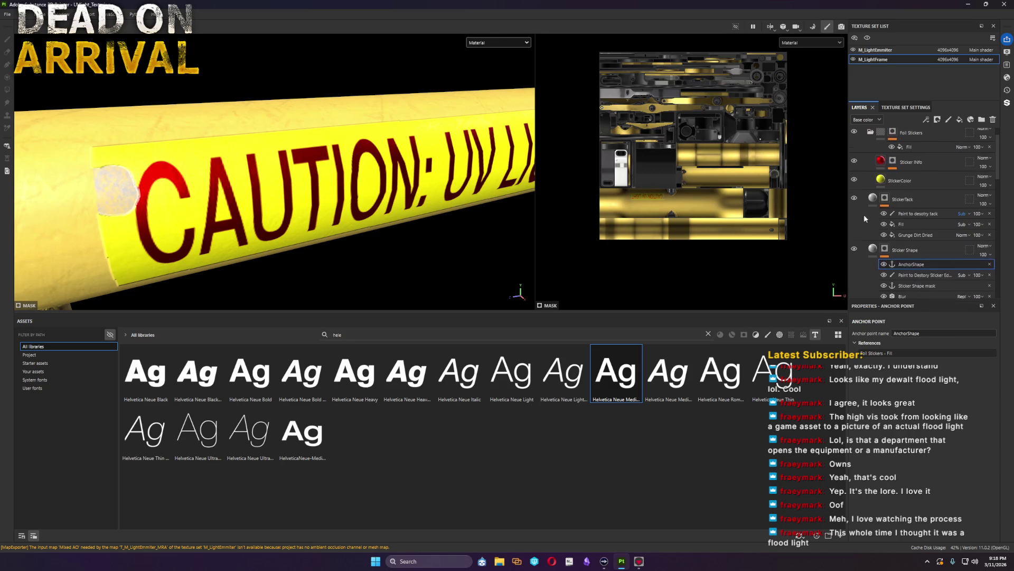
left_click(922, 275)
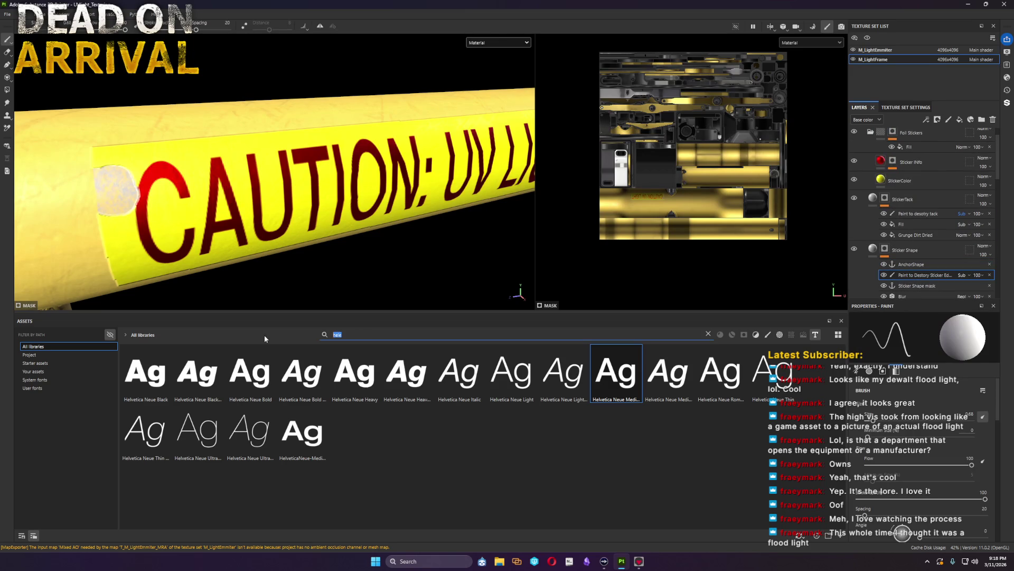
type("dirt")
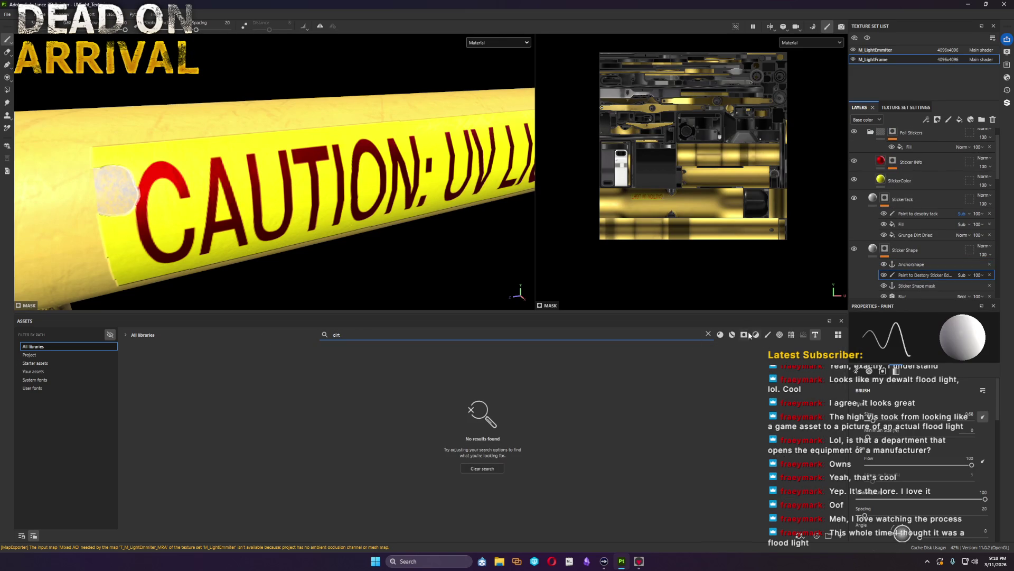
Step: Filter the dirt search to brushes and load the Dirt 2 brush
left_click(768, 335)
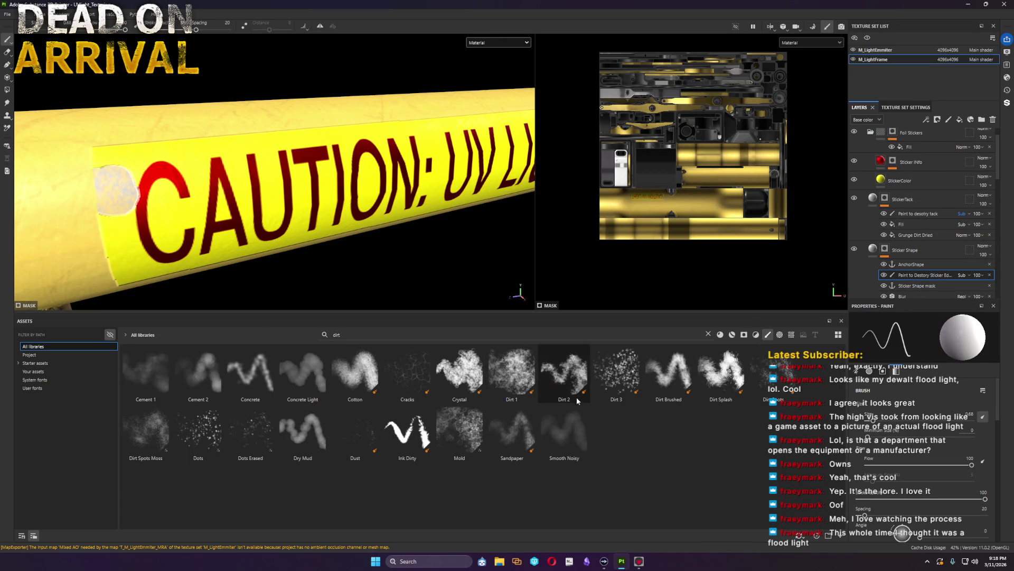
left_click(564, 372)
right_click(257, 184)
scroll(286, 305, "down", 2)
scroll(276, 337, "down", 1)
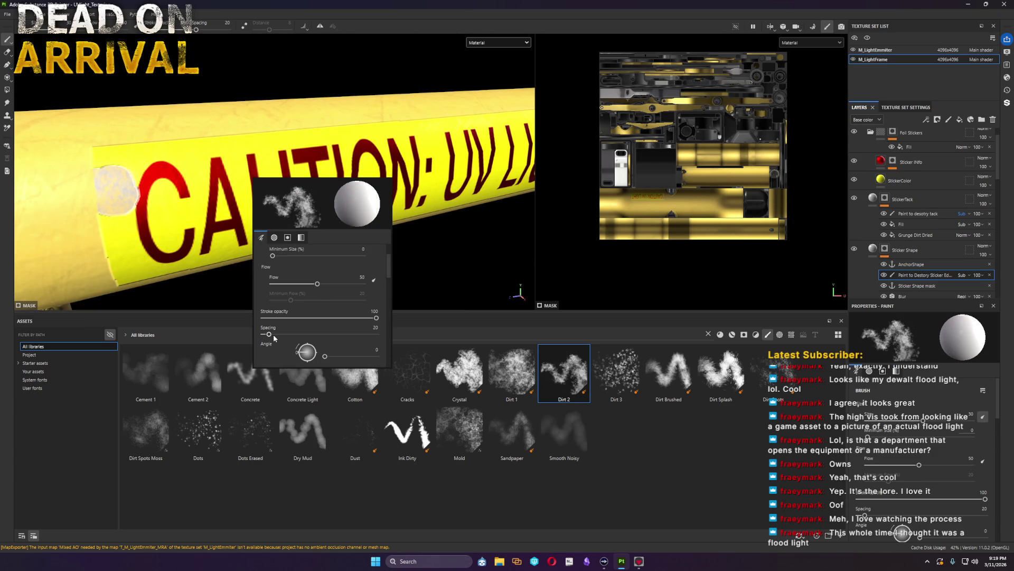
Step: Lower the brush spacing, size, flow, size jitter and stroke opacity, then start wearing the sticker edge
left_click_drag(270, 333, 264, 334)
scroll(277, 317, "up", 3)
left_click_drag(306, 287, 296, 287)
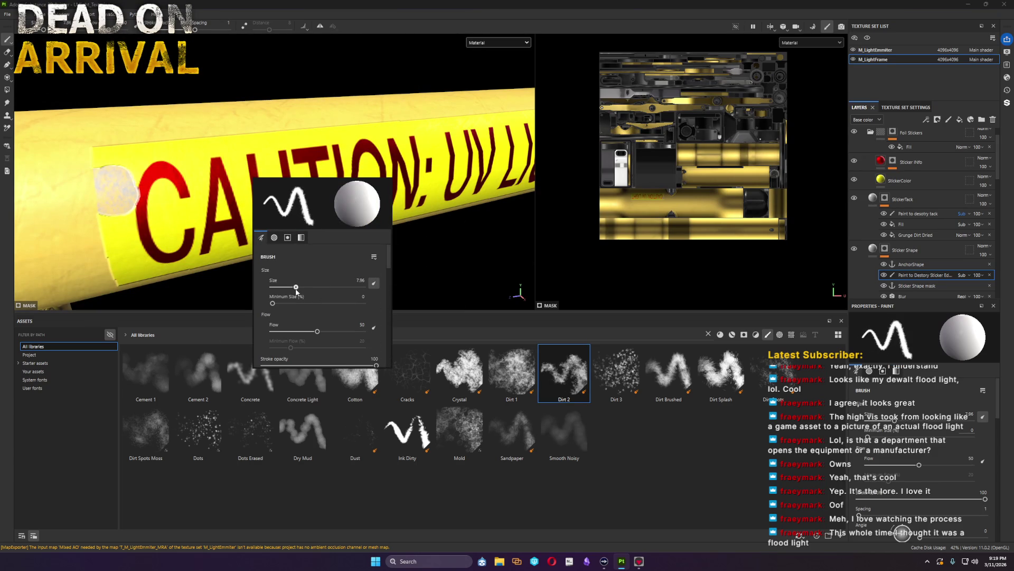
left_click_drag(317, 331, 283, 332)
scroll(284, 336, "down", 1)
scroll(287, 333, "down", 1)
scroll(293, 332, "down", 2)
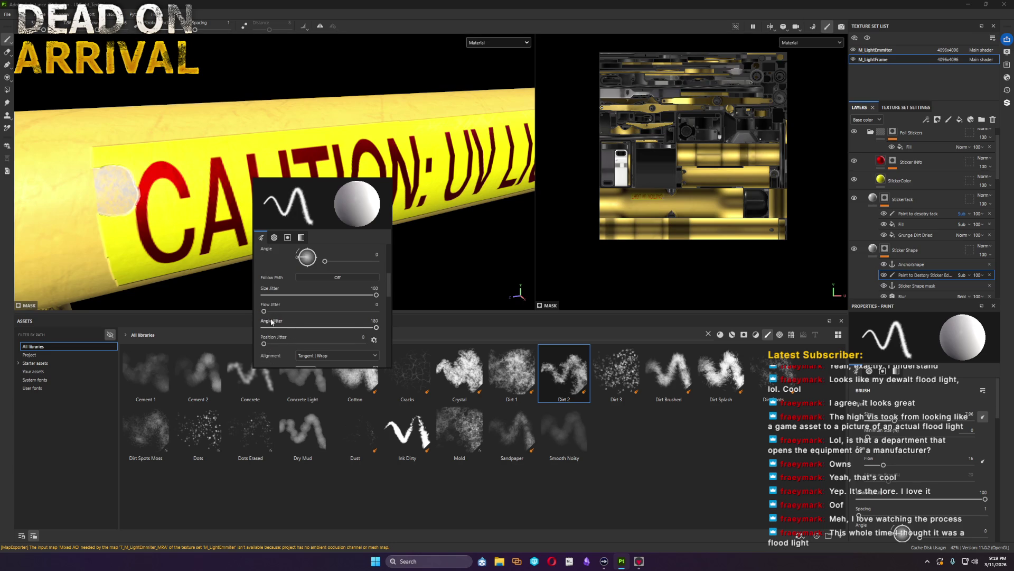
left_click_drag(292, 295, 272, 295)
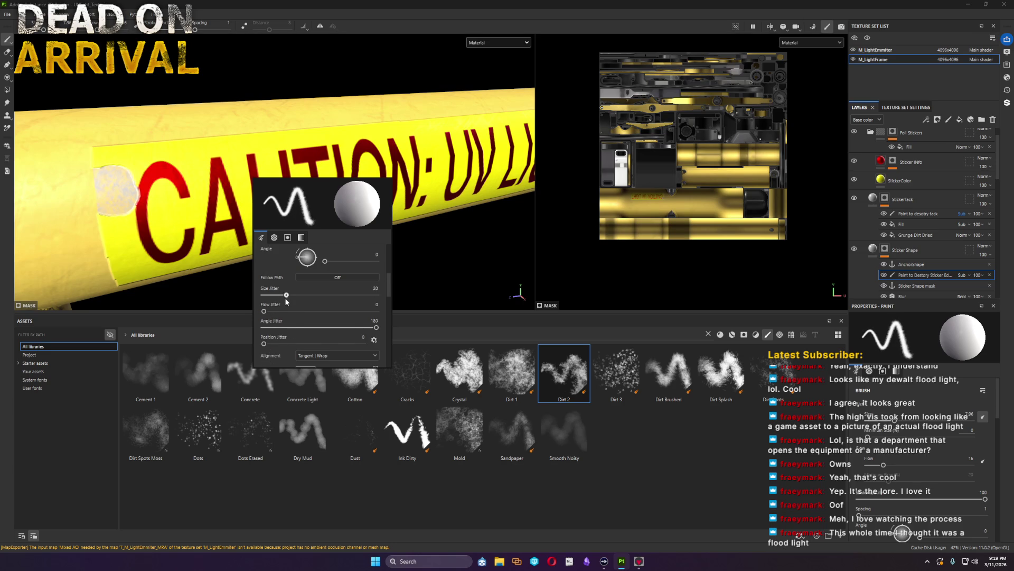
right_click(251, 210)
left_click(251, 218)
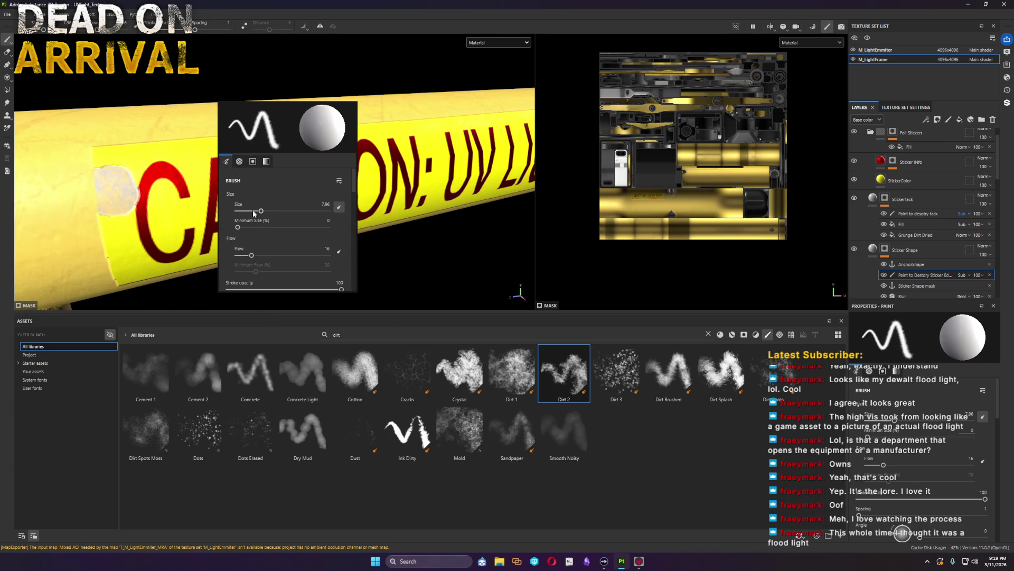
mouse_move(87, 157)
left_mouse_down()
mouse_move(103, 220)
mouse_move(131, 200)
mouse_move(111, 176)
mouse_move(121, 219)
left_mouse_up()
Step: Paint the full left edge of the caution sticker ragged with Dirt 2, then pull back to the whole stand
mouse_move(139, 258)
left_mouse_down("alt")
mouse_move(237, 258)
mouse_move(213, 254)
left_mouse_up("alt")
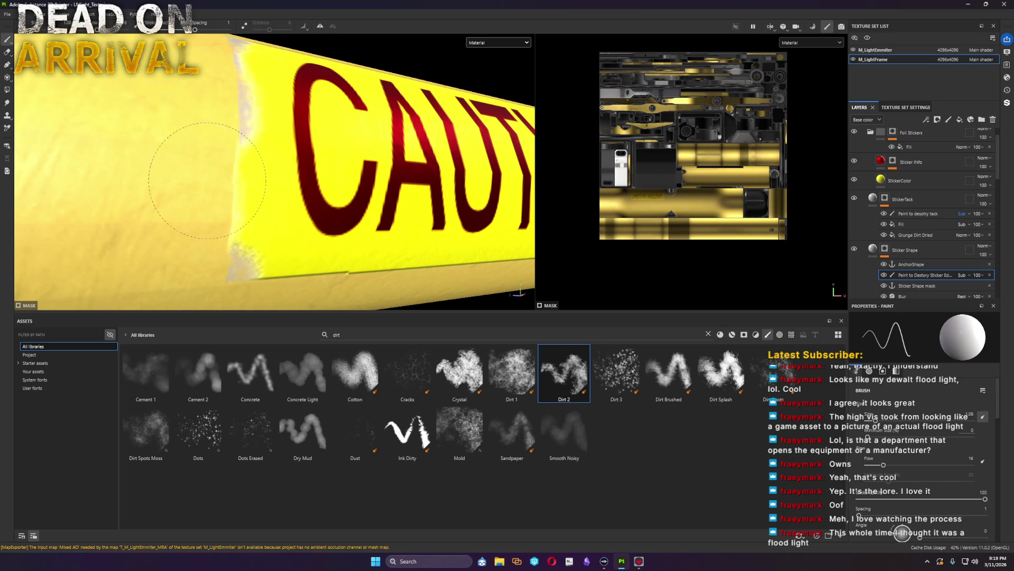
mouse_move(242, 119)
left_mouse_down()
mouse_move(214, 254)
mouse_move(282, 298)
left_mouse_up()
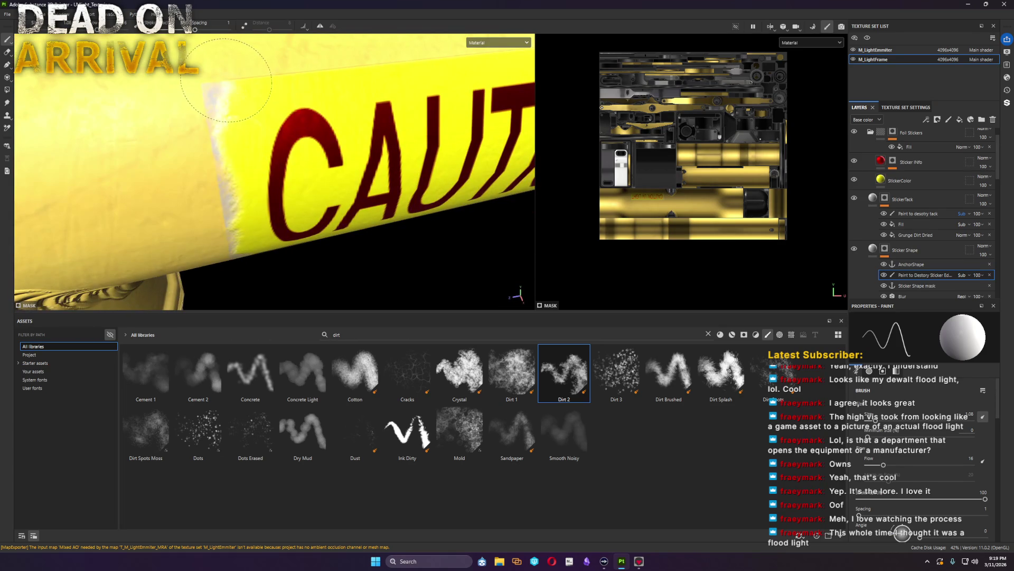
right_click(327, 91)
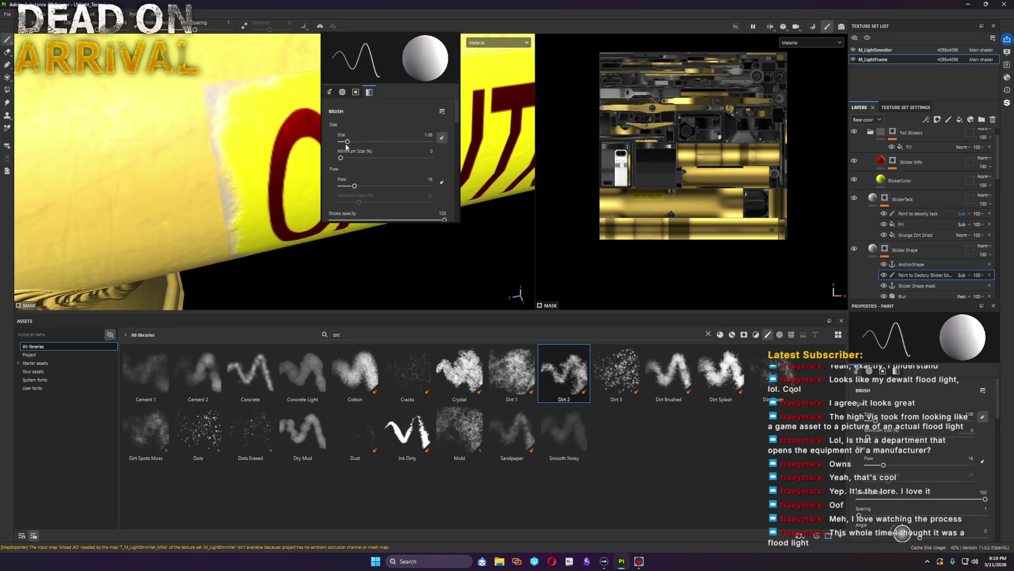
mouse_move(346, 145)
middle_mouse_down("alt")
mouse_move(209, 144)
mouse_move(158, 171)
middle_mouse_up("alt")
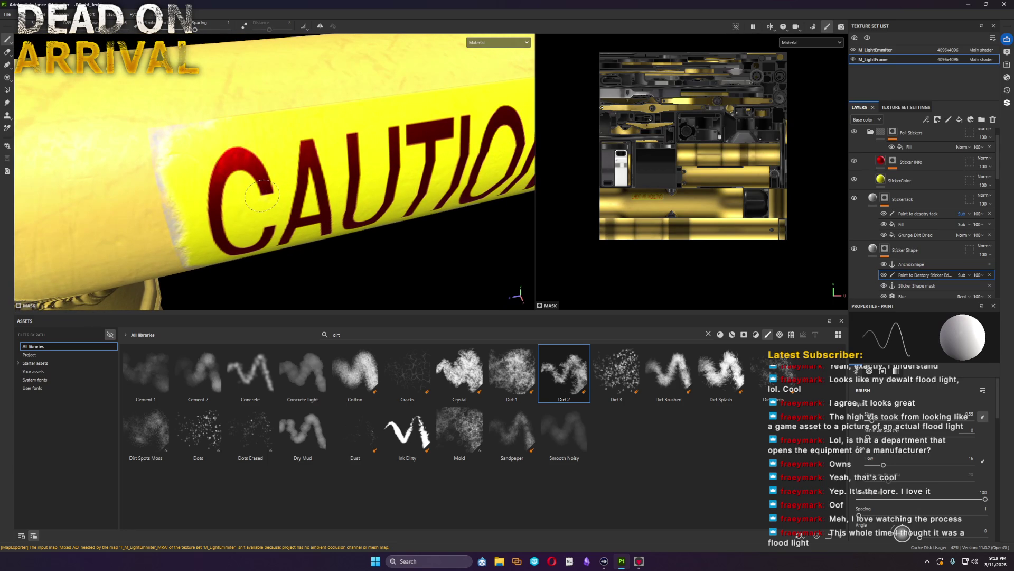
mouse_move(455, 157)
left_mouse_down("alt")
mouse_move(288, 150)
mouse_move(154, 176)
mouse_move(453, 195)
mouse_move(313, 180)
mouse_move(148, 199)
mouse_move(351, 220)
mouse_move(644, 198)
mouse_move(788, 202)
mouse_move(531, 212)
mouse_move(617, 217)
left_mouse_up("alt")
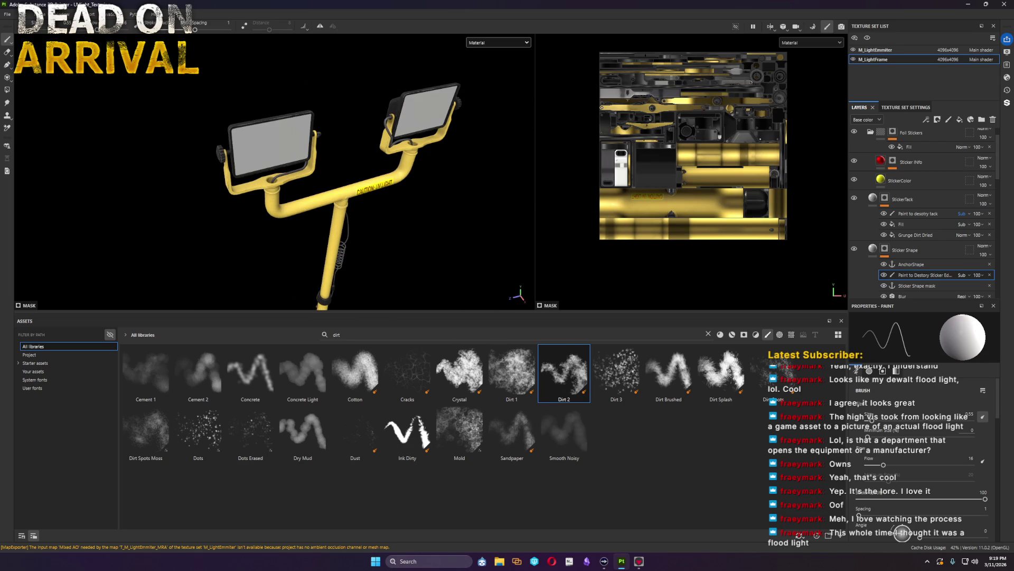
Step: Add faint worn strokes on the sticker's edge and corner while orbiting the label
key("alt")
scroll(263, 124, "up", 3)
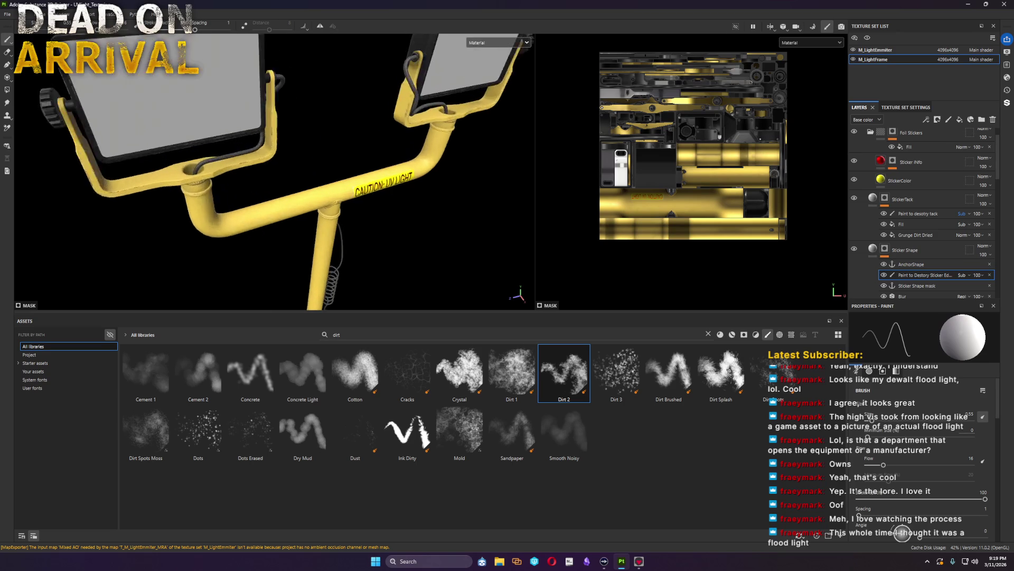
scroll(264, 124, "up", 3)
scroll(264, 125, "up", 3)
scroll(263, 124, "up", 3)
left_click_drag(264, 124, 519, 292, "alt")
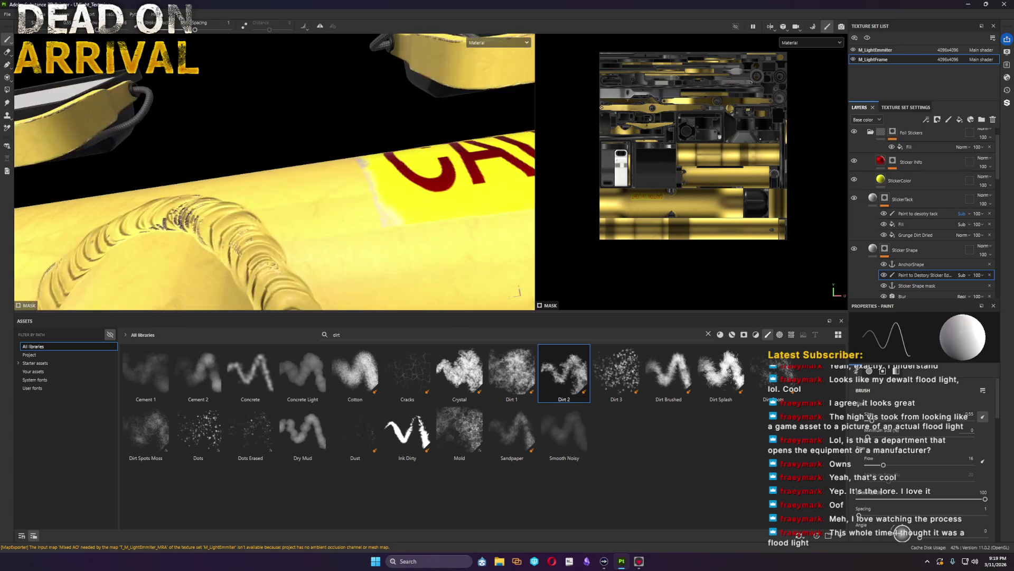
mouse_move(234, 238)
left_mouse_down()
mouse_move(120, 260)
mouse_move(93, 254)
left_mouse_up()
mouse_move(348, 245)
left_mouse_down("alt")
mouse_move(369, 281)
mouse_move(385, 249)
mouse_move(189, 261)
left_mouse_up("alt")
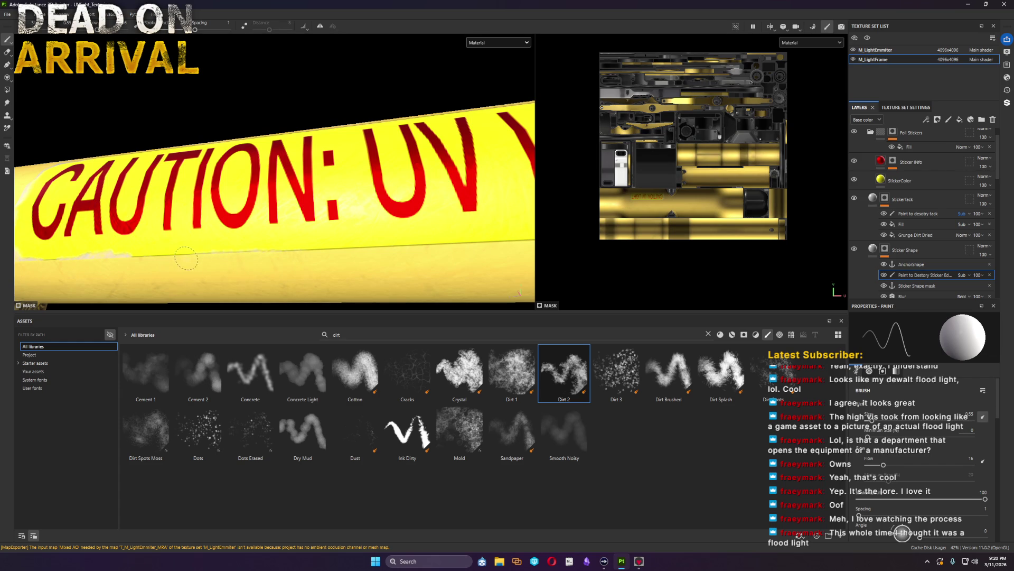
left_click_drag(224, 259, 402, 240, "alt")
mouse_move(493, 228)
left_mouse_down()
mouse_move(491, 215)
mouse_move(428, 234)
left_mouse_up()
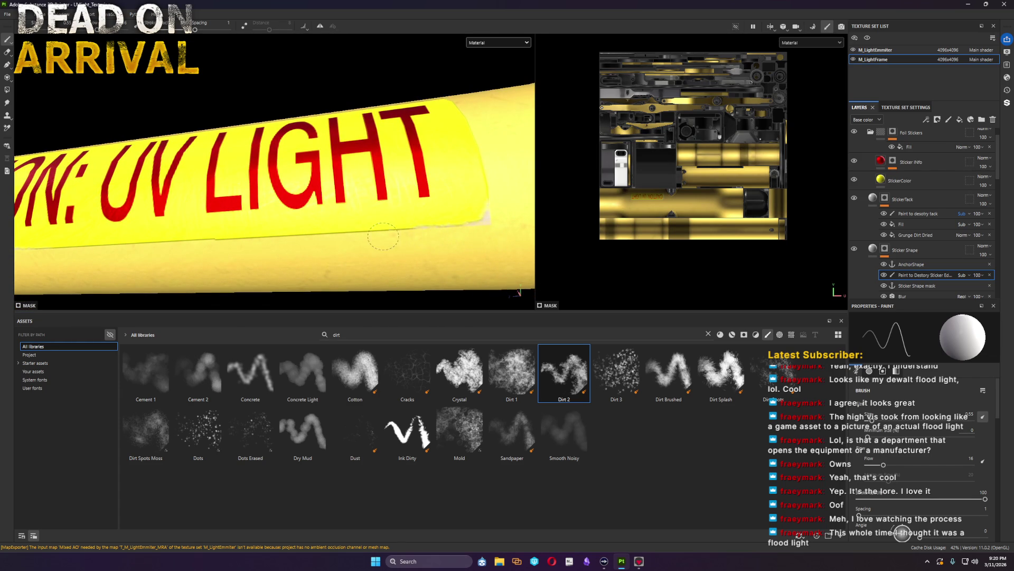
Step: Orbit the tube to inspect the sticker and select the tack-eroding paint layer
mouse_move(490, 144)
left_mouse_down("alt")
mouse_move(331, 135)
mouse_move(324, 117)
left_mouse_up("alt")
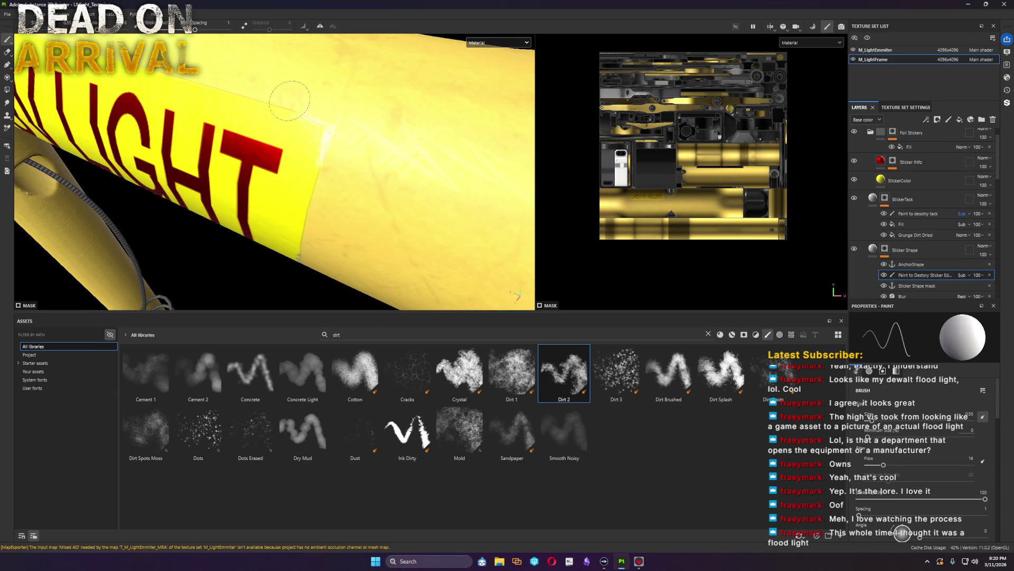
mouse_move(309, 98)
left_mouse_down("alt")
mouse_move(378, 210)
mouse_move(353, 210)
left_mouse_up("alt")
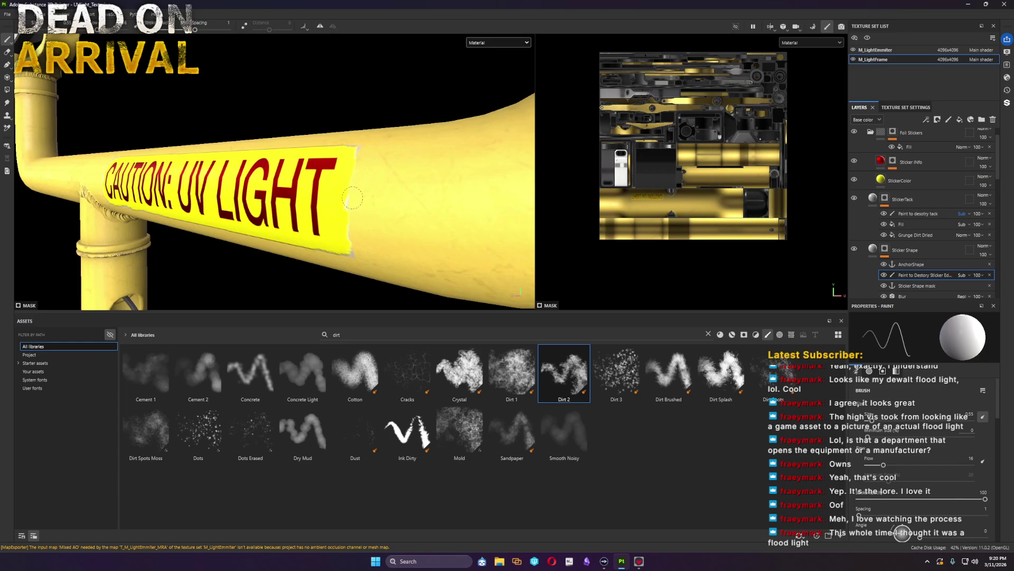
scroll(354, 195, "up", 3)
left_click_drag(498, 237, 263, 127, "alt")
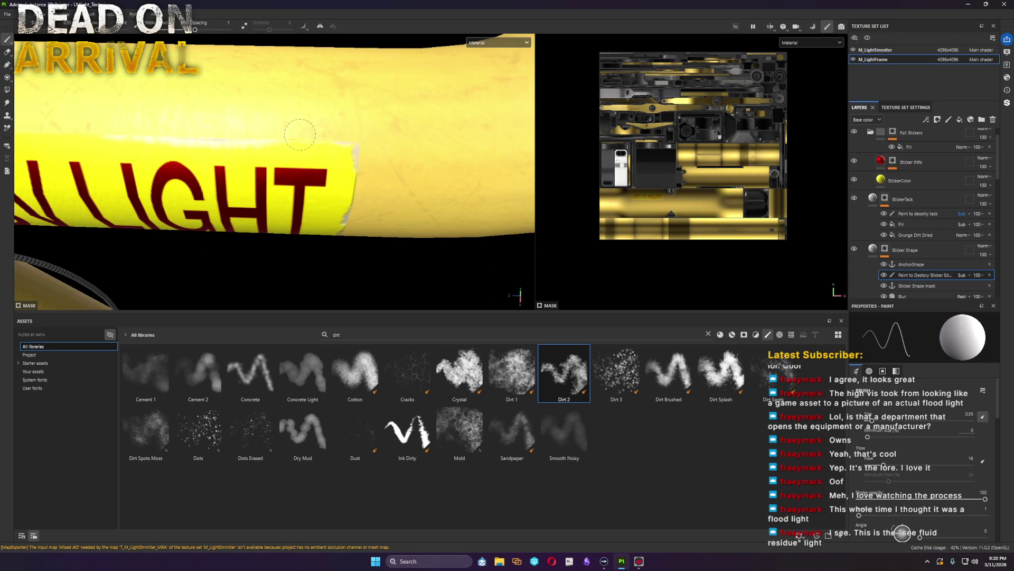
left_click_drag(309, 133, 481, 172, "alt")
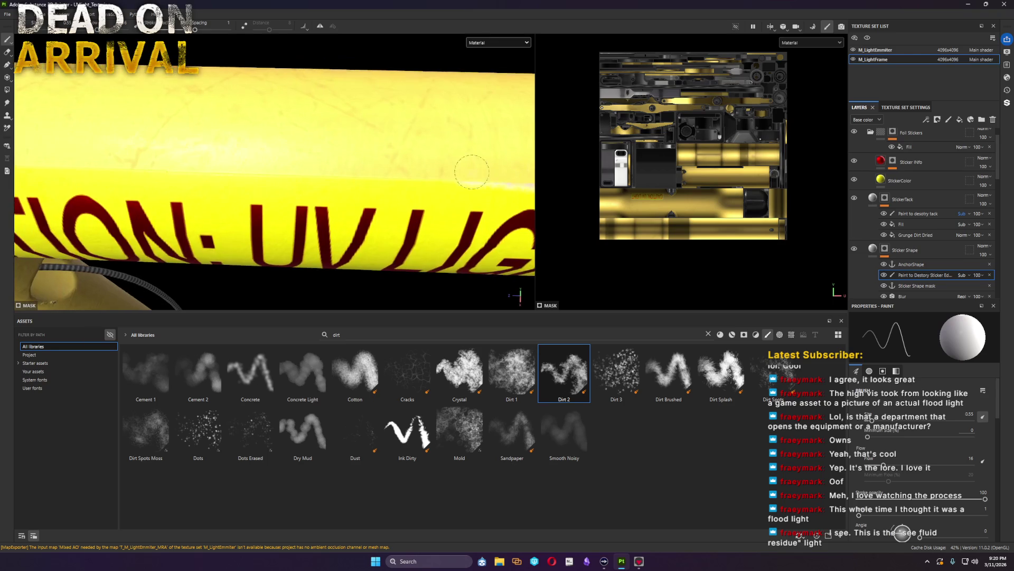
mouse_move(220, 158)
left_mouse_down("alt")
mouse_move(276, 179)
mouse_move(456, 179)
mouse_move(429, 171)
left_mouse_up("alt")
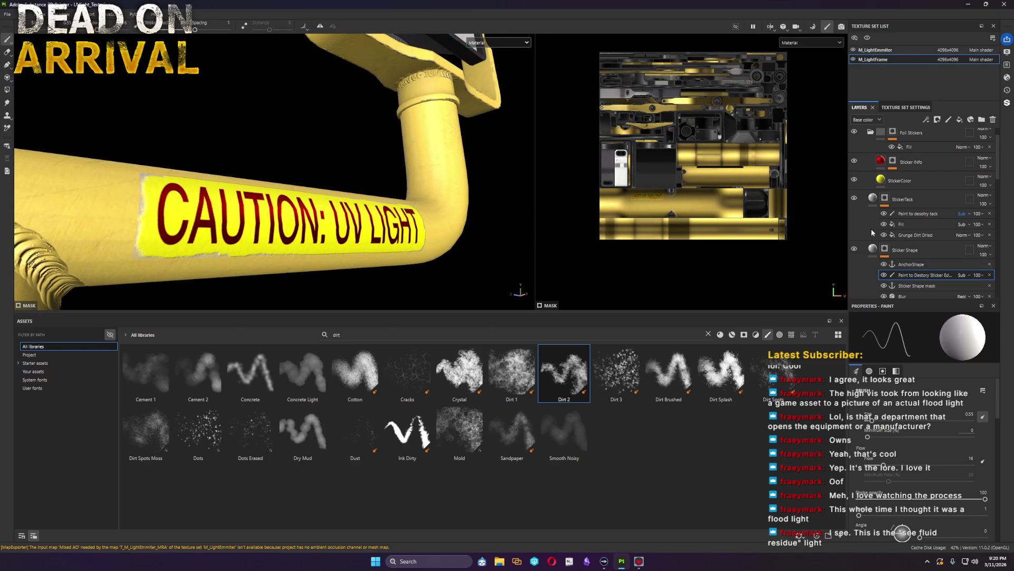
left_click(920, 213)
right_click_drag(237, 230, 161, 297, "alt")
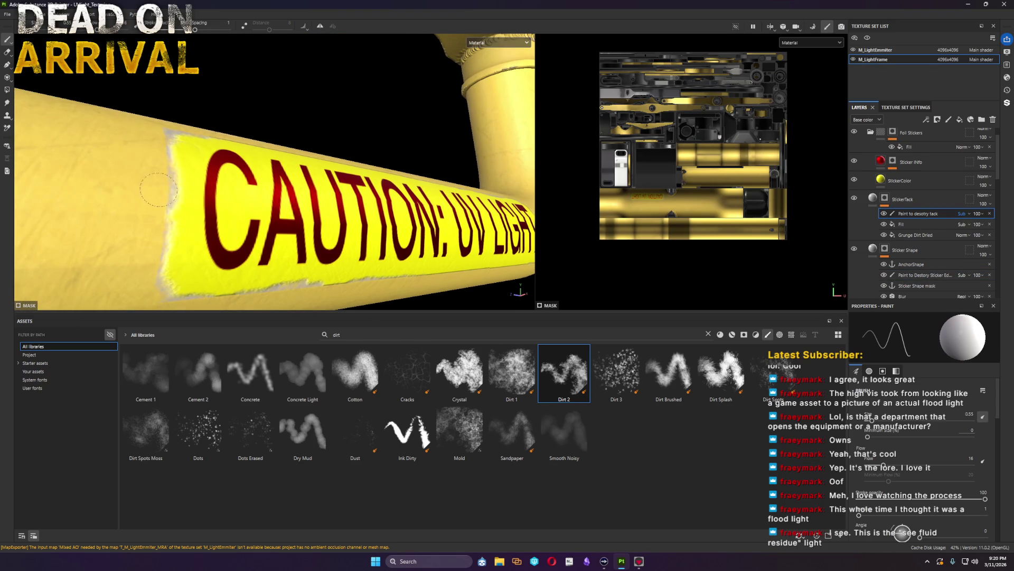
Step: Enable the Height channel on StickerTack's fill and raise its height amount
left_click(875, 199)
left_click(981, 403)
left_click_drag(919, 498, 919, 501)
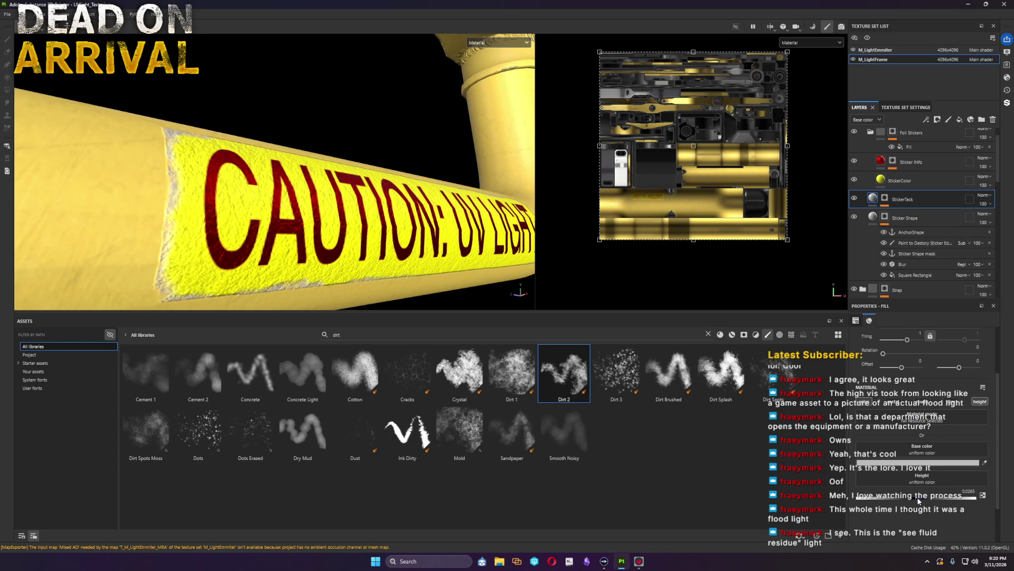
Step: Add a fill to the StickerTack mask anchored to the Sticker Shape mask
left_click(885, 199)
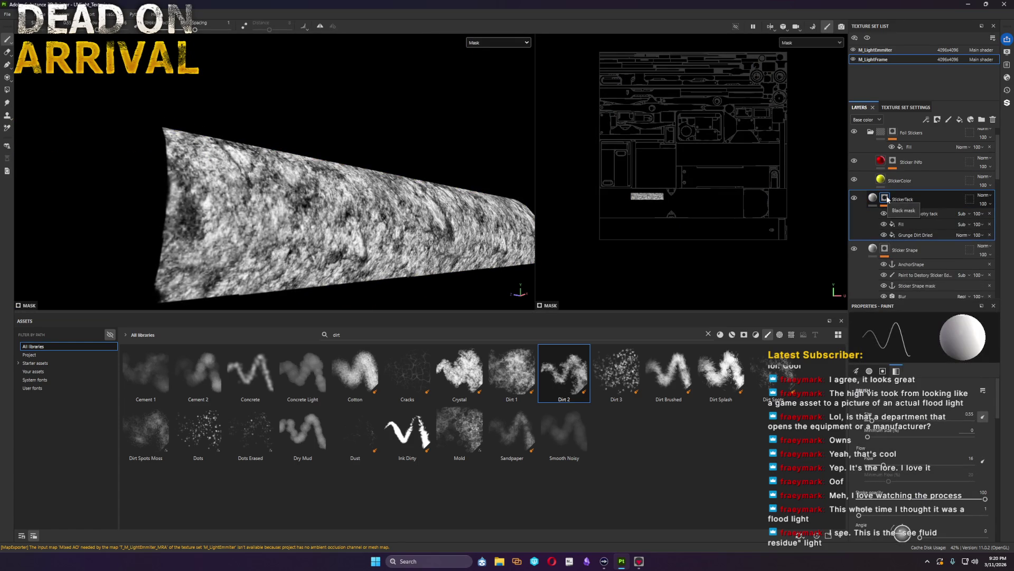
right_click(885, 198)
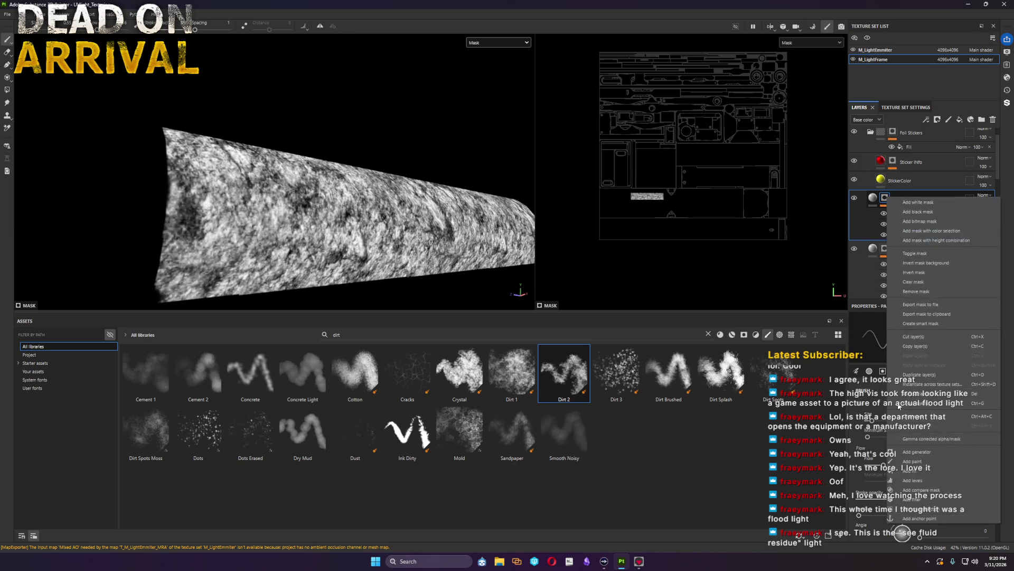
left_click(927, 471)
left_click(971, 408)
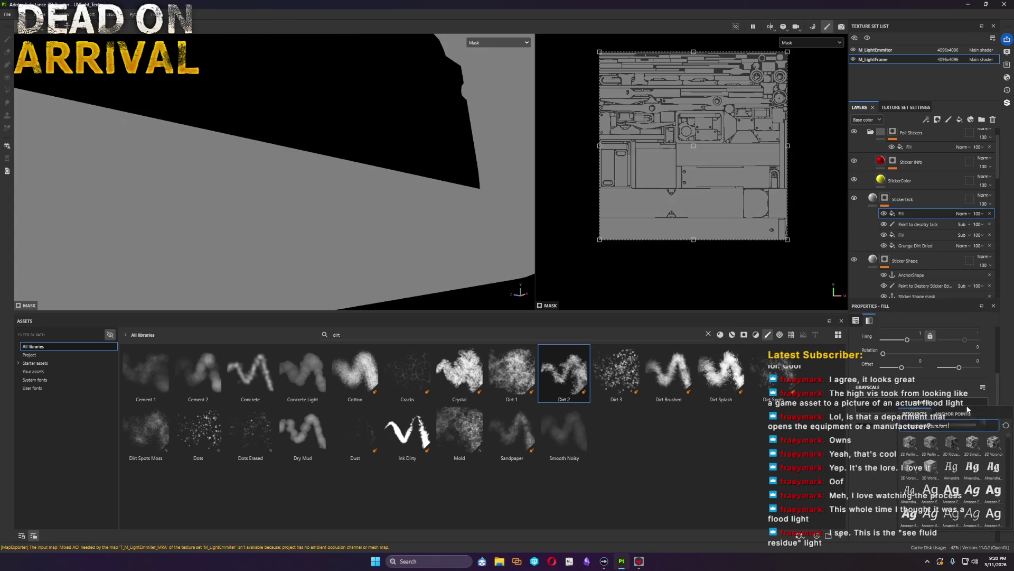
left_click(969, 512)
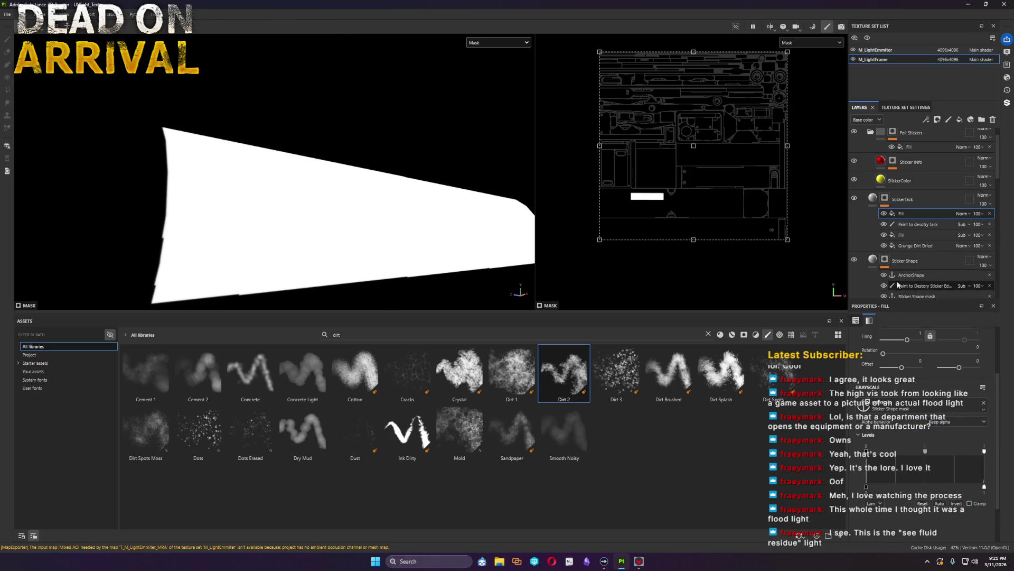
left_click(912, 407)
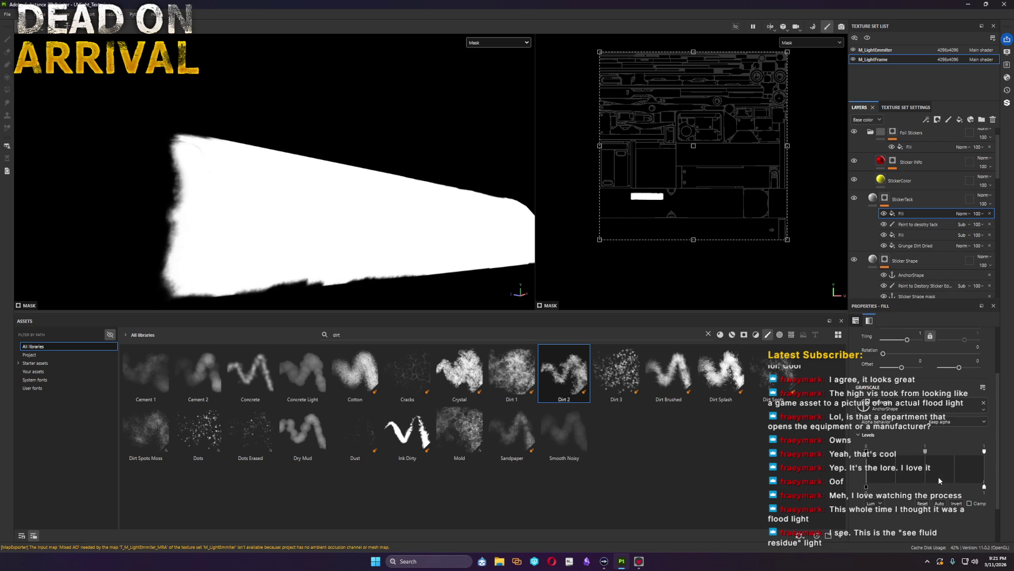
Step: Set the mask fill to Subtract so tack shows only as a rim along the sticker
left_click(962, 213)
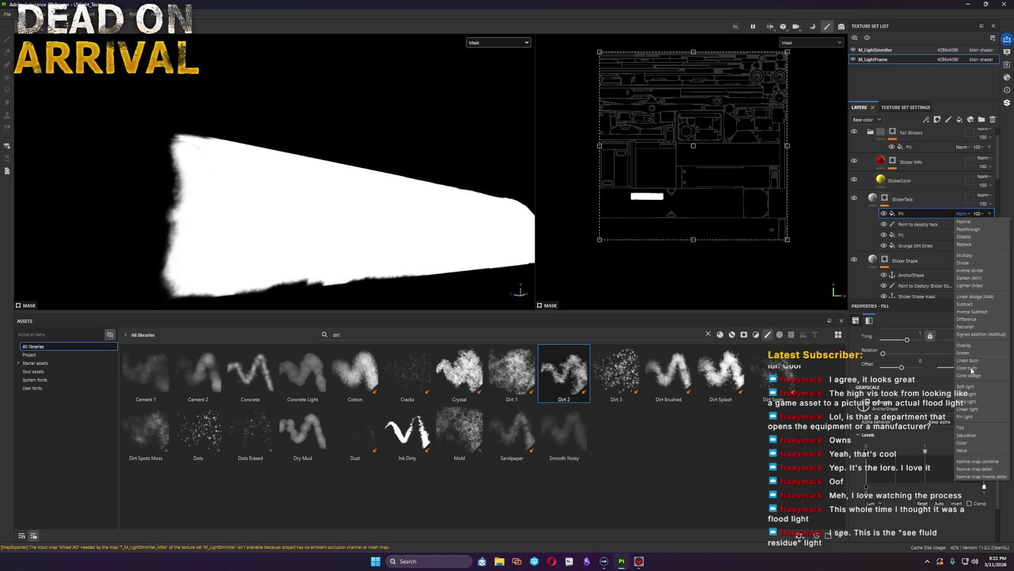
left_click(967, 303)
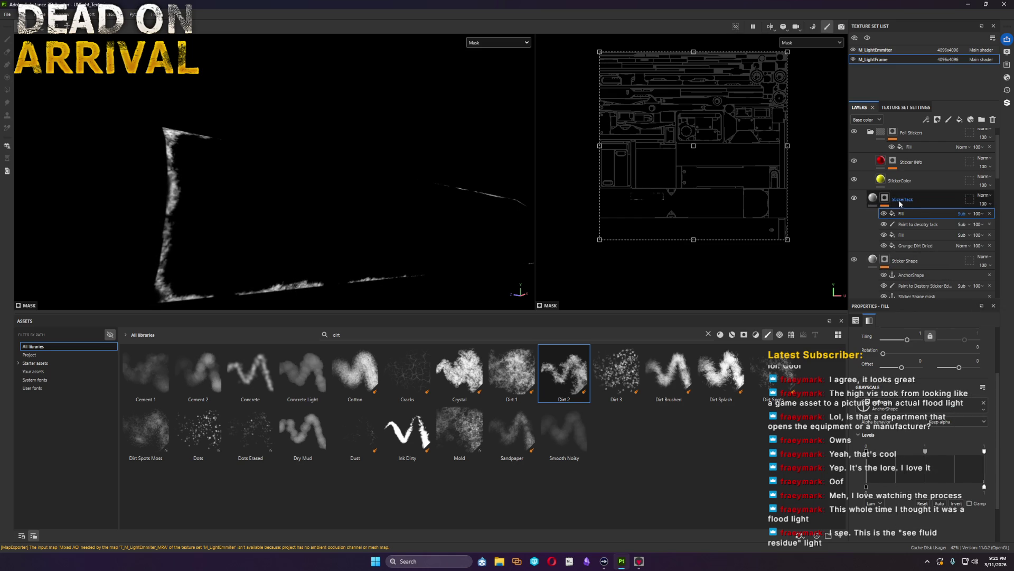
left_click(874, 197)
mouse_move(253, 195)
left_mouse_down("alt")
mouse_move(166, 186)
mouse_move(168, 173)
left_mouse_up("alt")
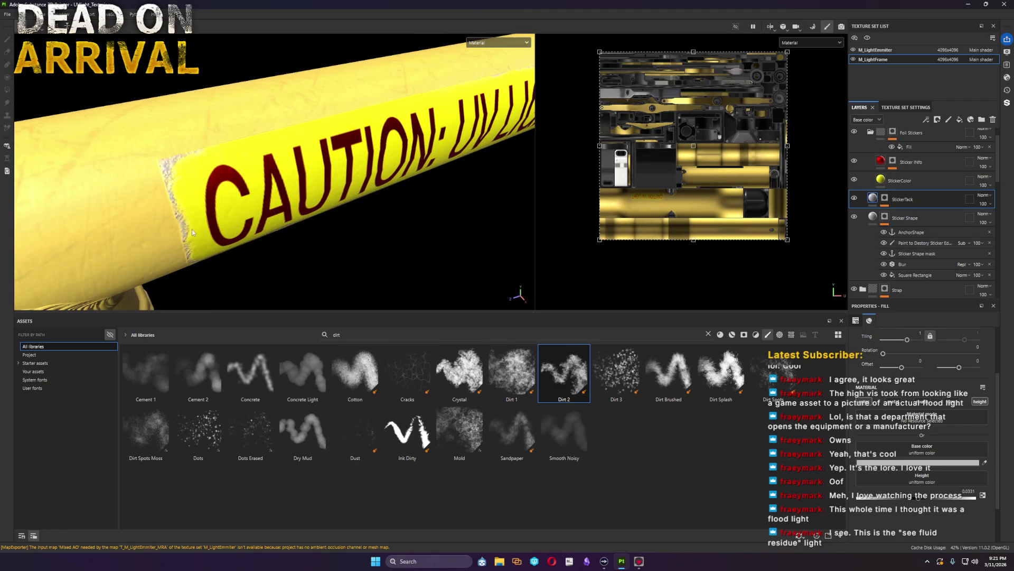
left_click_drag(191, 232, 204, 209, "alt")
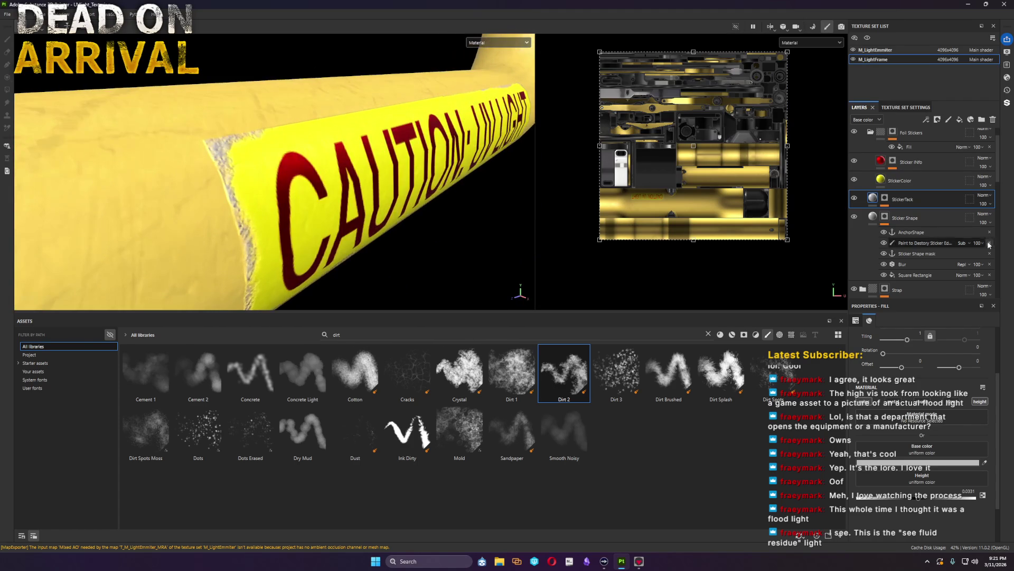
left_click(885, 199)
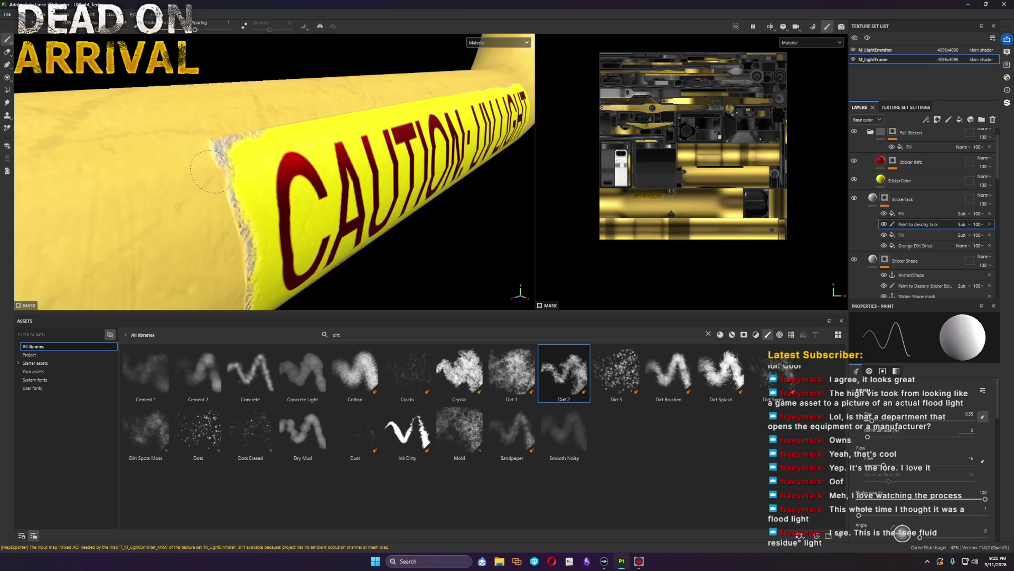
Step: Paint wear along the sticker's lower edge on the Paint to Destroy Sticker Edge layer
mouse_move(202, 129)
left_mouse_down("alt")
mouse_move(197, 198)
mouse_move(453, 281)
mouse_move(372, 188)
left_mouse_up("alt")
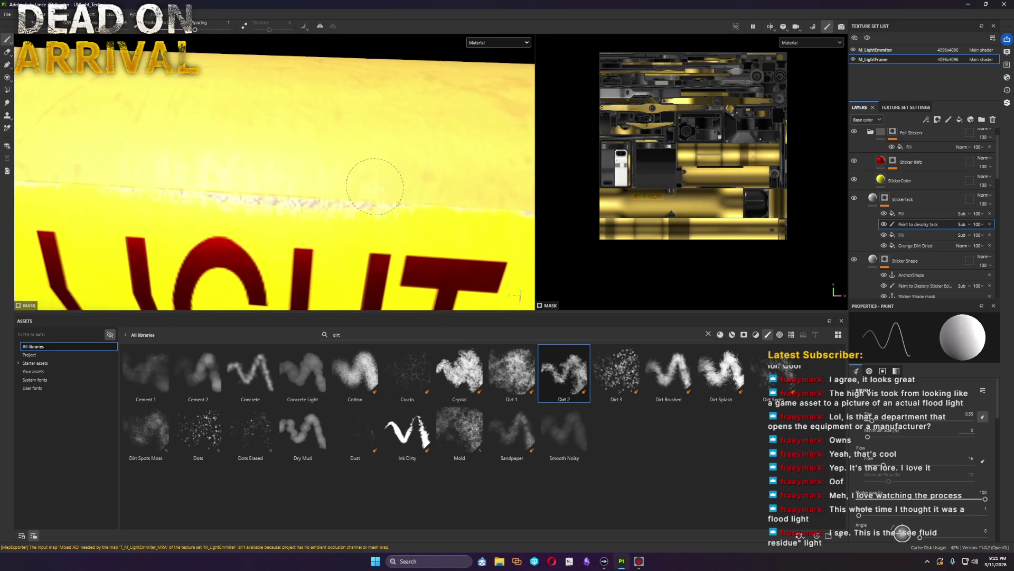
mouse_move(221, 185)
left_mouse_down("alt")
mouse_move(404, 192)
mouse_move(414, 148)
mouse_move(374, 163)
mouse_move(361, 260)
mouse_move(193, 264)
mouse_move(420, 256)
mouse_move(358, 240)
left_mouse_up("alt")
scroll(358, 240, "down", 2)
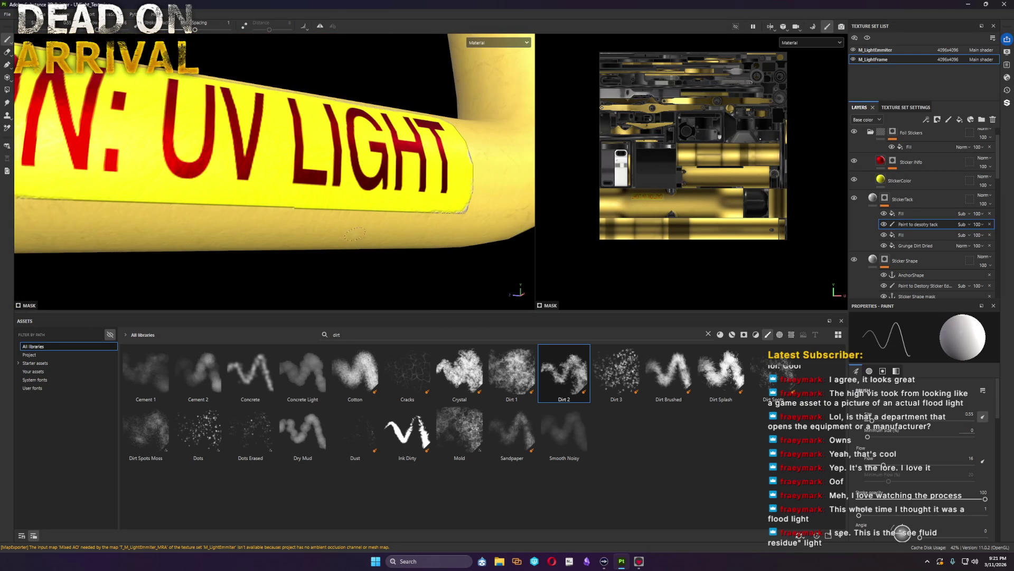
left_click(927, 285)
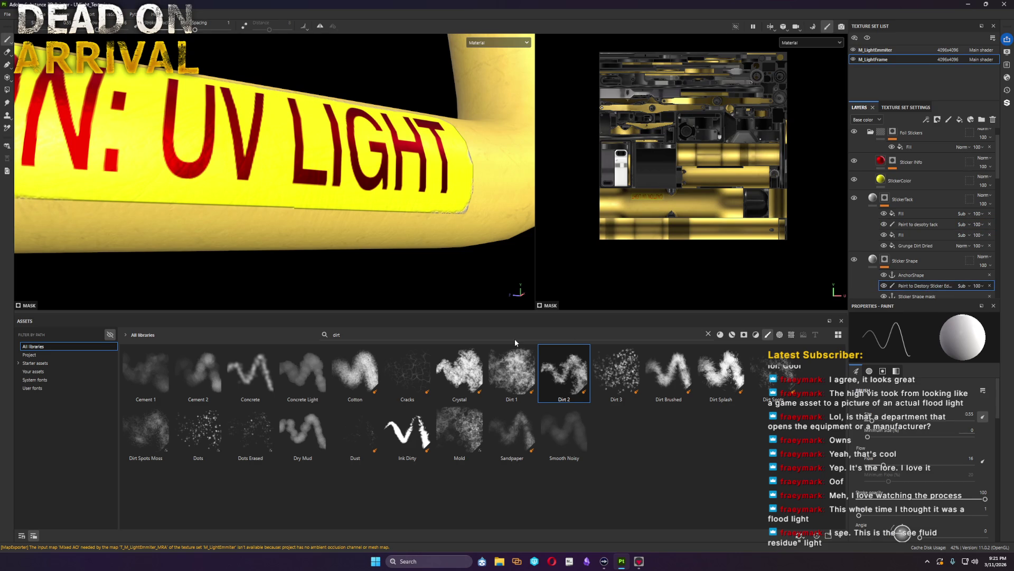
left_click_drag(234, 206, 296, 210)
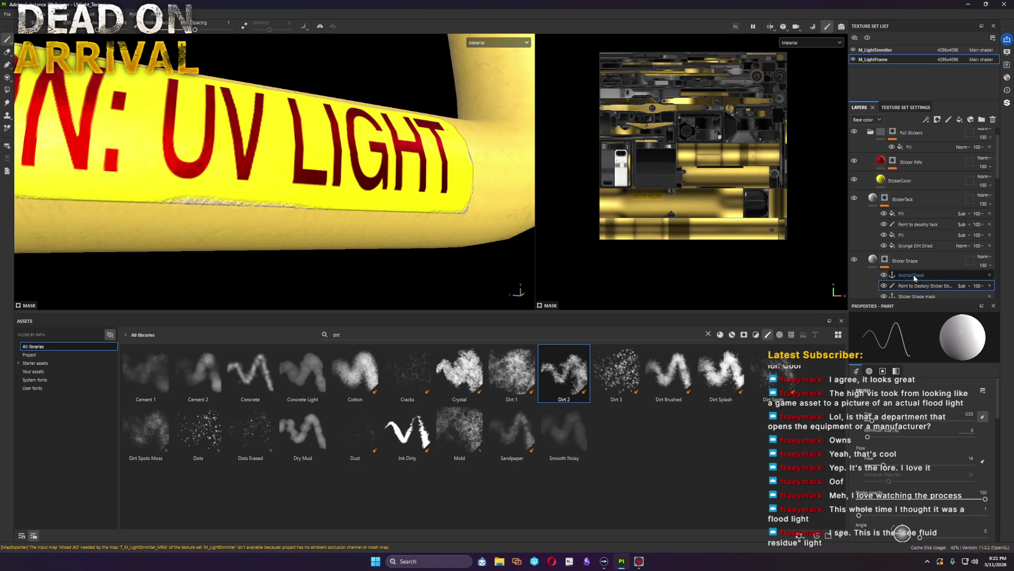
Step: Return to the tack erosion paint layer and turn the full CAUTION: UV LIGHT sticker into view
left_click(919, 224)
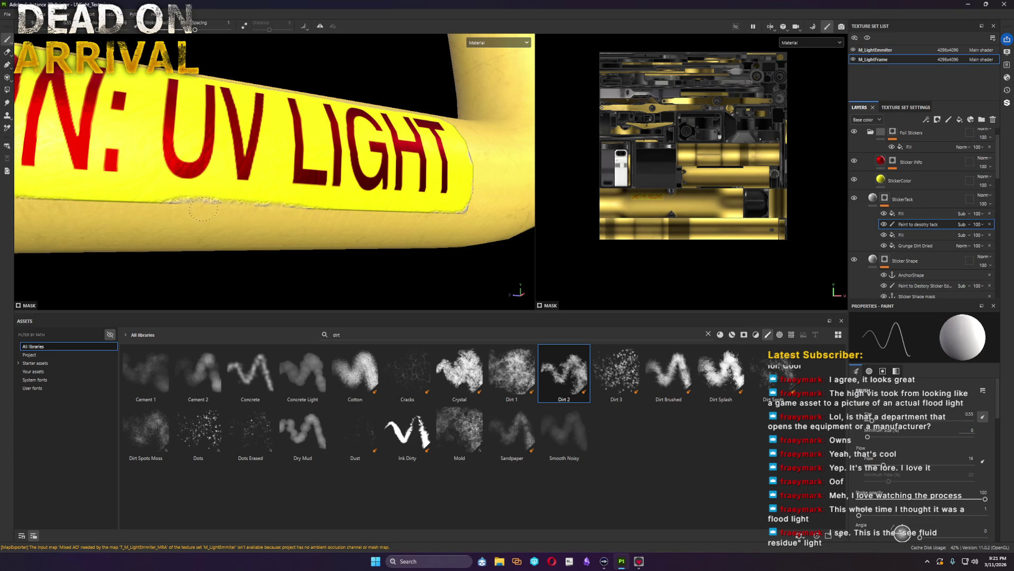
left_click_drag(173, 208, 213, 214, "alt")
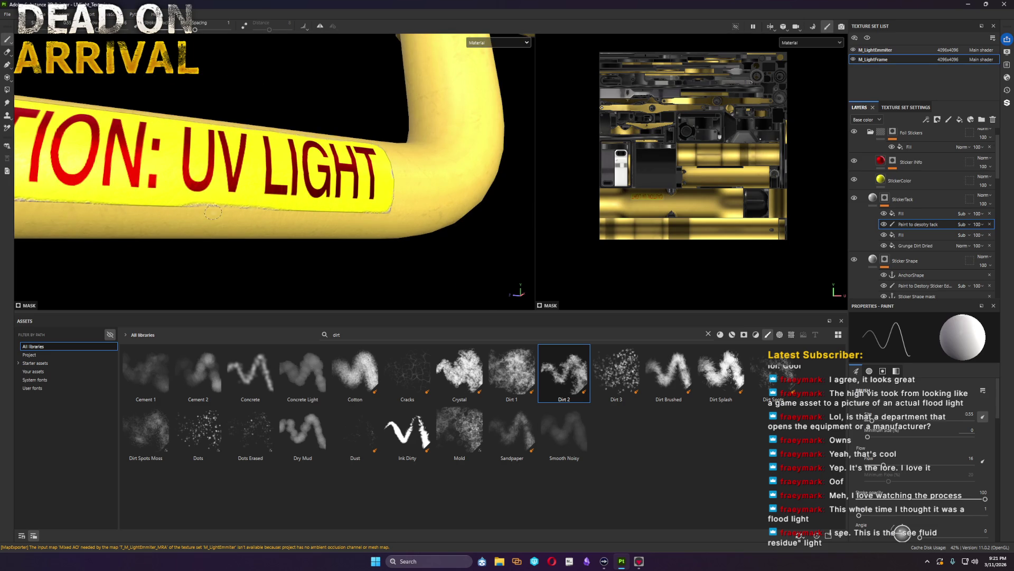
mouse_move(320, 212)
left_mouse_down("alt")
mouse_move(411, 252)
mouse_move(373, 230)
mouse_move(389, 158)
mouse_move(410, 242)
mouse_move(319, 90)
left_mouse_up("alt")
scroll(409, 242, "down", 5)
scroll(324, 113, "up", 3)
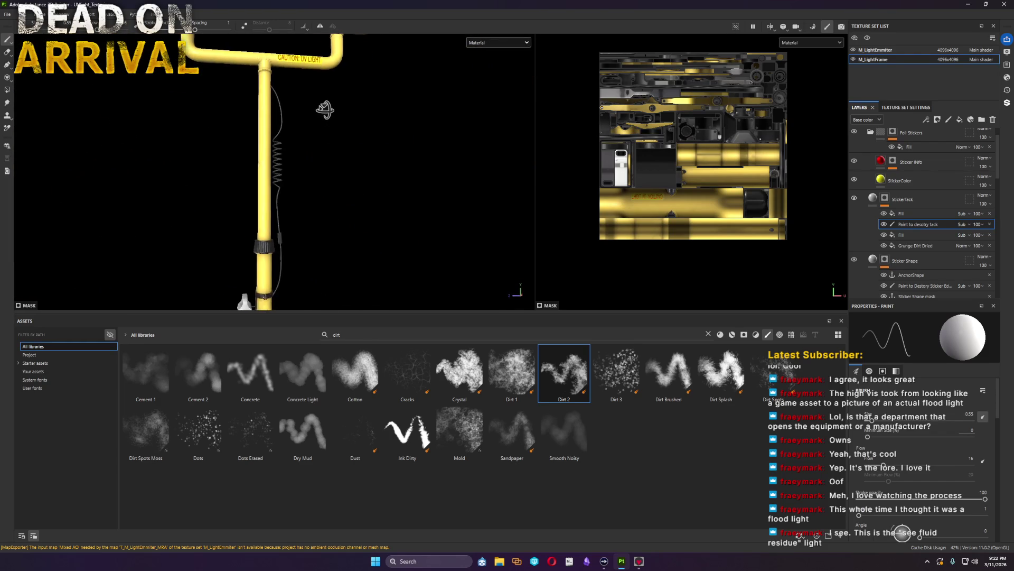
Step: Enable the Roughness channel on the StickerTack fill
middle_click_drag(324, 113, 295, 266, "alt")
scroll(289, 188, "up", 3)
scroll(288, 189, "up", 3)
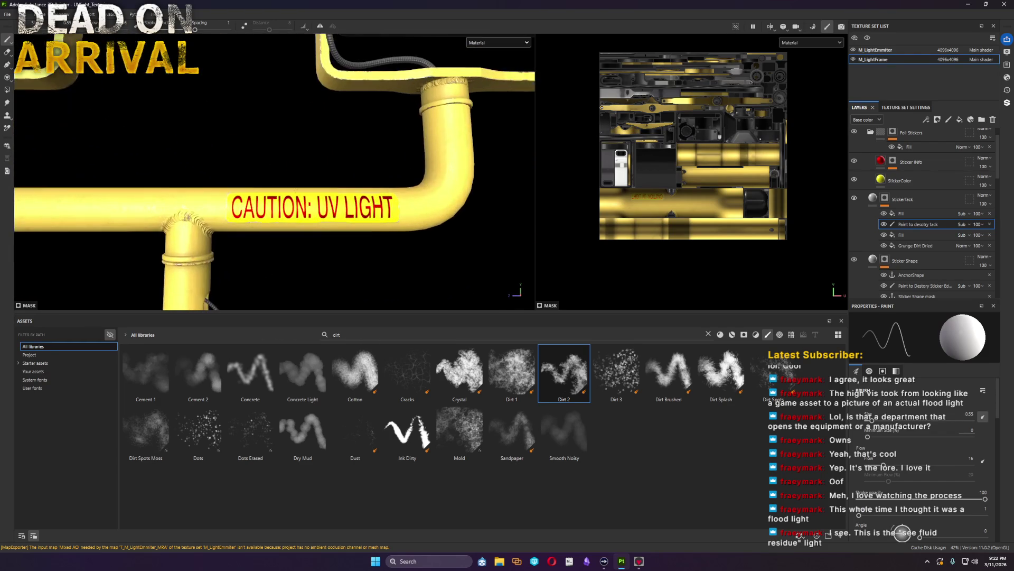
mouse_move(418, 243)
left_mouse_down("alt")
mouse_move(238, 265)
mouse_move(102, 265)
mouse_move(458, 257)
mouse_move(415, 233)
mouse_move(335, 245)
mouse_move(423, 254)
mouse_move(418, 235)
mouse_move(423, 267)
mouse_move(425, 256)
left_mouse_up("alt")
scroll(326, 234, "up", 3)
scroll(327, 233, "up", 2)
left_click_drag(327, 233, 372, 198, "alt")
left_click(872, 205)
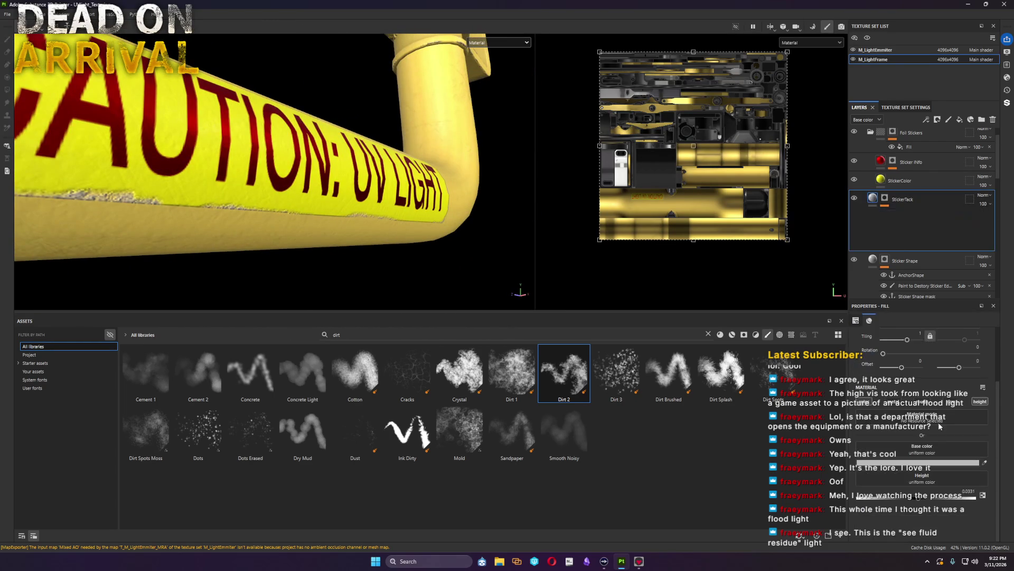
left_click(916, 400)
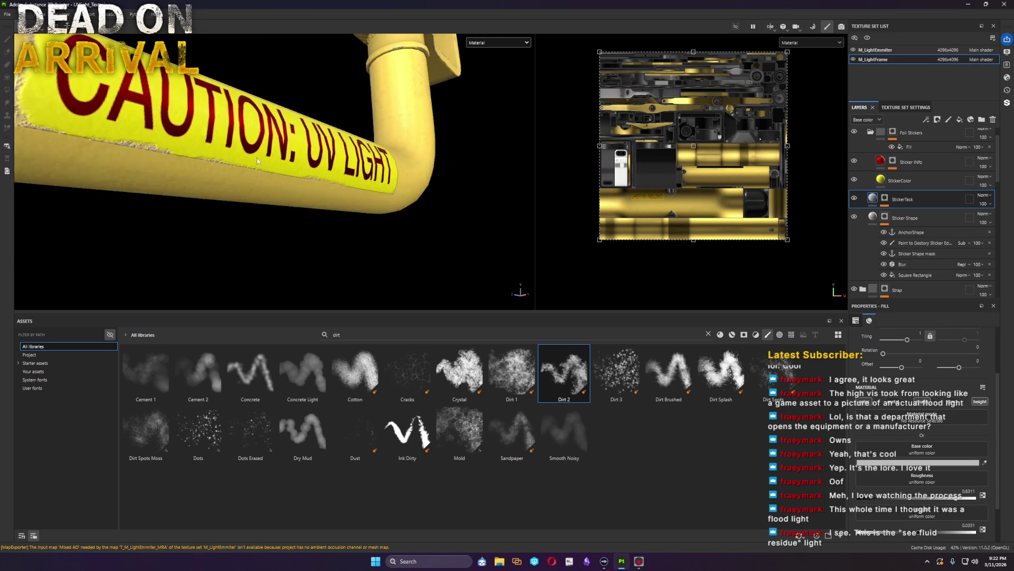
Step: Switch the viewport display to the Roughness channel
left_click_drag(258, 161, 269, 207, "alt")
left_click(808, 42)
left_click(815, 95)
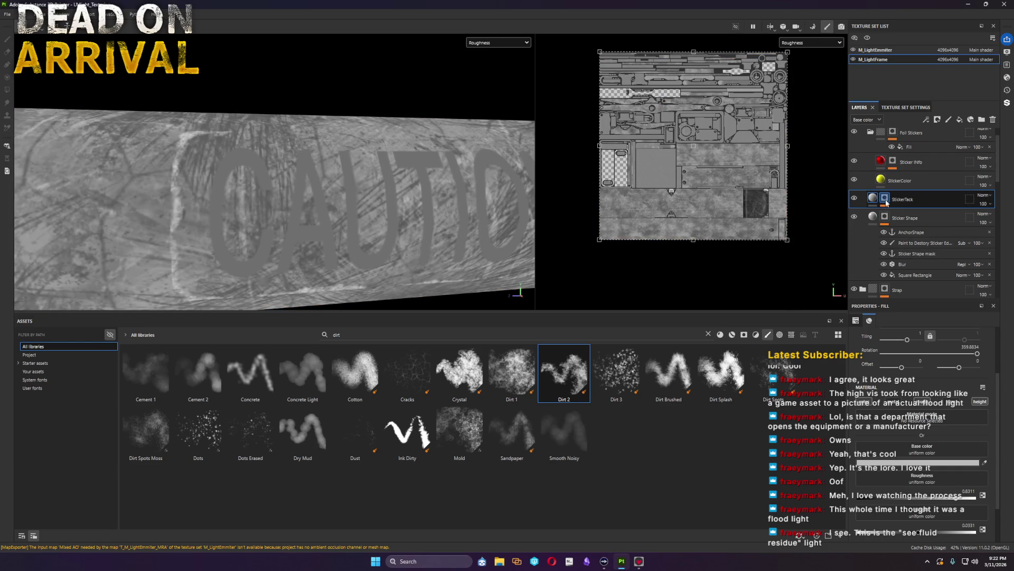
left_click(911, 183)
left_click(939, 401)
left_click_drag(892, 502, 935, 499)
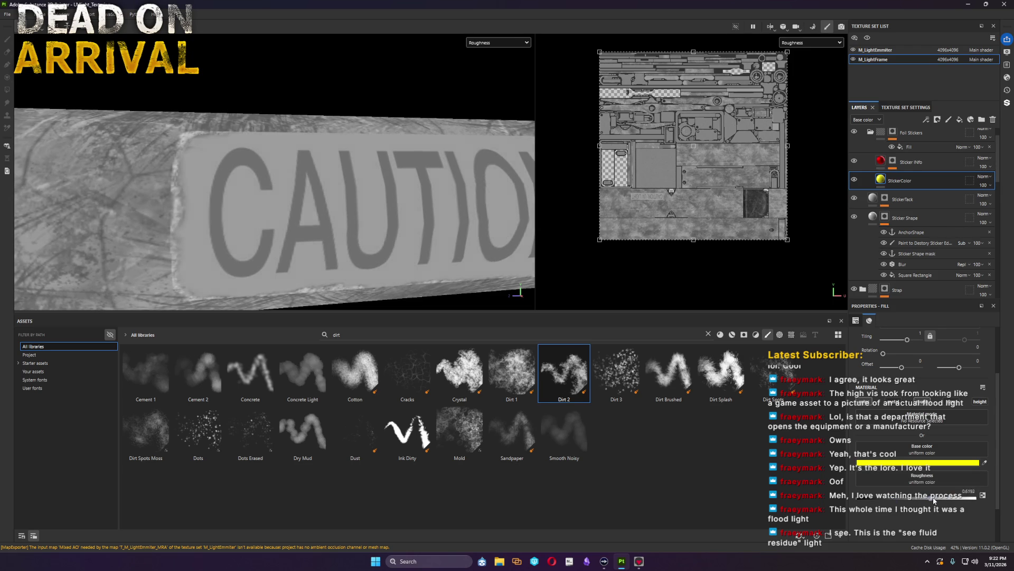
left_click(887, 164)
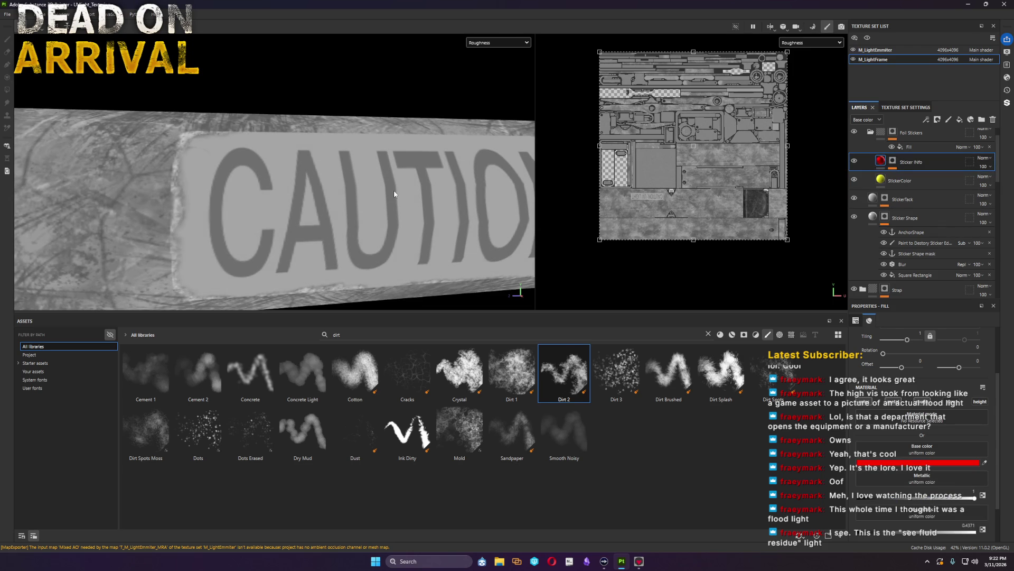
left_click(810, 42)
left_click(807, 67)
mouse_move(325, 184)
left_mouse_down("alt")
mouse_move(417, 217)
mouse_move(399, 273)
left_mouse_up("alt")
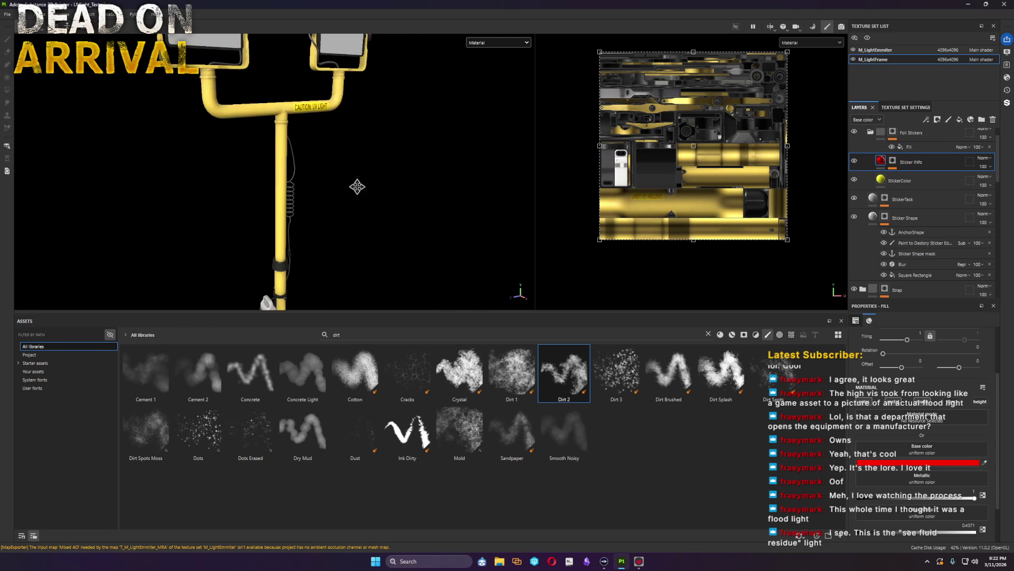
mouse_move(399, 273)
left_mouse_down("alt")
mouse_move(281, 155)
mouse_move(159, 163)
mouse_move(170, 197)
mouse_move(317, 181)
mouse_move(305, 140)
mouse_move(212, 127)
mouse_move(263, 174)
left_mouse_up("alt")
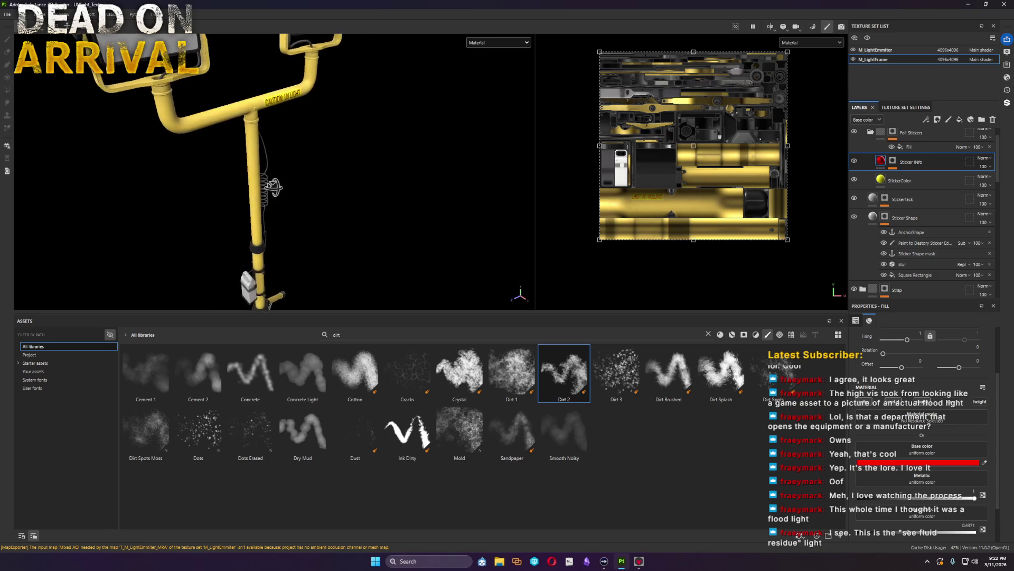
middle_click_drag(262, 174, 260, 108, "alt")
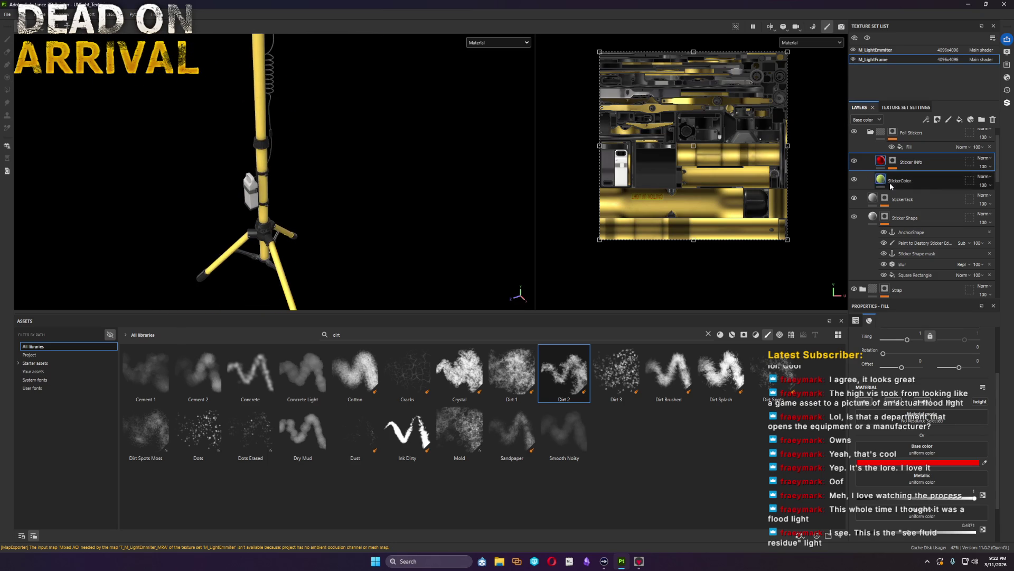
scroll(875, 182, "down", 2)
scroll(875, 190, "down", 2)
scroll(877, 220, "down", 1)
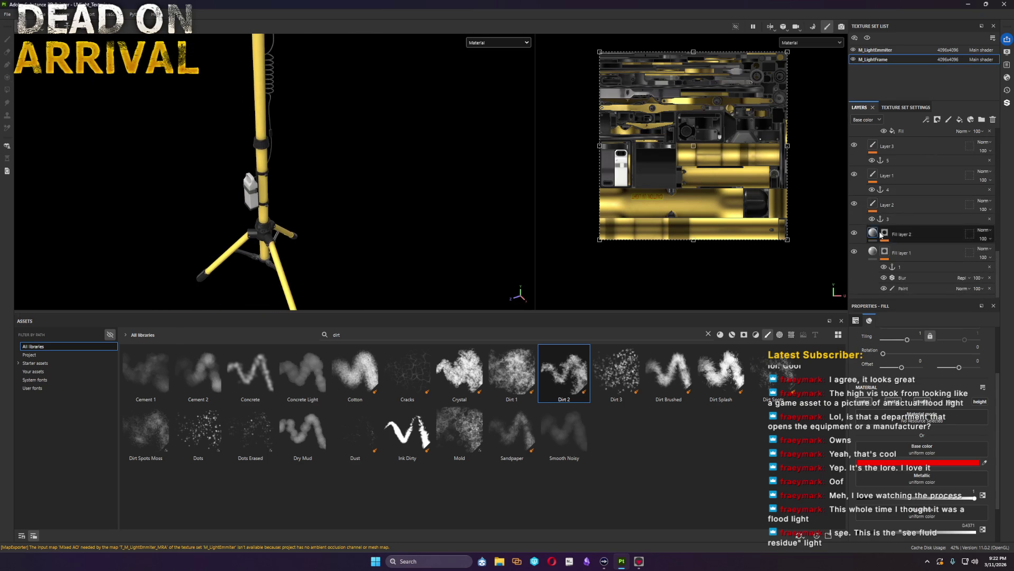
scroll(876, 225, "down", 2)
scroll(876, 245, "down", 2)
scroll(875, 270, "down", 2)
scroll(879, 277, "down", 2)
scroll(887, 237, "down", 3)
Step: Try the stand's base paint at dark grey 2A2A2A and white FFFFFF, then undo back to yellow
left_click(880, 287)
left_click(859, 463)
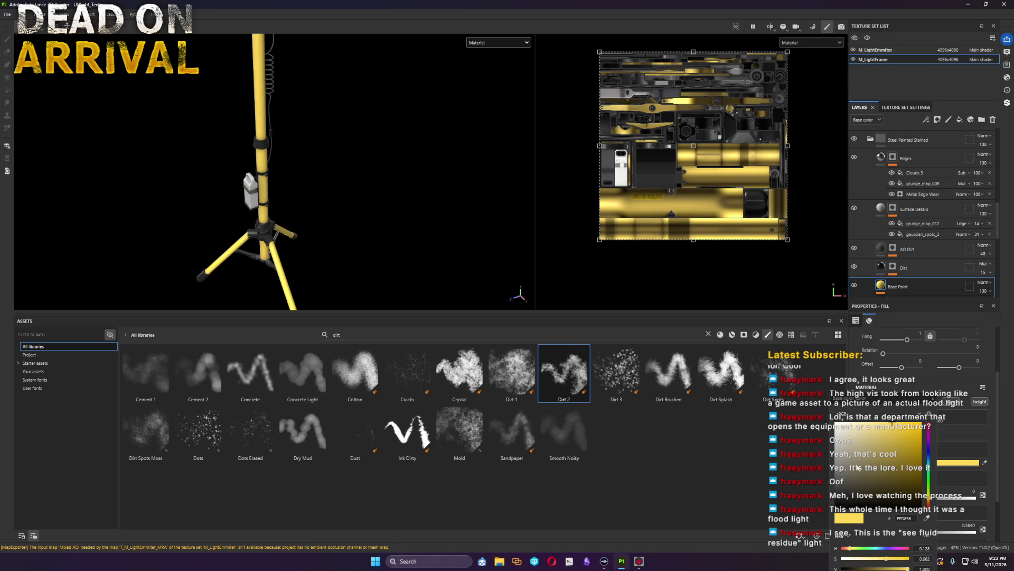
left_click(837, 495)
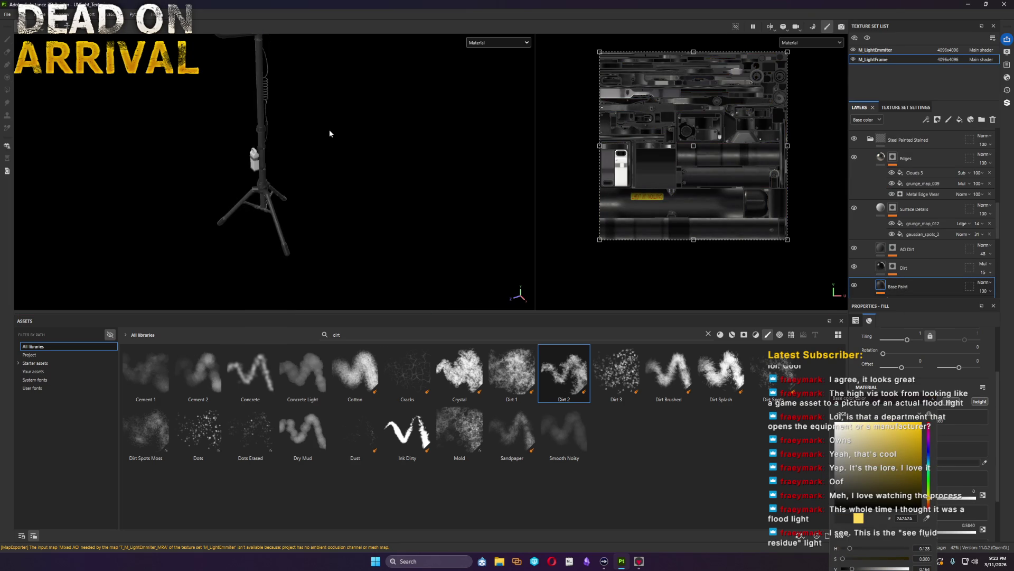
left_click_drag(330, 134, 344, 169, "alt")
left_click(839, 450)
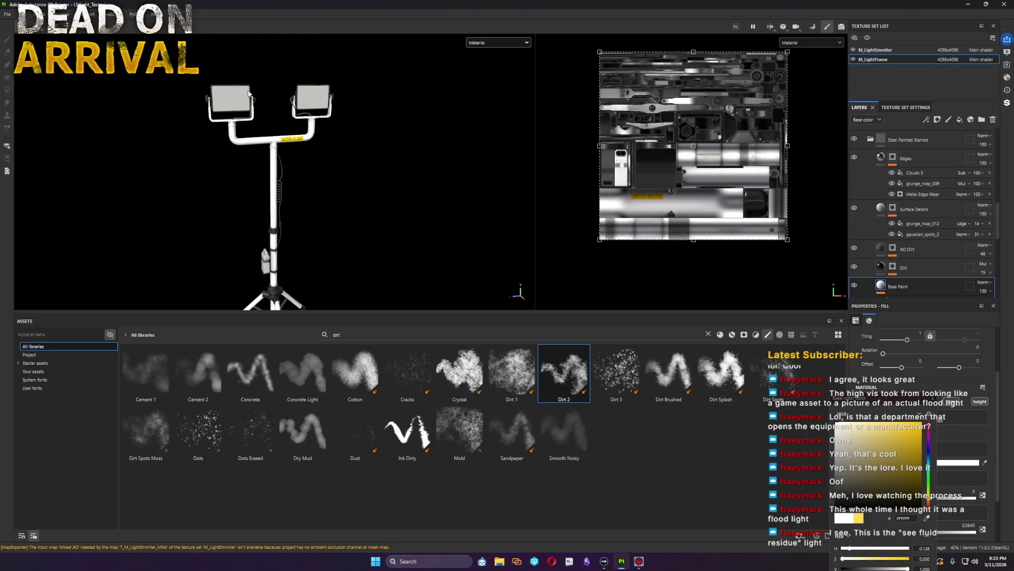
left_click_drag(329, 156, 347, 163, "alt")
left_click(348, 159, "ctrl+alt")
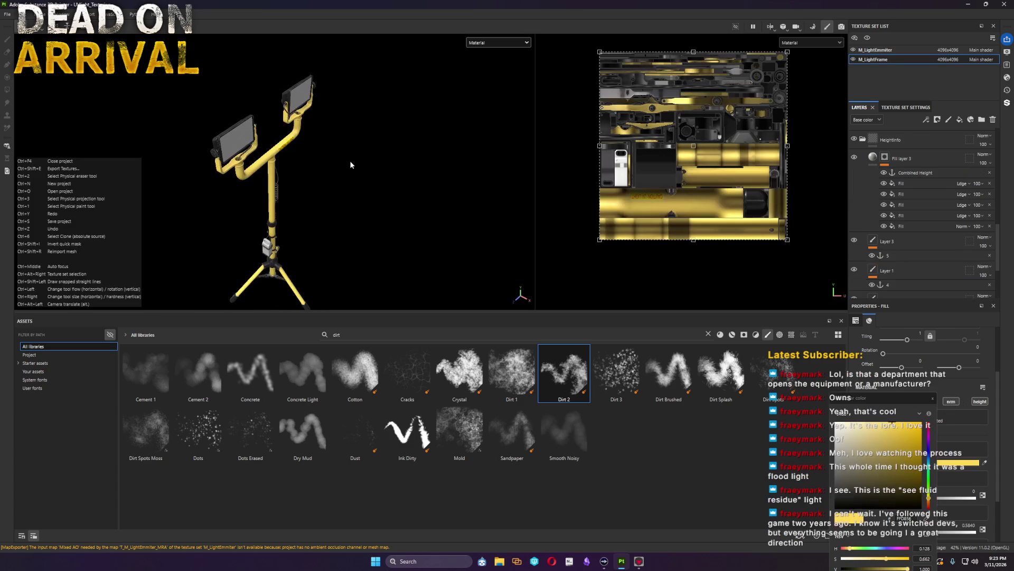
Step: Shrink the Assets panel to enlarge the viewports and zoom in on the yellow pole
right_click_drag(350, 160, 526, 30, "alt")
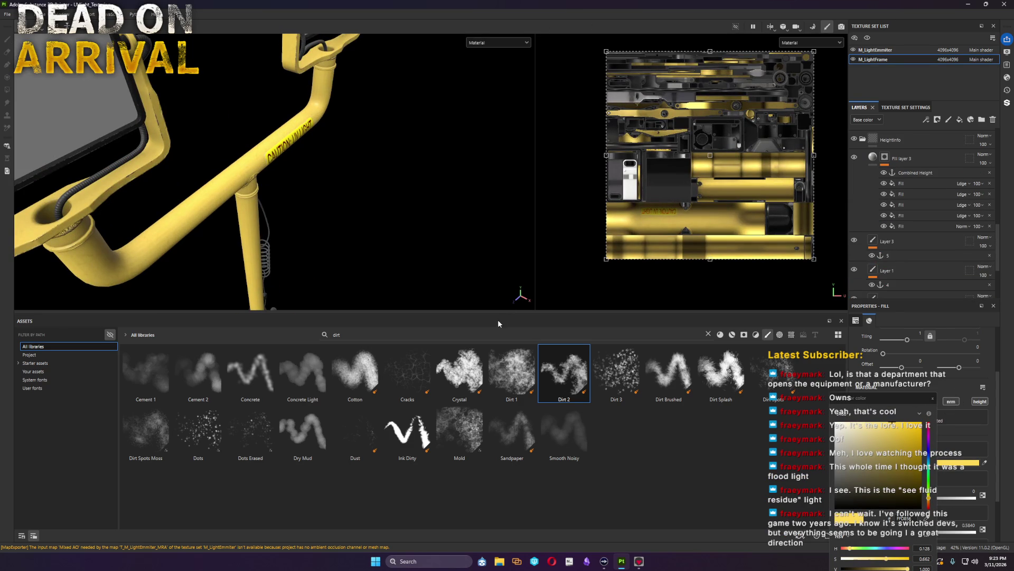
left_click_drag(508, 316, 508, 442)
mouse_move(368, 347)
left_mouse_down("alt")
mouse_move(295, 282)
mouse_move(204, 267)
left_mouse_up("alt")
right_click_drag(367, 333, 358, 365, "alt")
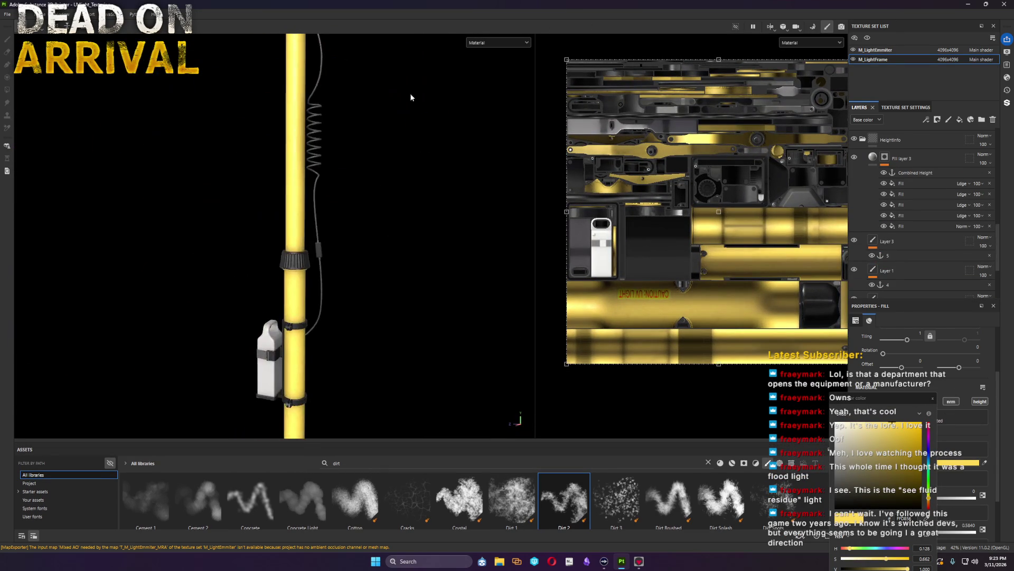
Step: Search the assets for 'plastic', enlarge the asset area and filter the results to Materials
middle_click_drag(359, 366, 323, 325, "alt")
scroll(380, 197, "up", 2)
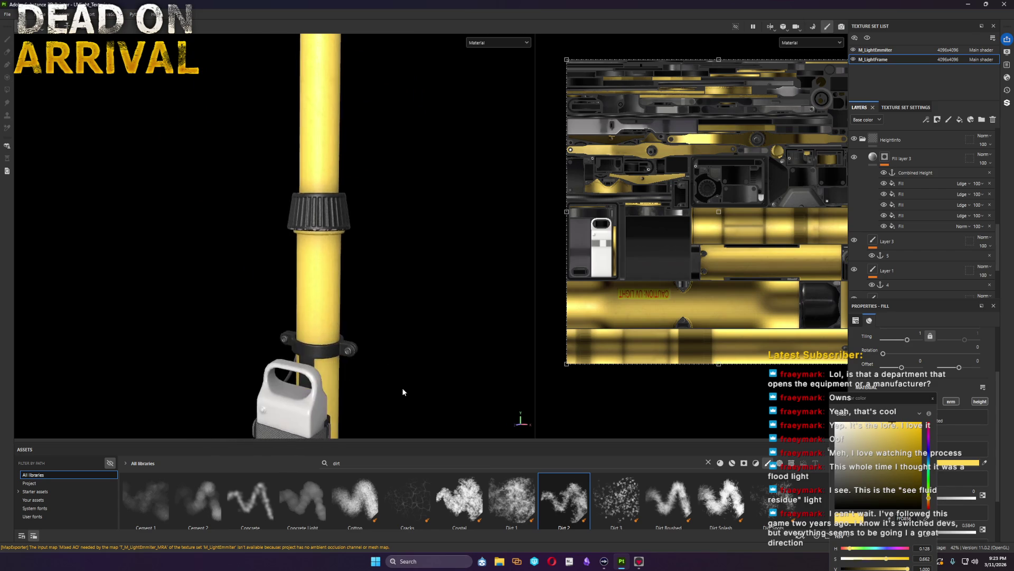
middle_click_drag(380, 197, 394, 186, "alt")
scroll(393, 187, "up", 1)
left_click(325, 466)
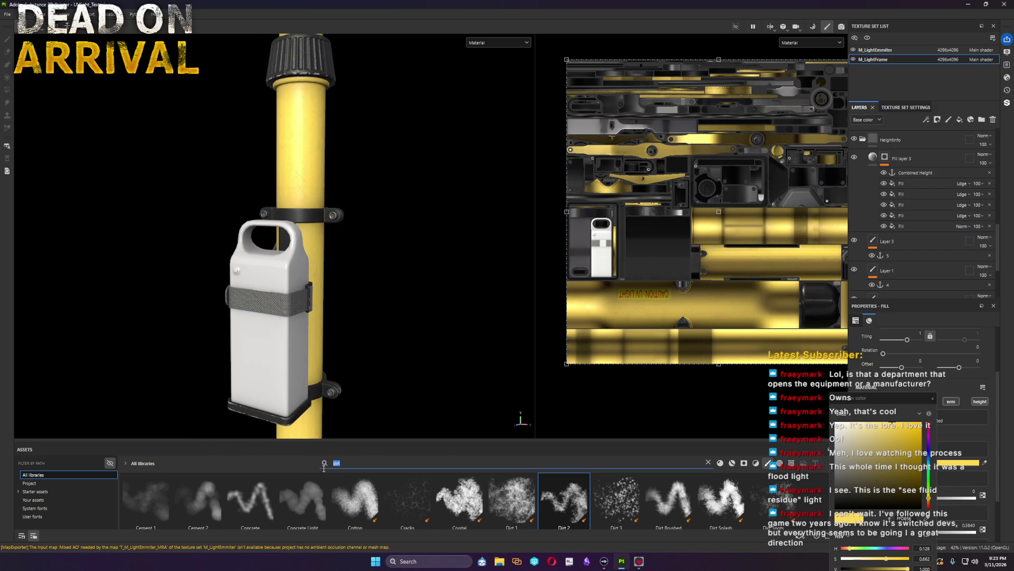
type("plastic")
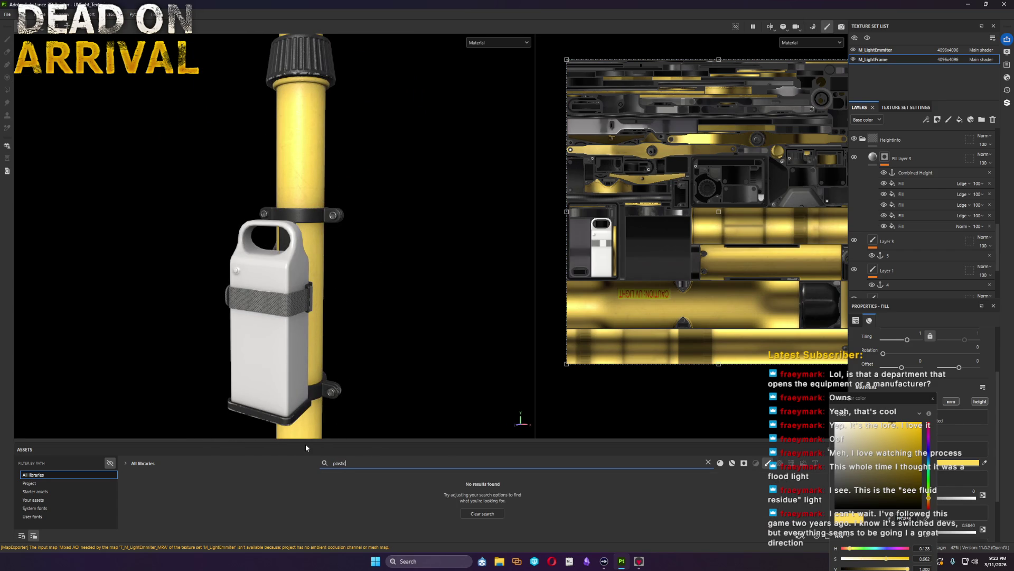
key("Return")
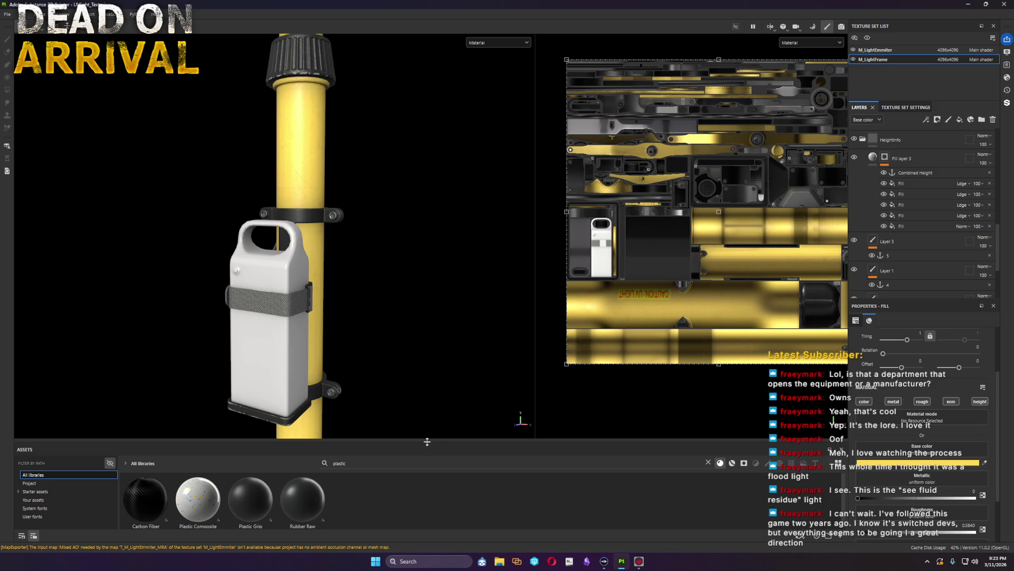
left_click_drag(426, 437, 426, 371)
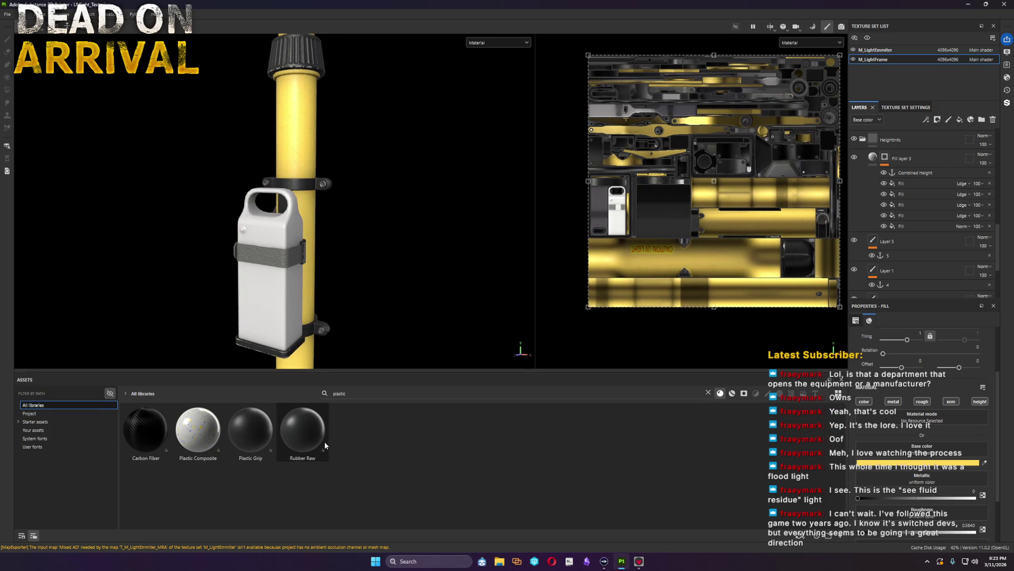
left_click(730, 394)
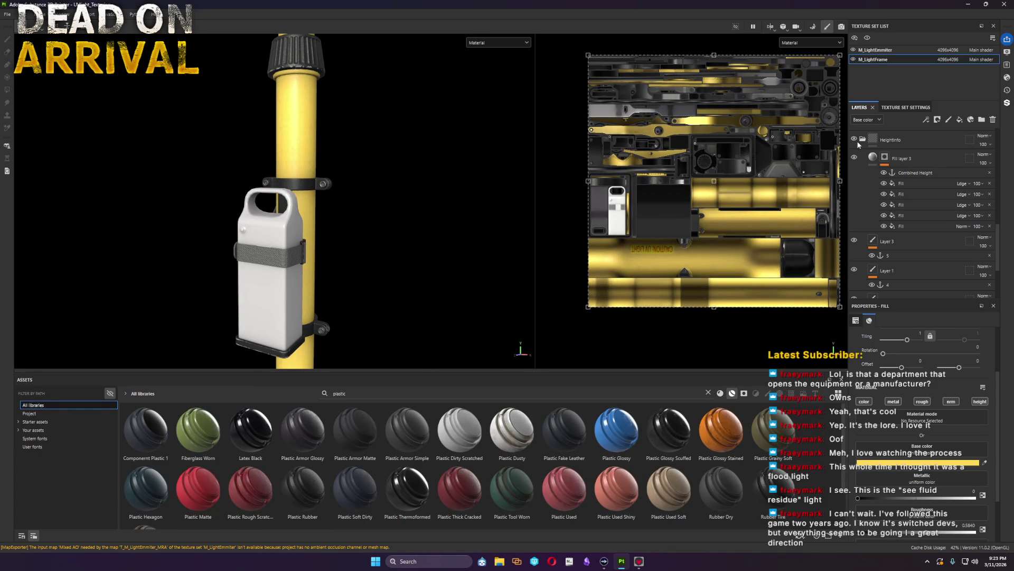
scroll(916, 141, "up", 3)
scroll(923, 193, "up", 5)
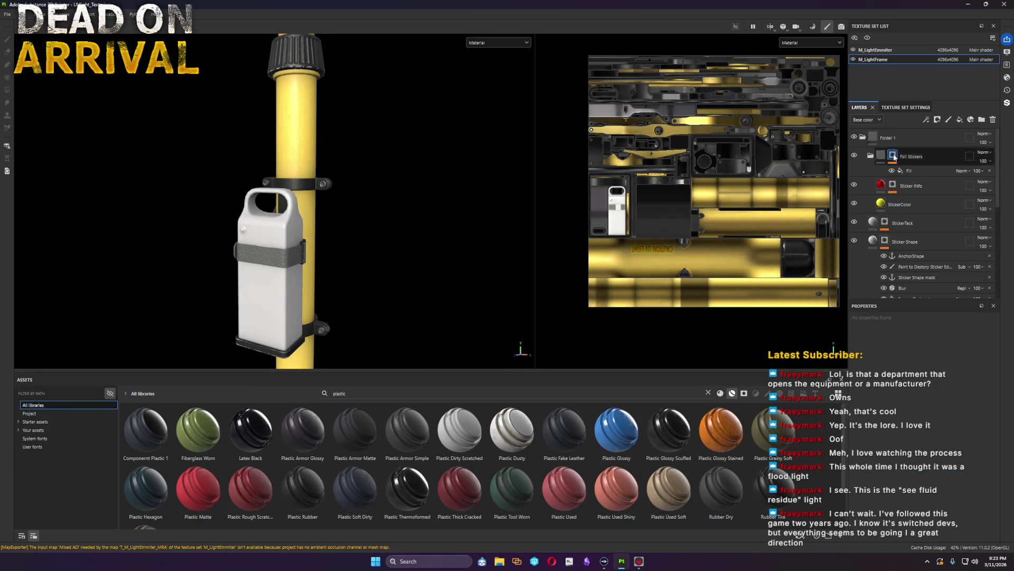
Step: Rename Folder 1 to 'Sticker Template' and create a smart material from it
left_click(862, 137)
double_click(889, 141)
type("Sticker T")
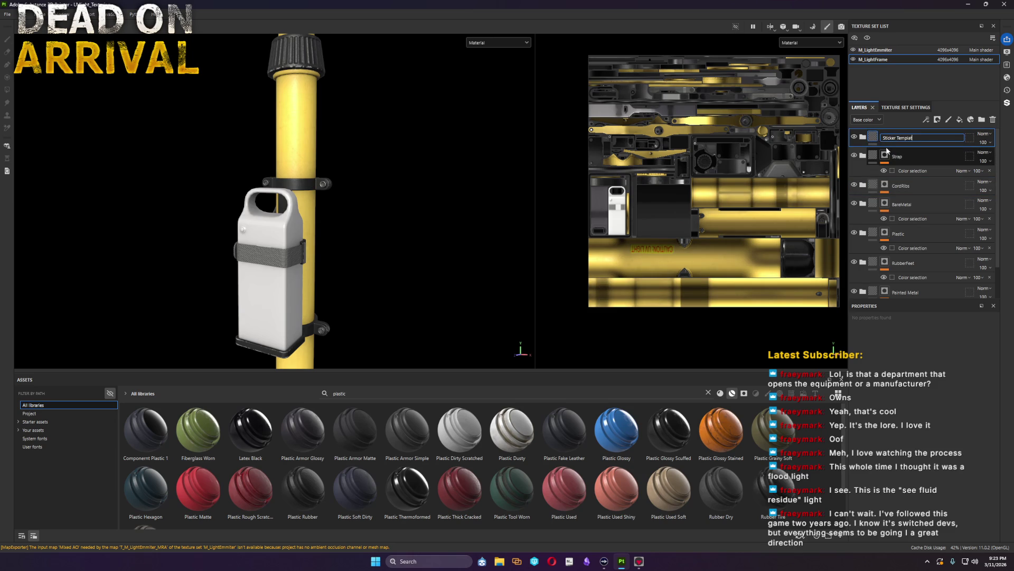
type("emplat")
key("Return")
right_click(900, 137)
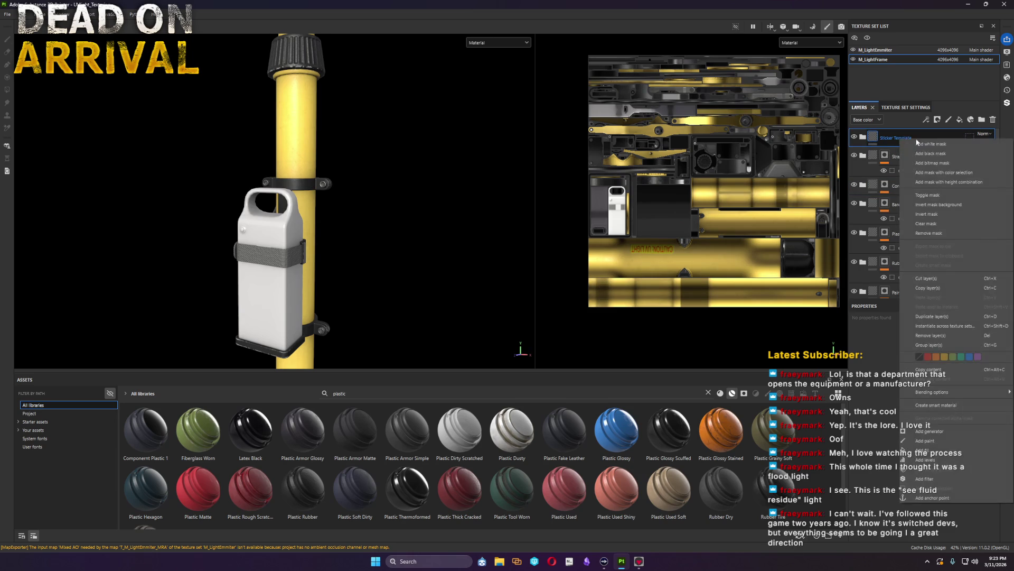
left_click(937, 404)
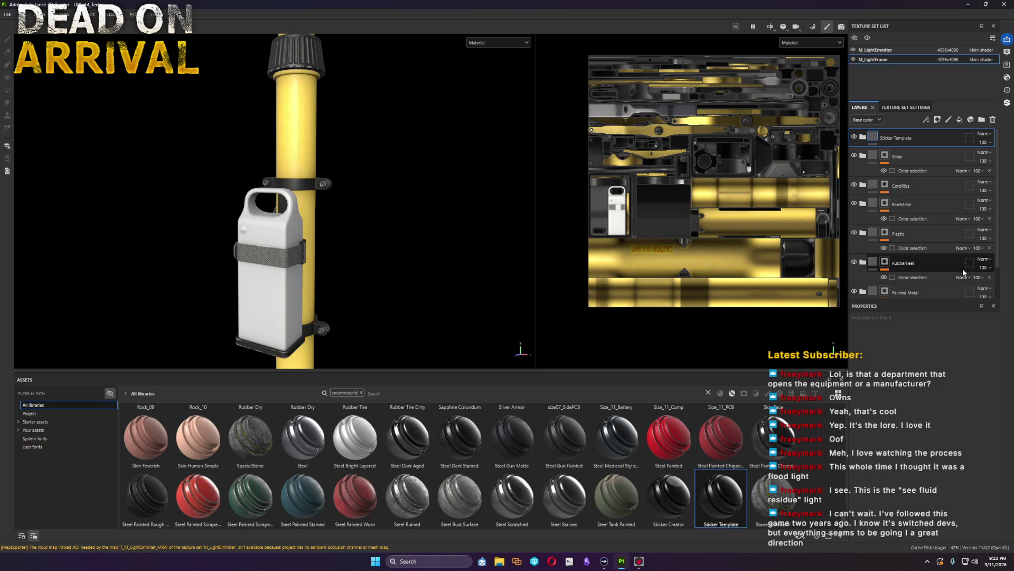
Step: Narrow the 3D viewport to give the UV view more width
left_click_drag(537, 303, 424, 318)
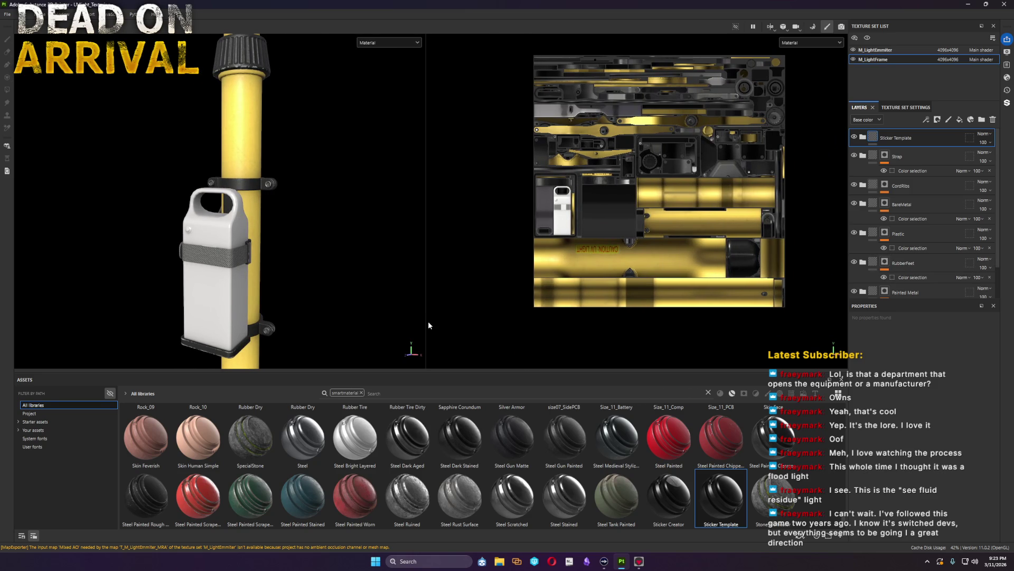
left_click_drag(425, 320, 347, 330)
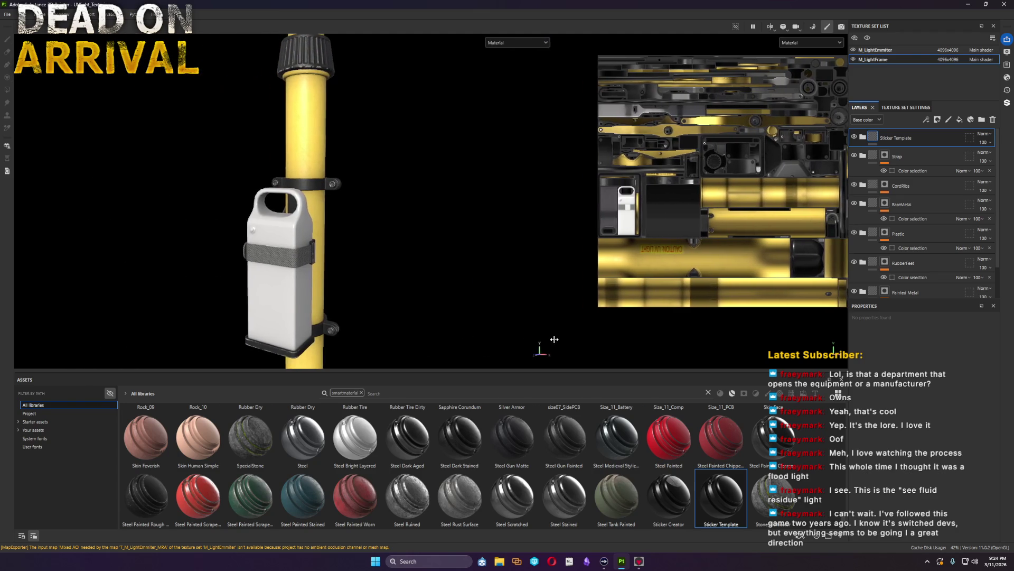
mouse_move(347, 329)
left_mouse_down()
mouse_move(229, 316)
mouse_move(436, 326)
left_mouse_up()
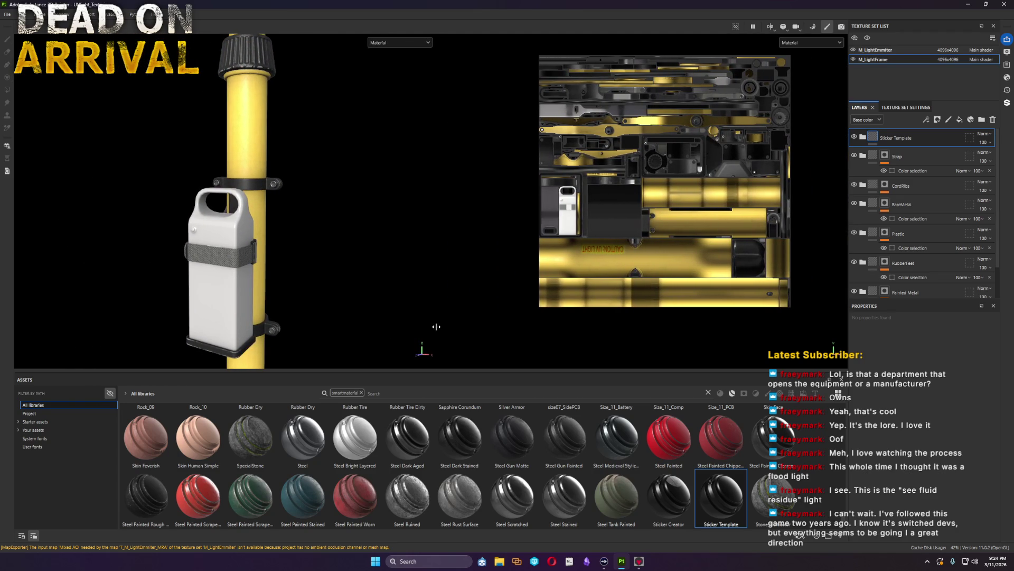
left_click_drag(436, 327, 437, 323)
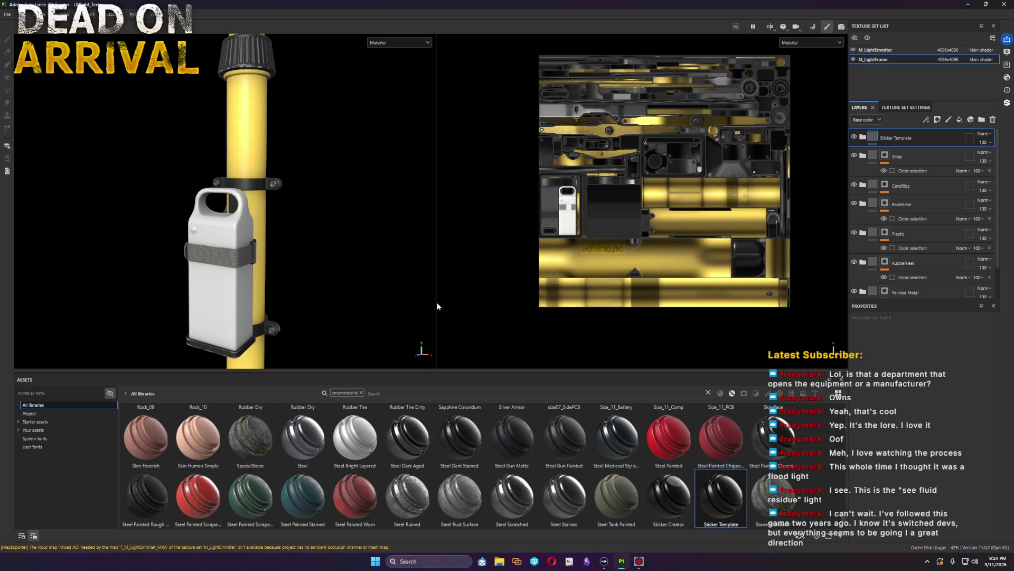
left_click_drag(437, 306, 417, 301)
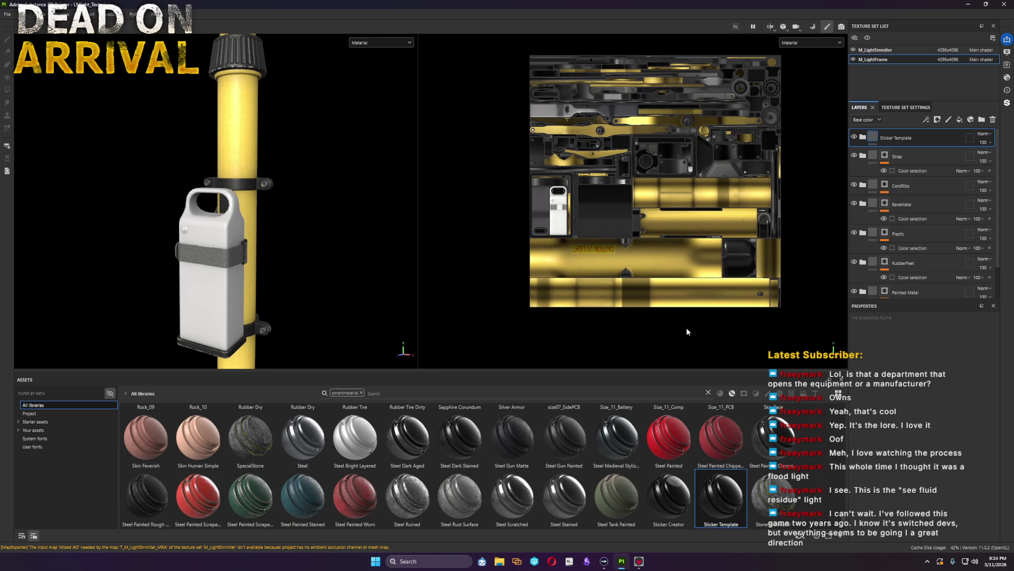
Step: Orbit around the tripod stand and lamp heads, then zoom in on the tripod base
mouse_move(290, 285)
left_mouse_down("alt")
mouse_move(245, 265)
mouse_move(215, 193)
mouse_move(247, 265)
mouse_move(281, 182)
mouse_move(268, 346)
mouse_move(265, 252)
mouse_move(301, 272)
mouse_move(349, 343)
mouse_move(300, 442)
left_mouse_up("alt")
middle_click_drag(275, 394, 295, 315, "alt")
left_click_drag(267, 349, 460, 326, "alt")
left_click_drag(470, 319, 280, 322, "alt")
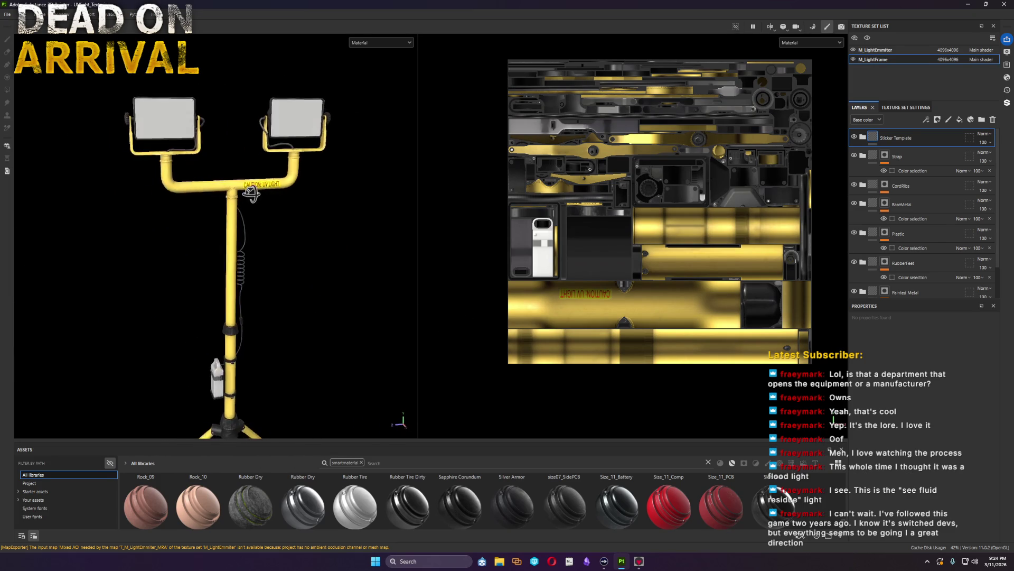
left_click_drag(244, 196, 242, 294, "alt")
middle_click_drag(243, 294, 330, 181, "alt")
right_click_drag(330, 182, 310, 340, "alt")
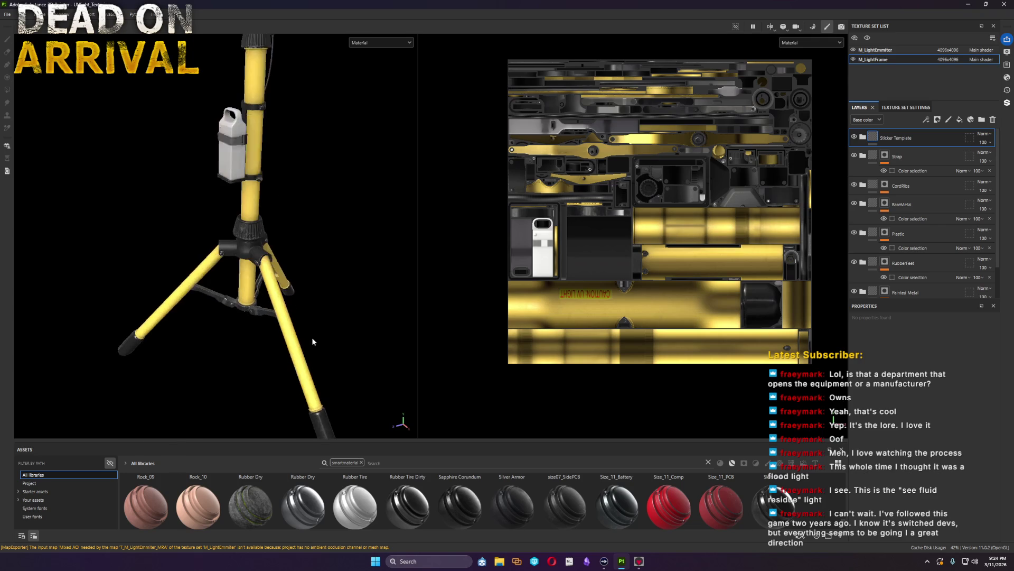
Step: Make the asset area taller and frame the white battery pack with its clamp
left_click_drag(552, 441, 538, 244)
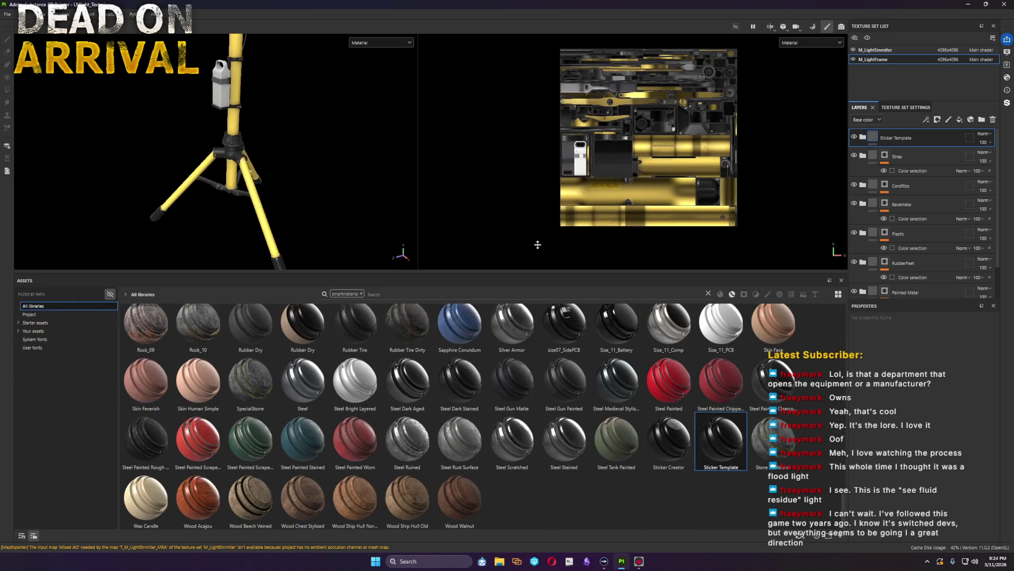
right_click_drag(304, 100, 227, 255, "alt")
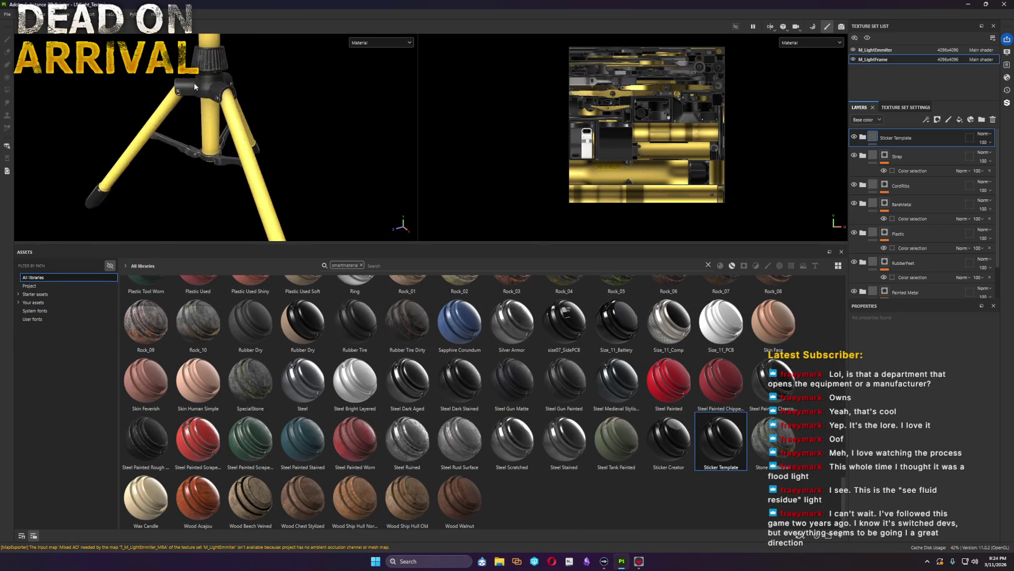
mouse_move(215, 197)
left_mouse_down("alt")
mouse_move(310, 89)
mouse_move(361, 129)
left_mouse_up("alt")
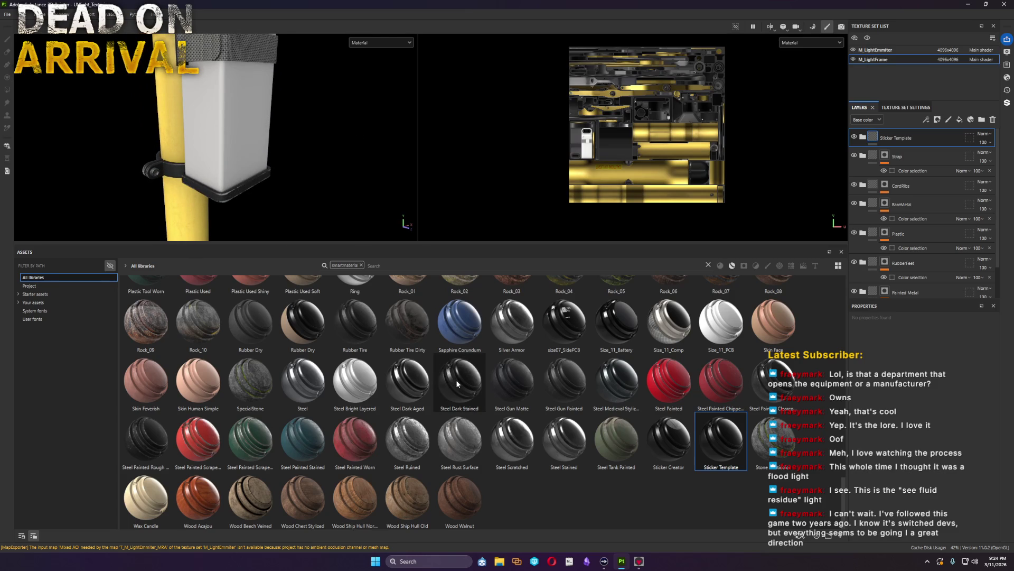
Step: Search smart materials for 'plastic', duplicate the Plastic layer and move Plastic 1 to the top
left_click(436, 266)
type("plastic")
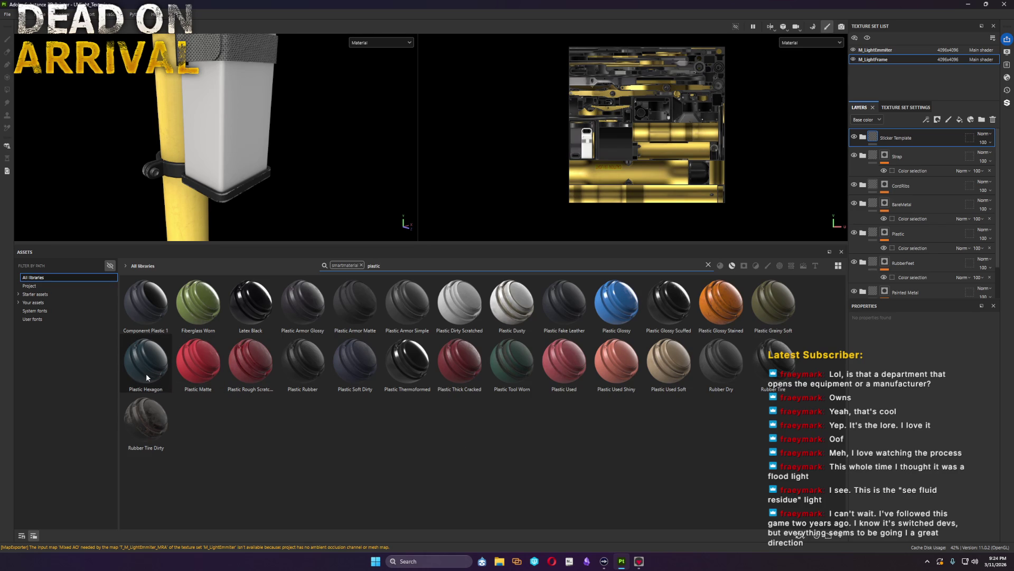
mouse_move(198, 363)
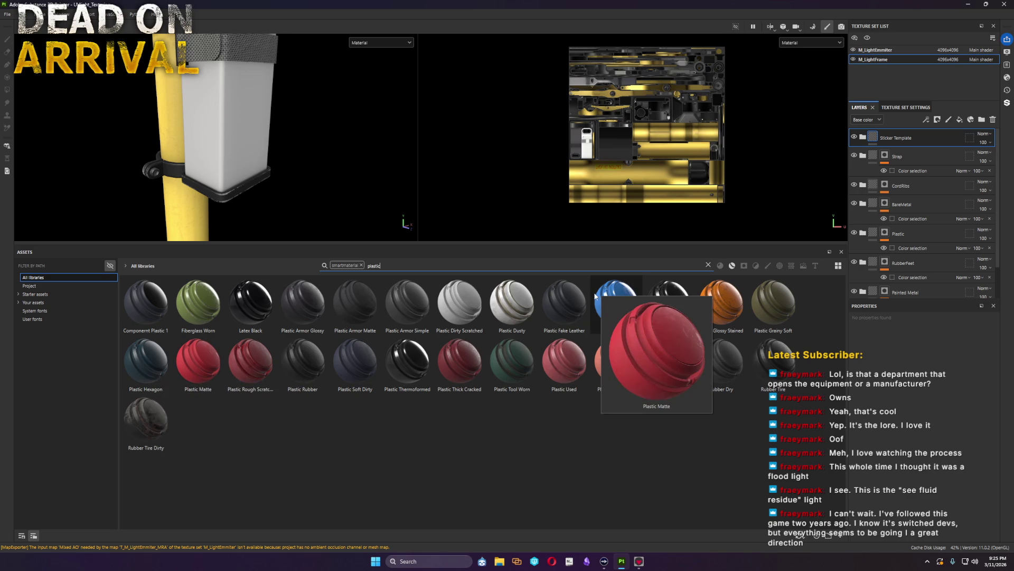
left_click(931, 236)
key("ctrl+d")
left_click_drag(932, 231, 929, 133)
double_click(902, 138)
type("Battery")
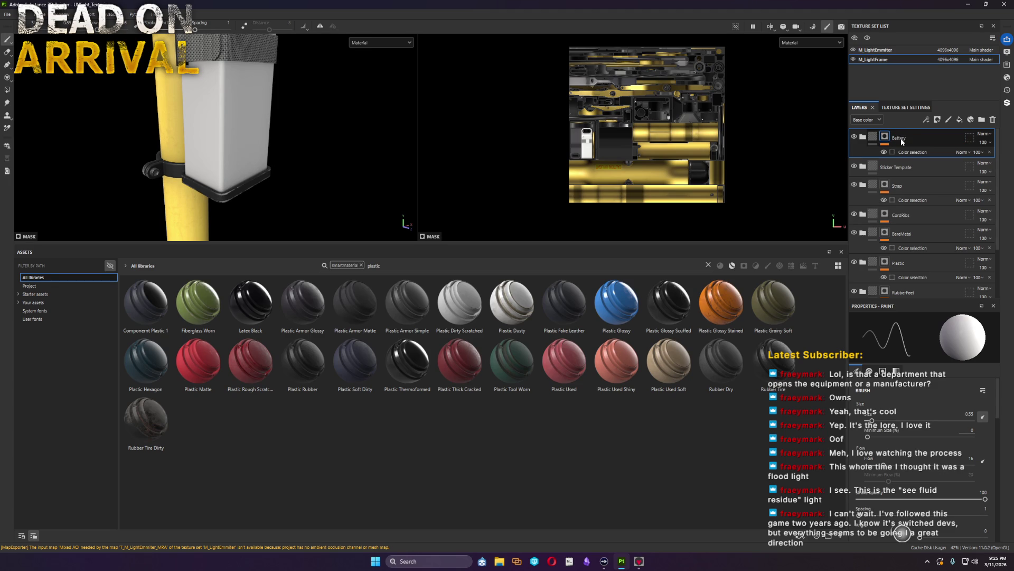
Step: Name the folder Battery and add a colour-selection mask picked from the battery's ID colour
key("Return")
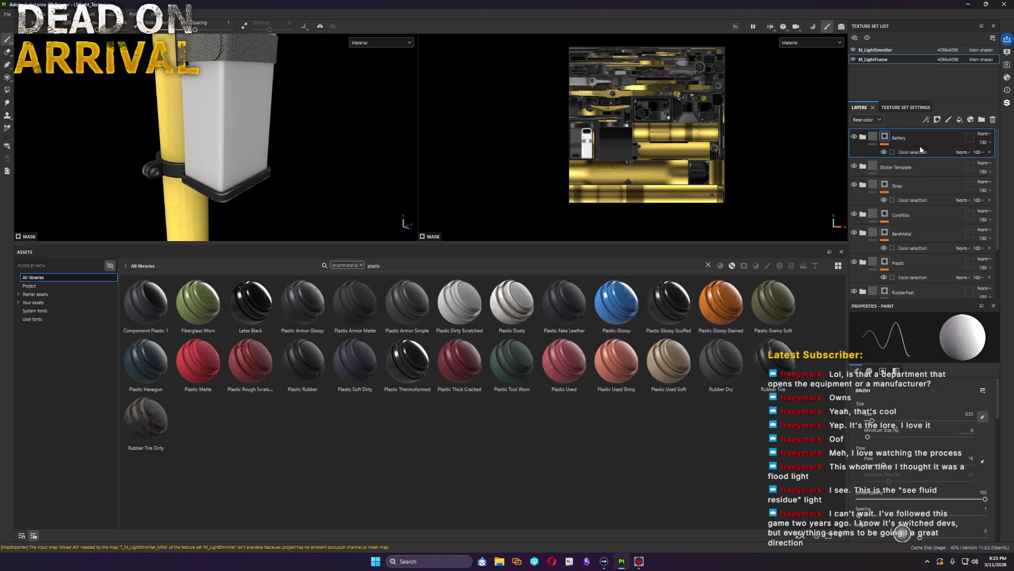
left_click(988, 151)
right_click(886, 138)
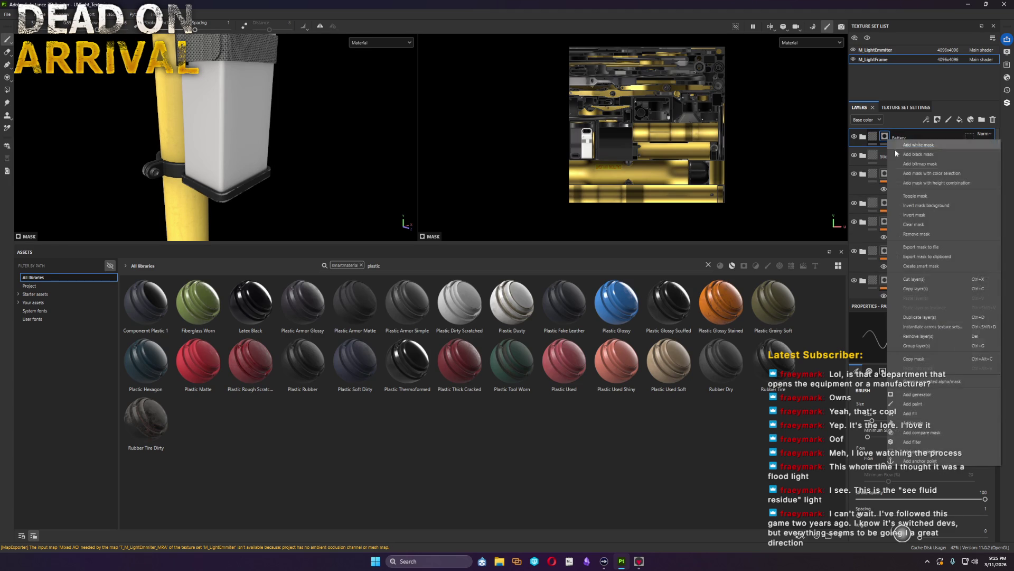
left_click(955, 452)
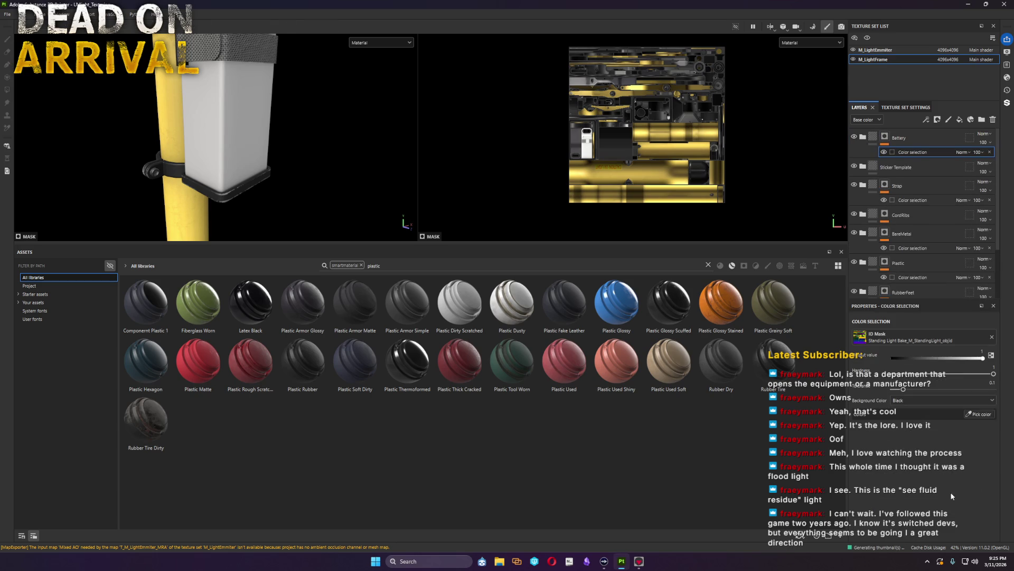
left_click(989, 416)
left_click(242, 148)
Step: View the battery from above, enlarge the viewports and expand the Battery folder
left_click_drag(296, 157, 324, 199, "alt")
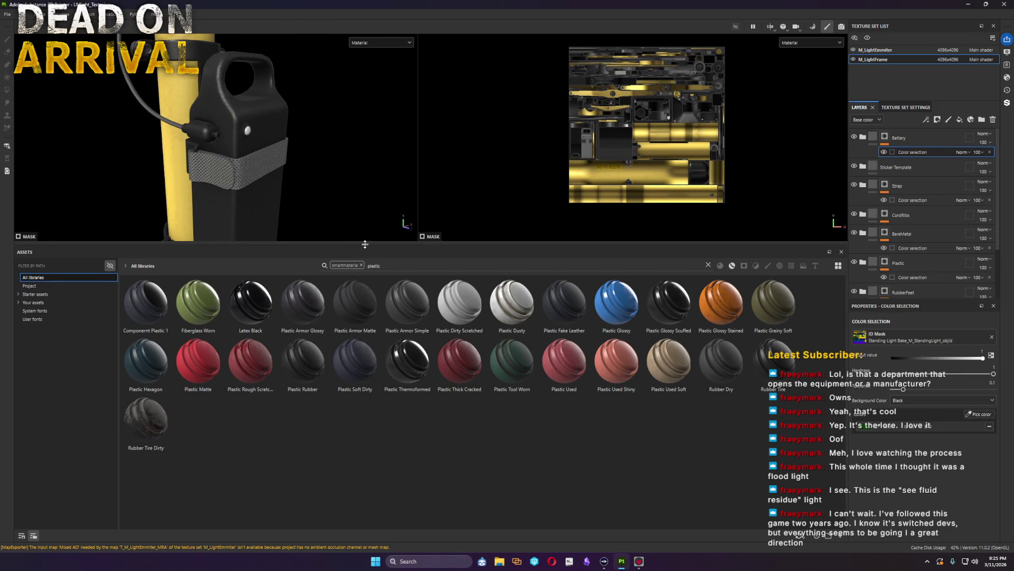
left_click_drag(364, 244, 361, 428)
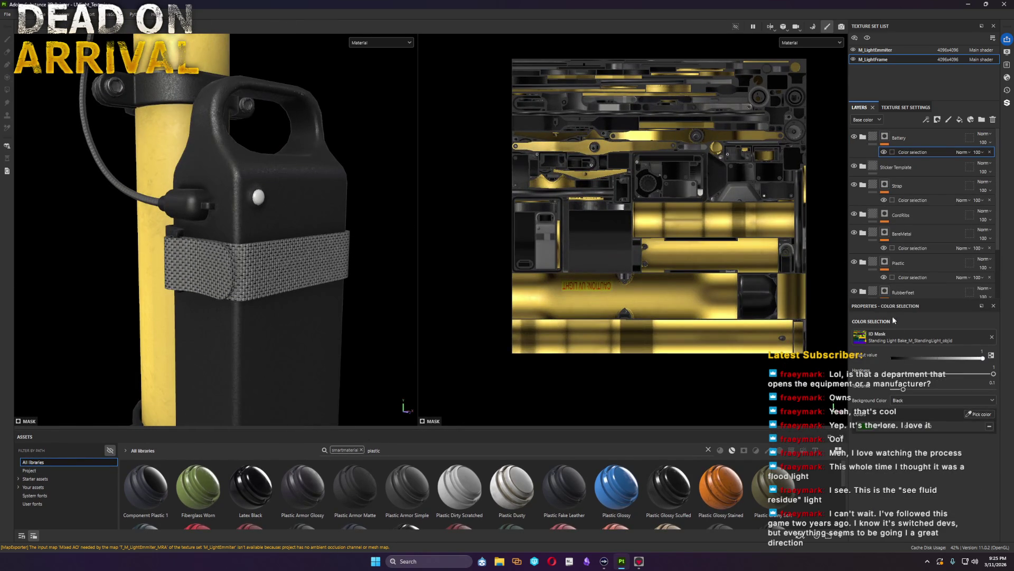
left_click(864, 138)
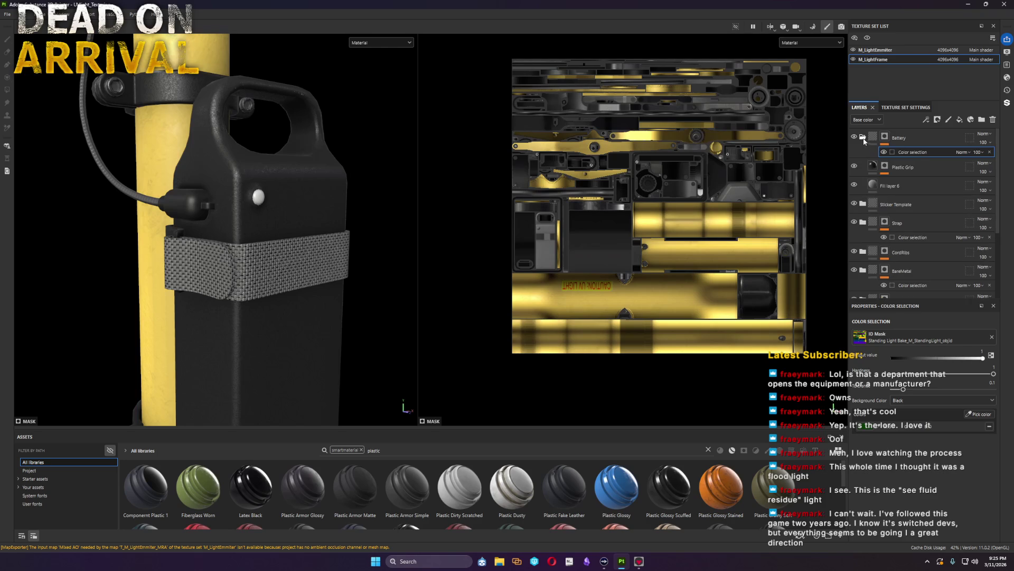
Step: Show Plastic Grip's mask and delete its Clouds 2, Levels and Metal Edge Wear effects
left_click(873, 166)
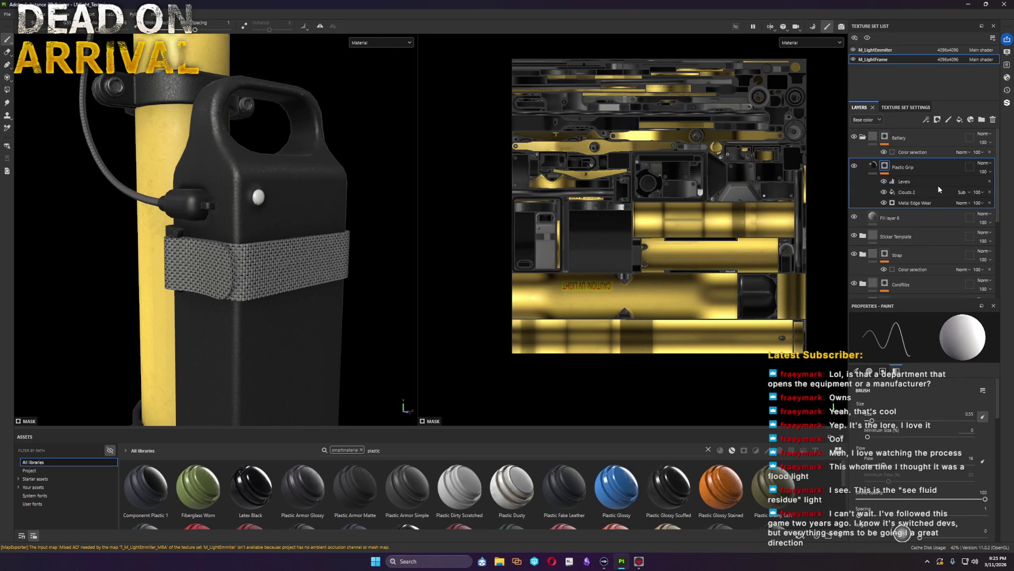
left_click(887, 166, "alt")
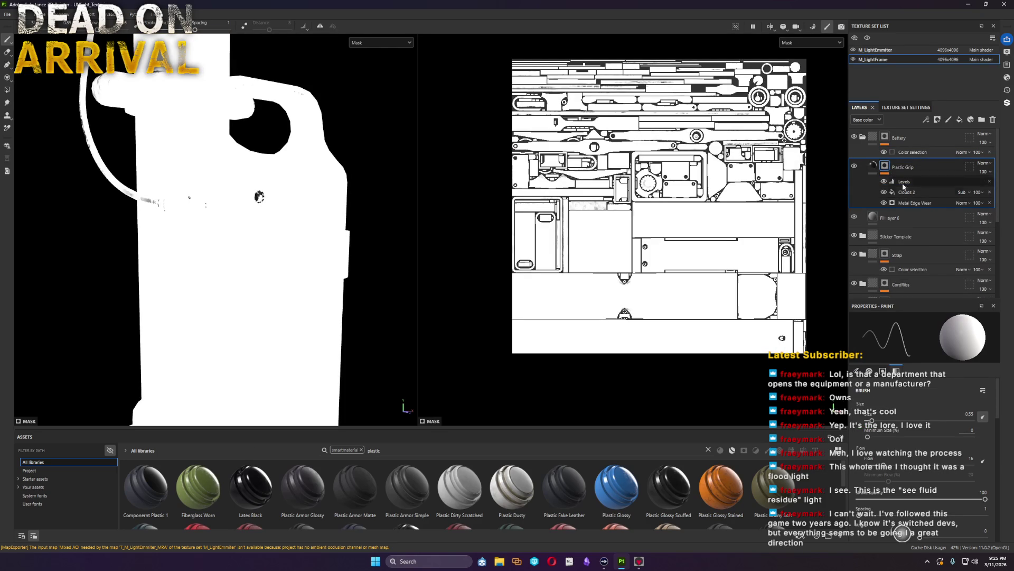
left_click(918, 201)
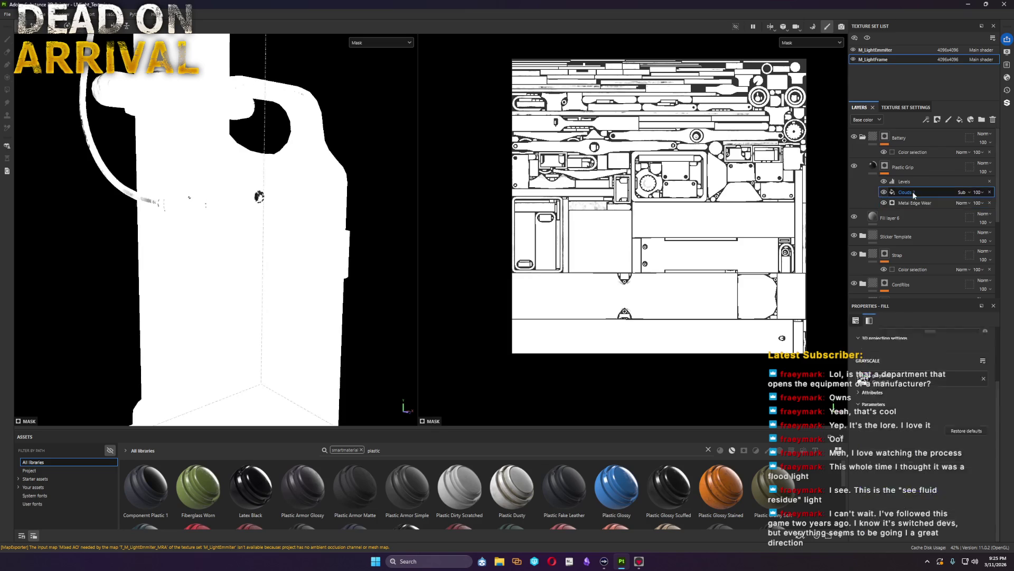
key("Delete")
left_click(906, 181)
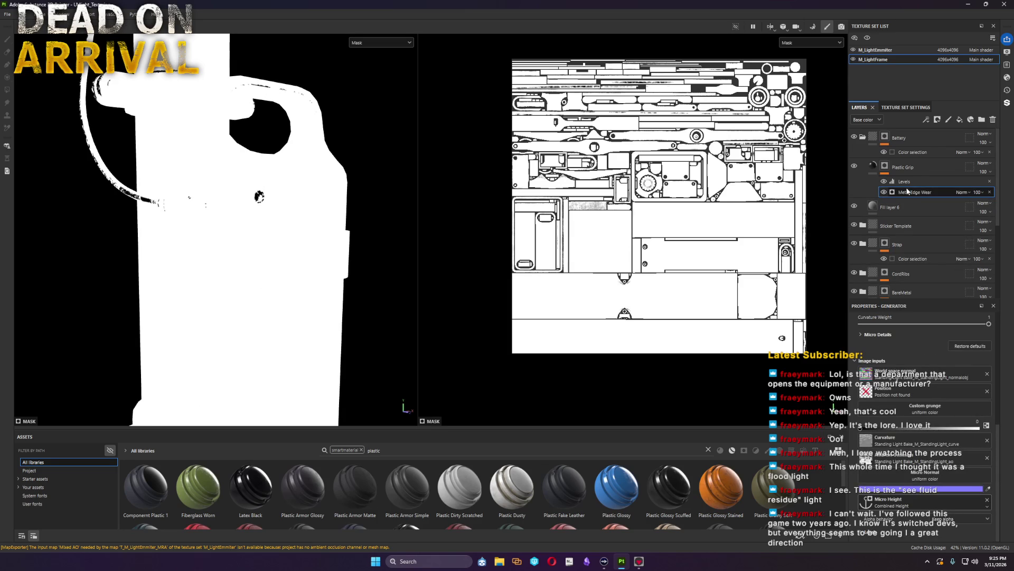
key("Delete")
key("Delete")
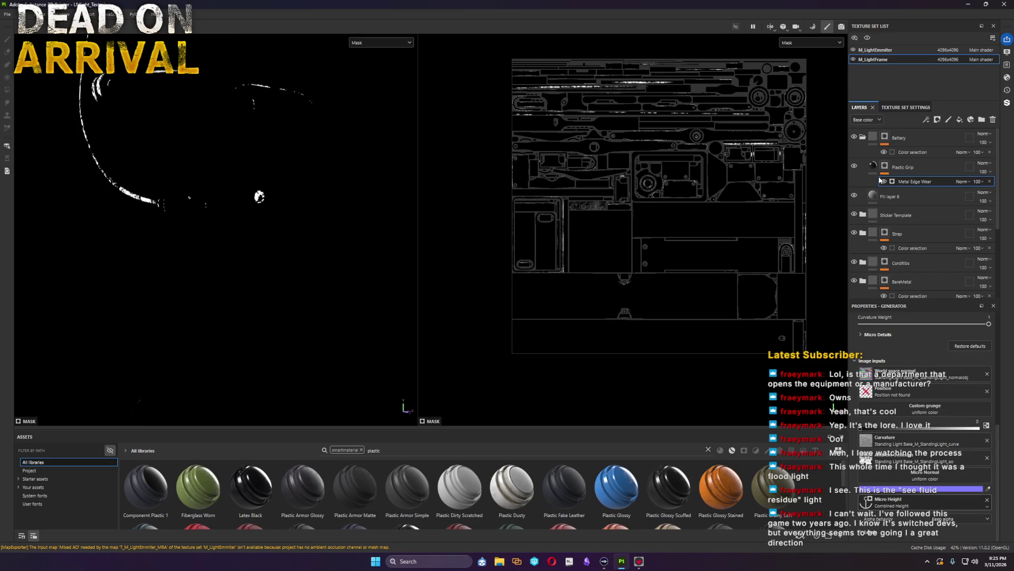
left_click(893, 168)
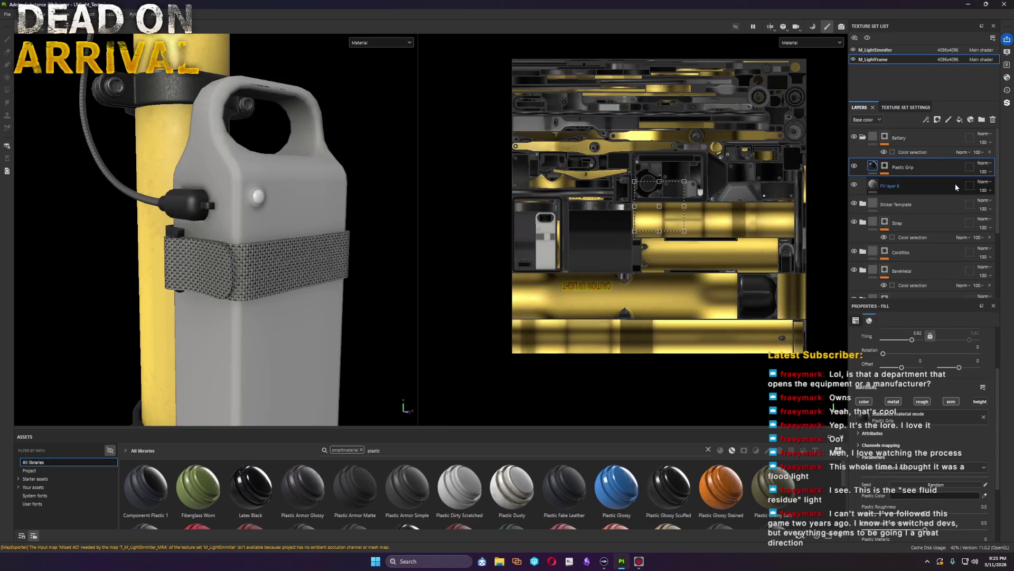
Step: Select the Plastic Grip mask and bring up its mask options
left_click(886, 165)
right_click(889, 166)
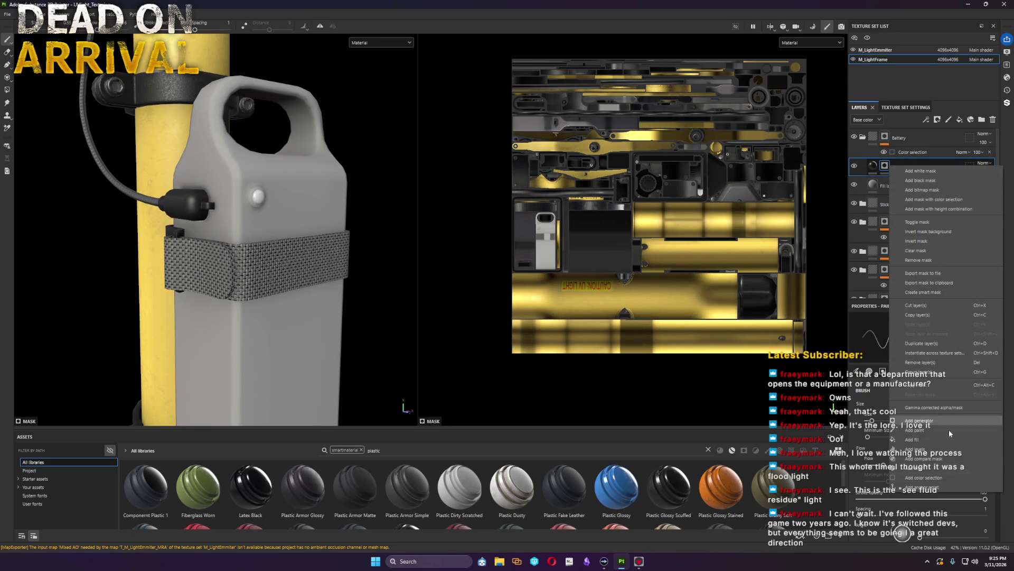
Step: Remove the Plastic Grip mask and lighten its Plastic Color to a dark grey
left_click(935, 259)
left_click_drag(328, 309, 324, 324, "alt")
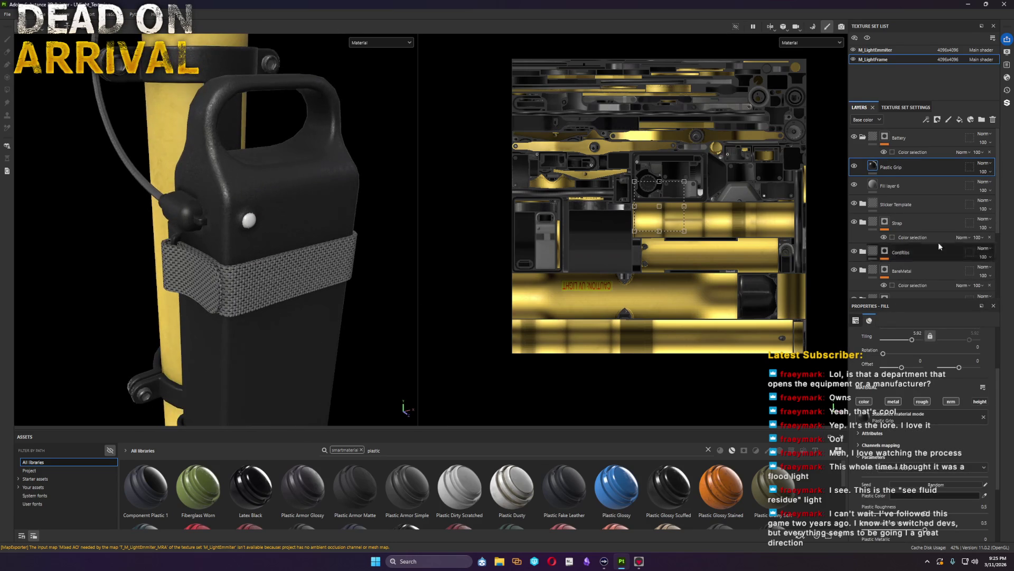
left_click(928, 502)
mouse_move(838, 499)
left_mouse_down()
mouse_move(831, 490)
mouse_move(831, 514)
left_mouse_up()
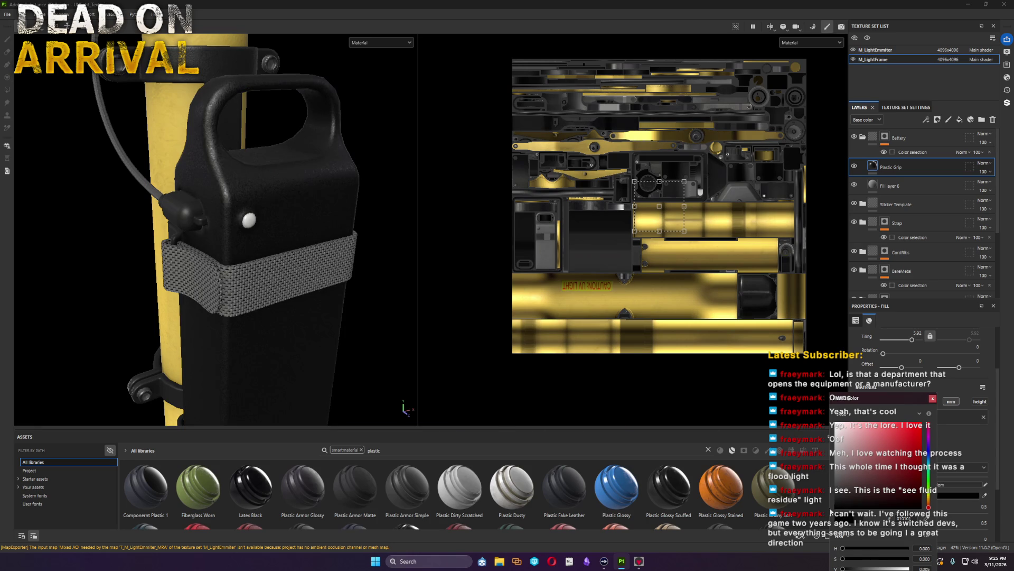
scroll(328, 287, "down", 5)
mouse_move(328, 290)
left_mouse_down("alt")
mouse_move(243, 229)
mouse_move(291, 236)
left_mouse_up("alt")
scroll(243, 230, "up", 4)
scroll(262, 214, "up", 3)
scroll(271, 208, "up", 2)
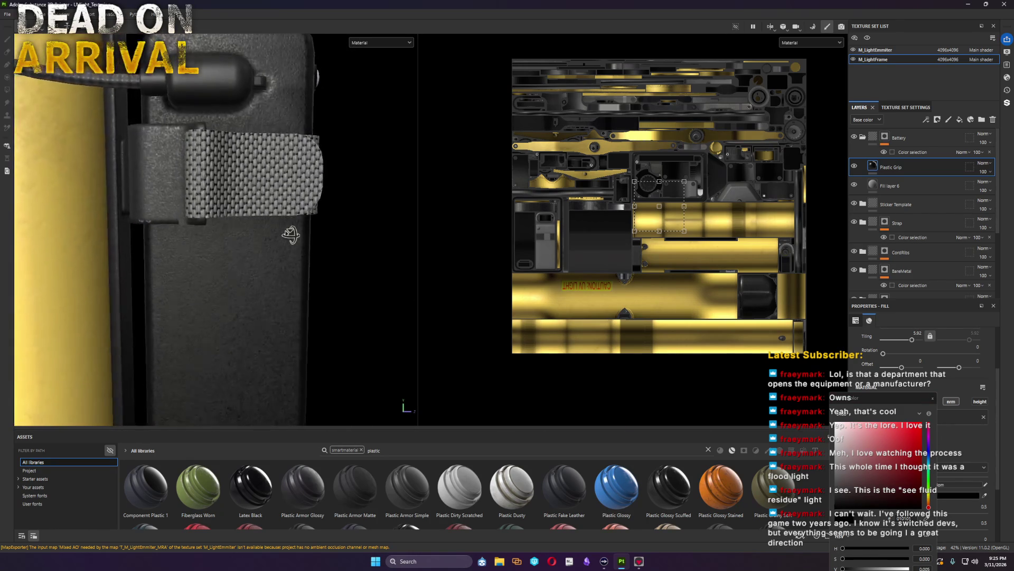
mouse_move(291, 236)
left_mouse_down("alt")
mouse_move(305, 324)
mouse_move(159, 264)
mouse_move(187, 208)
left_mouse_up("alt")
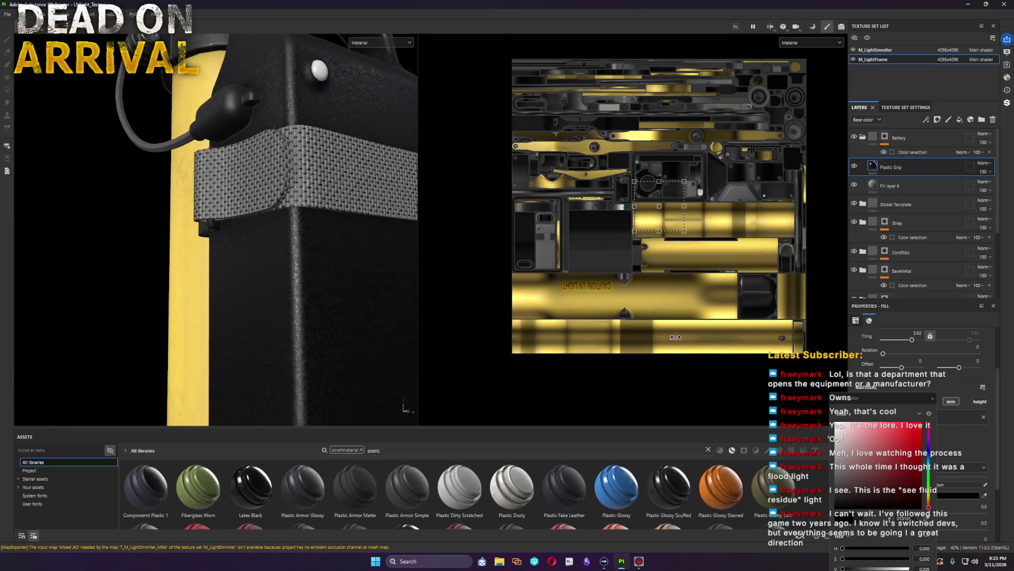
left_click(953, 429)
scroll(885, 508, "down", 1)
scroll(885, 523, "down", 1)
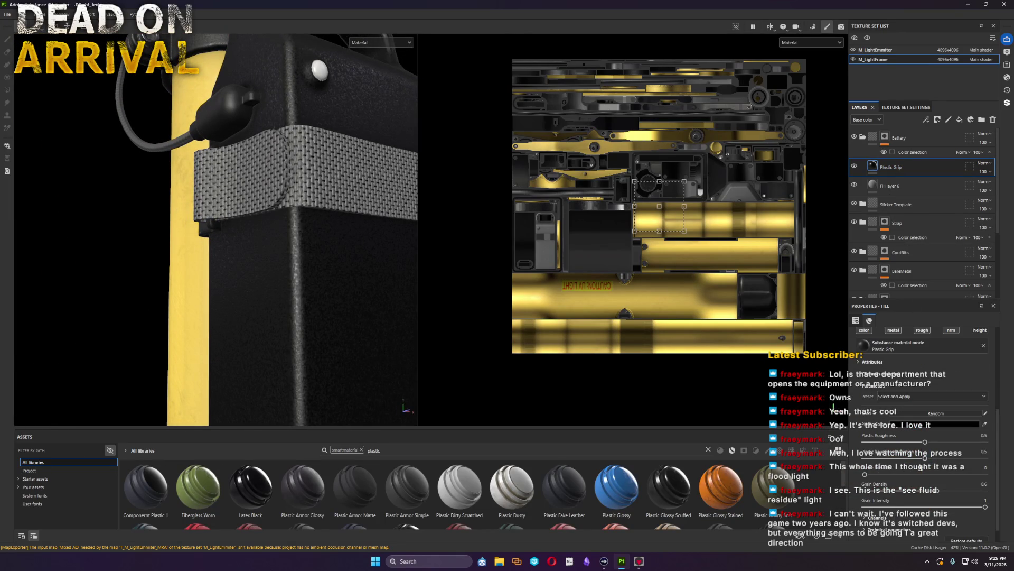
Step: Lower a grain parameter to 0.07 and turn the battery to show its white button
left_click_drag(926, 460, 875, 460)
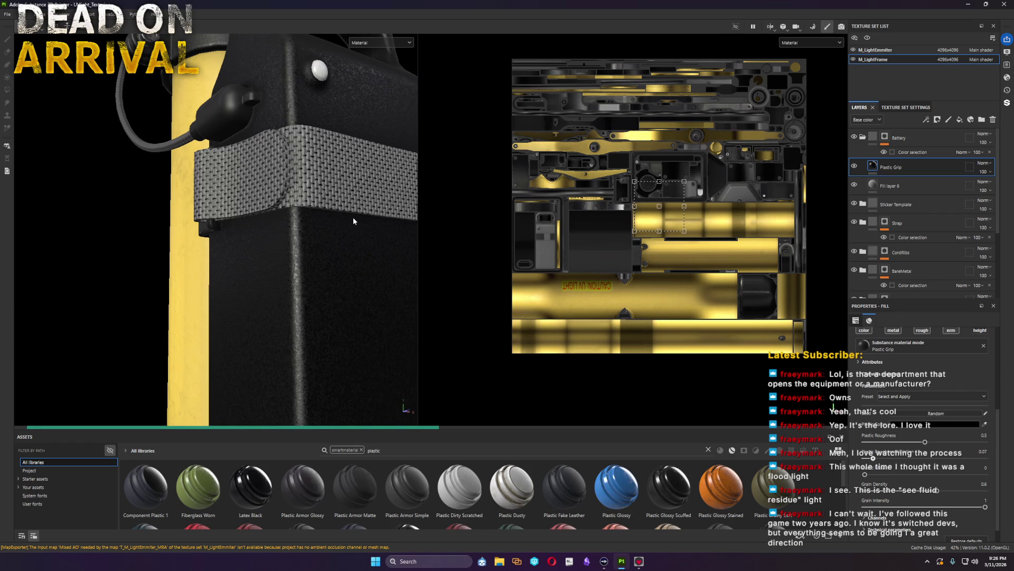
scroll(354, 224, "down", 3)
mouse_move(309, 213)
left_mouse_down("alt")
mouse_move(312, 159)
mouse_move(254, 211)
left_mouse_up("alt")
scroll(311, 205, "up", 3)
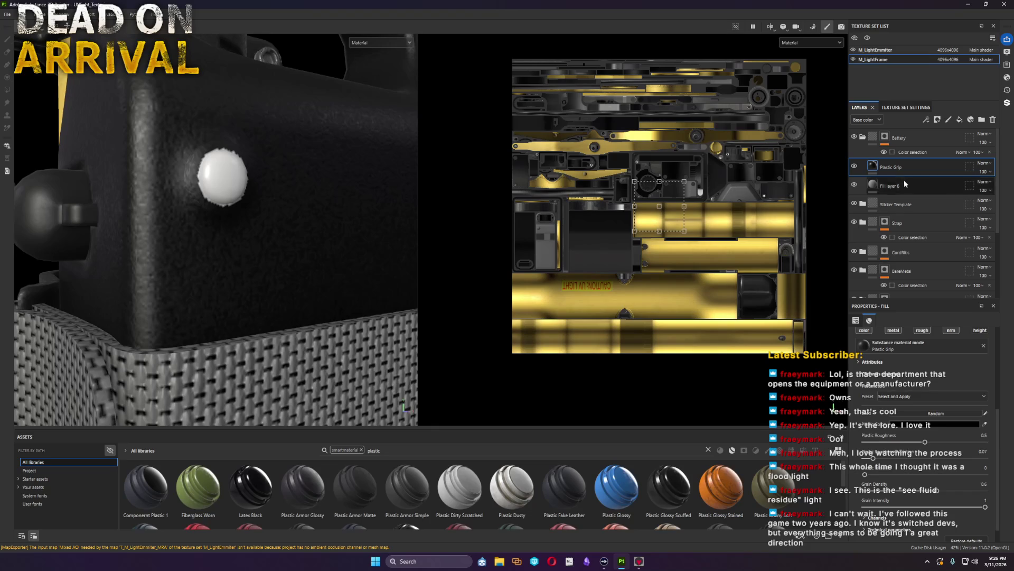
Step: Add a paint effect to the Battery mask after undoing a mistakenly added fill
left_click(911, 153)
right_click(912, 154)
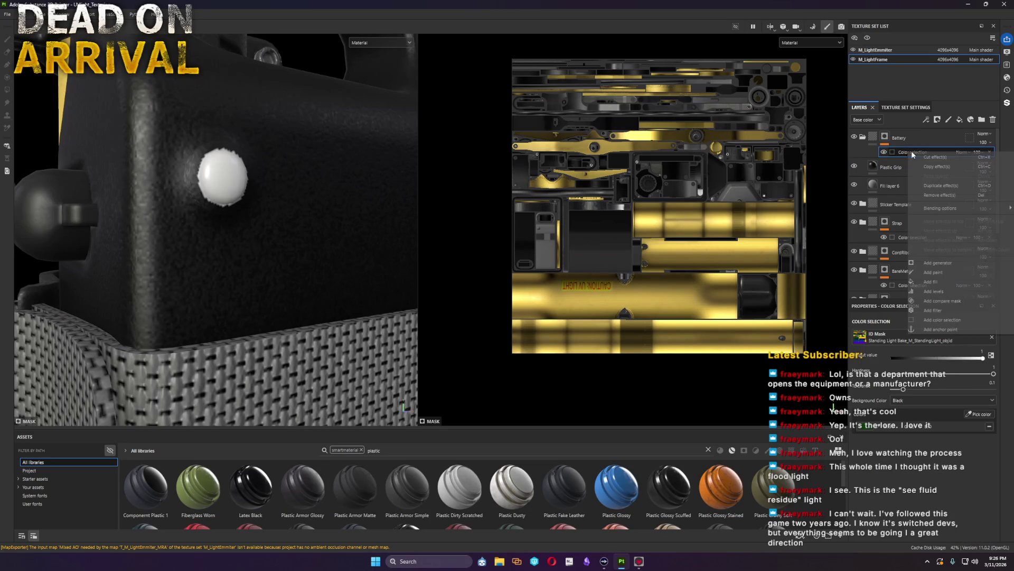
left_click(946, 281)
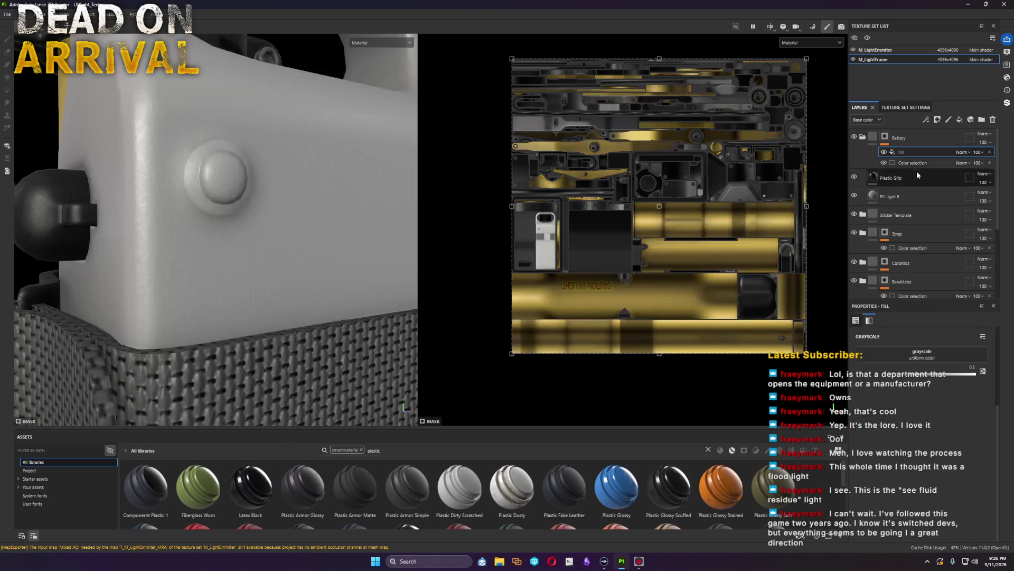
key("ctrl+z")
right_click(905, 152)
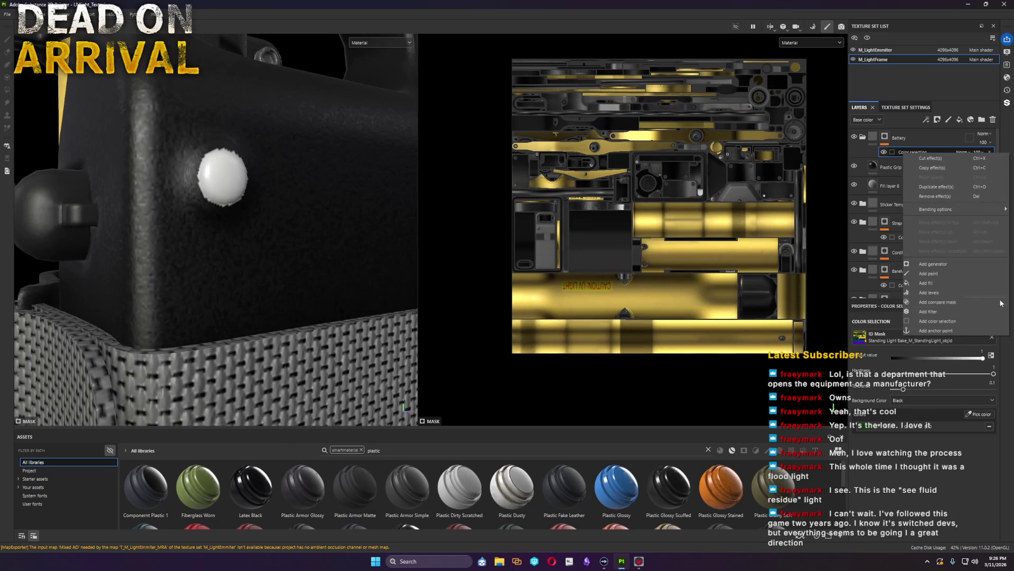
left_click(937, 275)
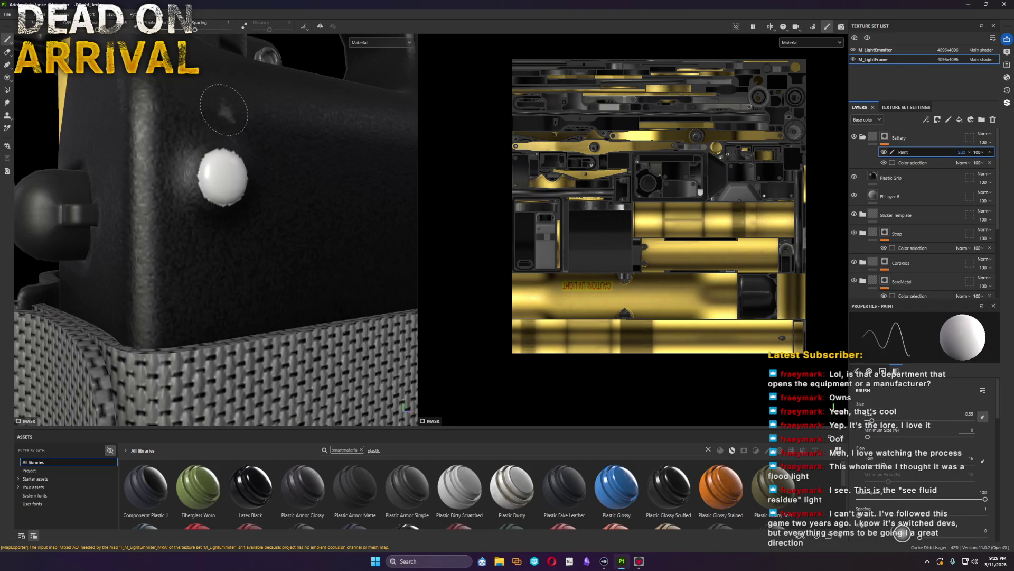
Step: With polygon fill set to black, paint out the polygons around the button hole
left_click(7, 89)
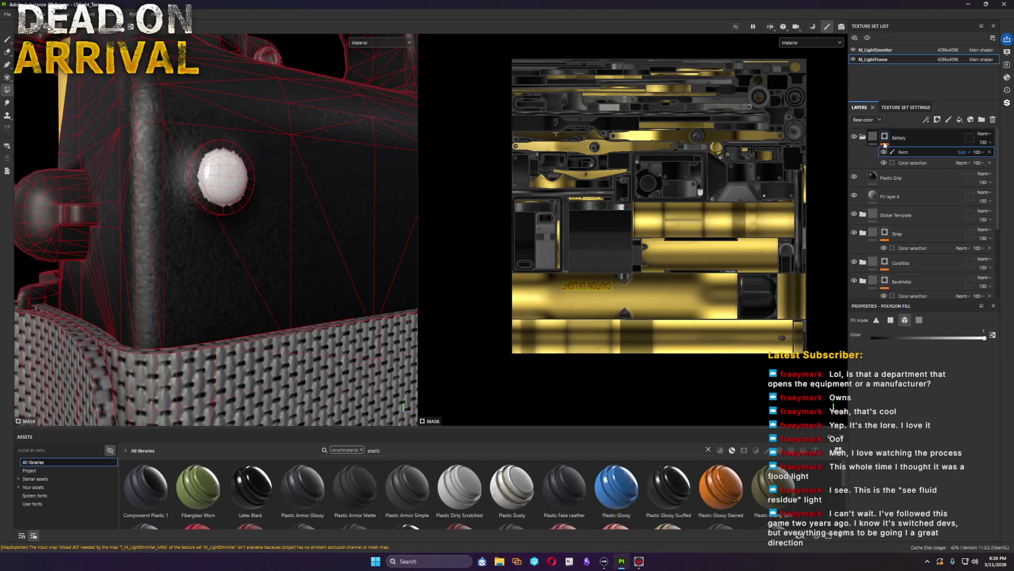
left_click_drag(937, 339, 800, 339)
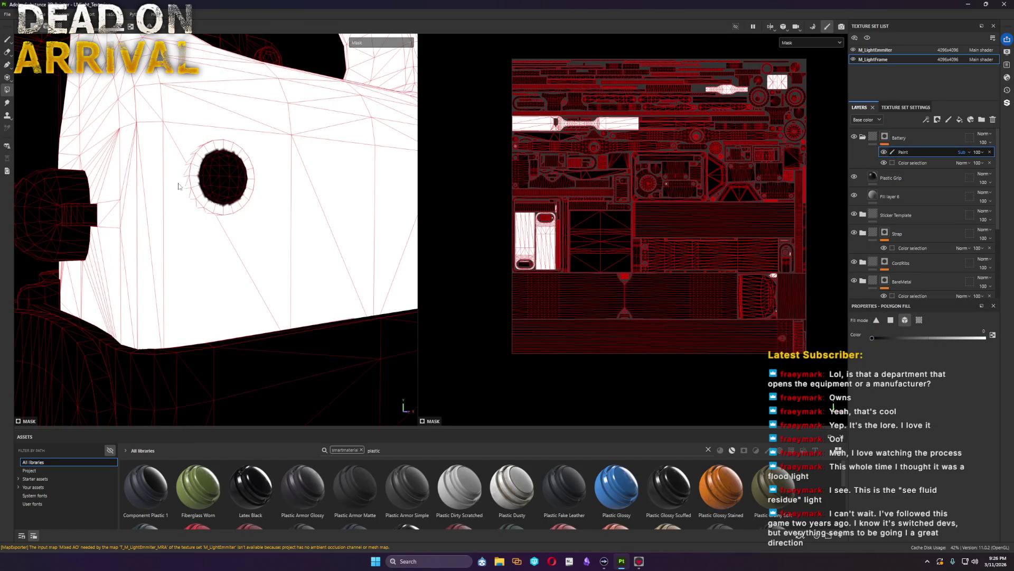
left_click(961, 151)
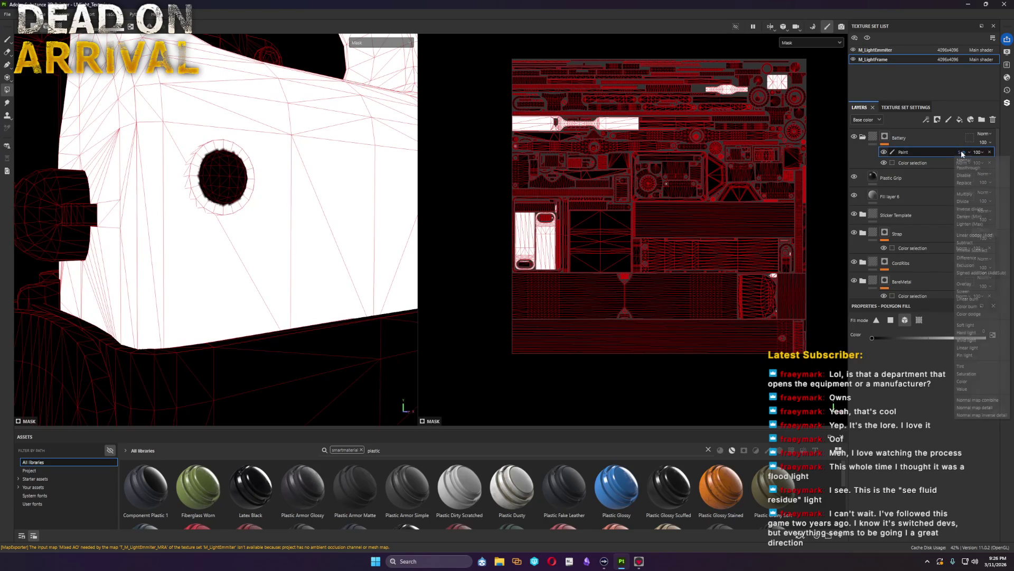
left_click(979, 233)
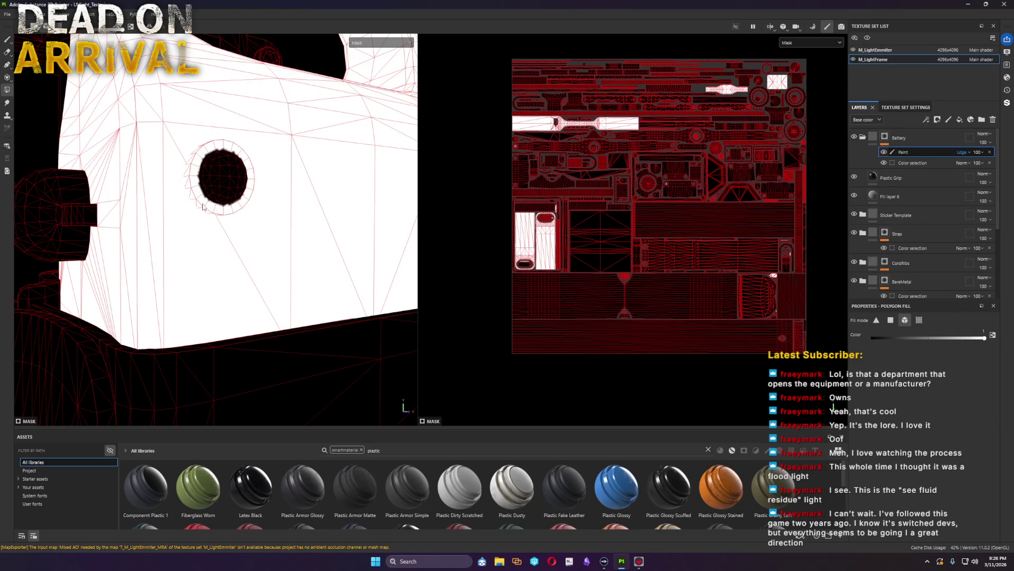
left_click(220, 210)
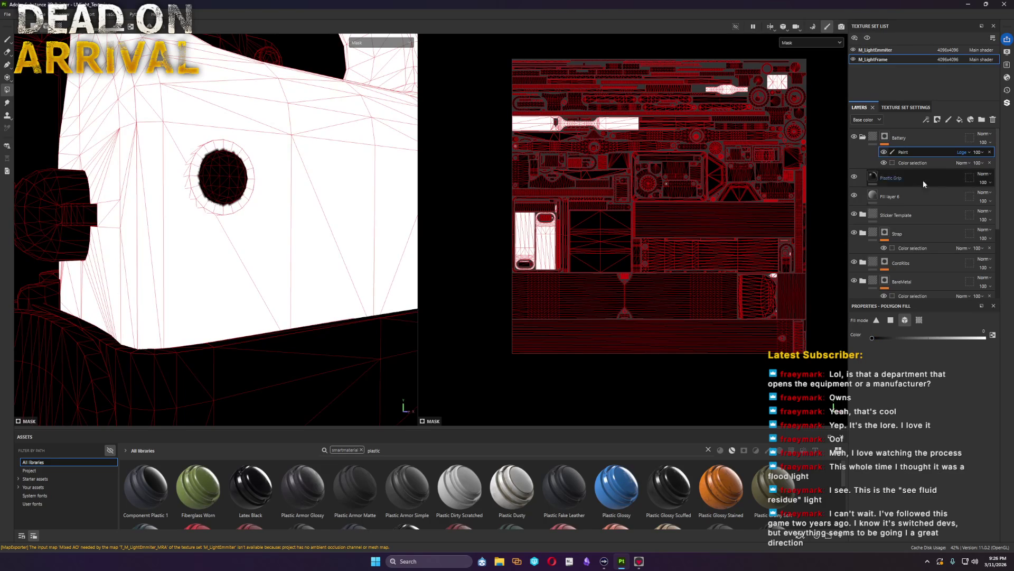
left_click_drag(272, 236, 177, 156)
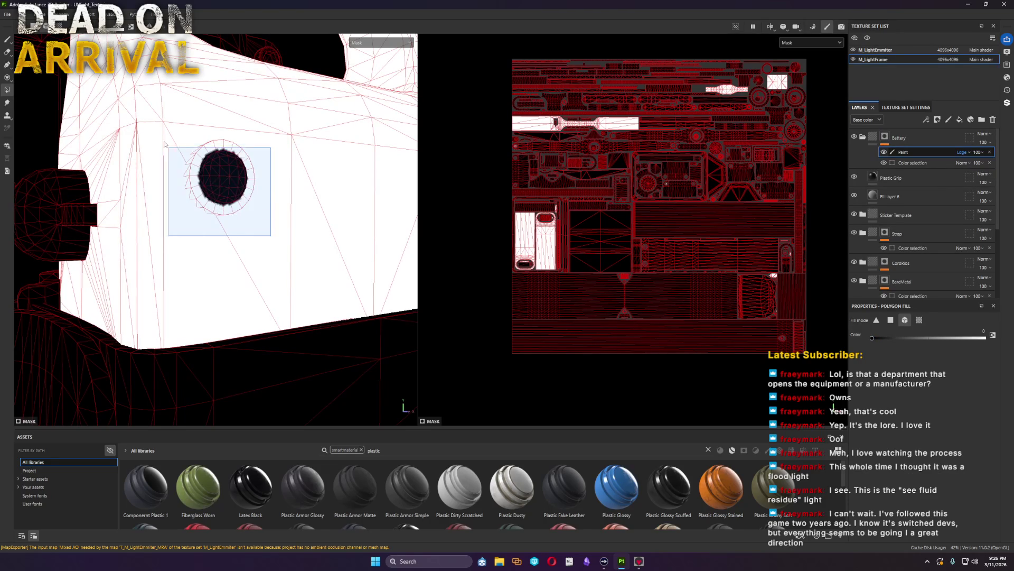
Step: Add another paint effect with a subtractive blend to the Battery mask and collapse the group
left_click(989, 152)
right_click(905, 152)
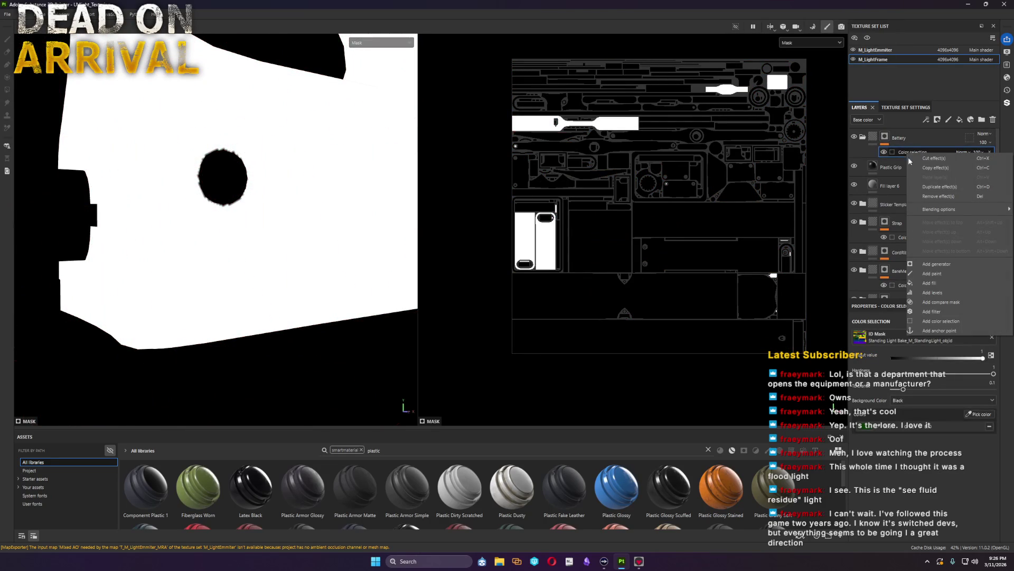
left_click(951, 275)
left_click(963, 152)
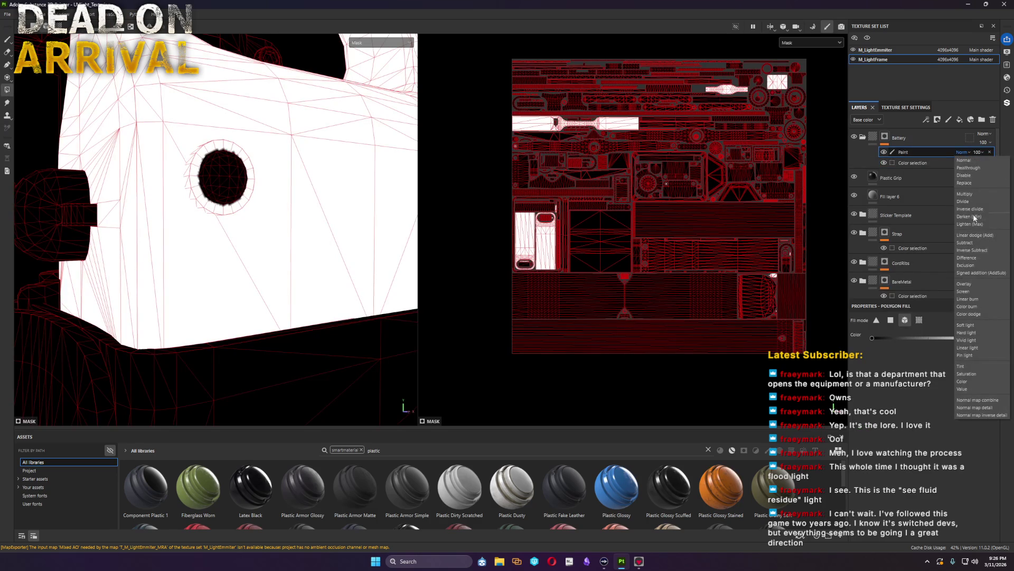
left_click(983, 252)
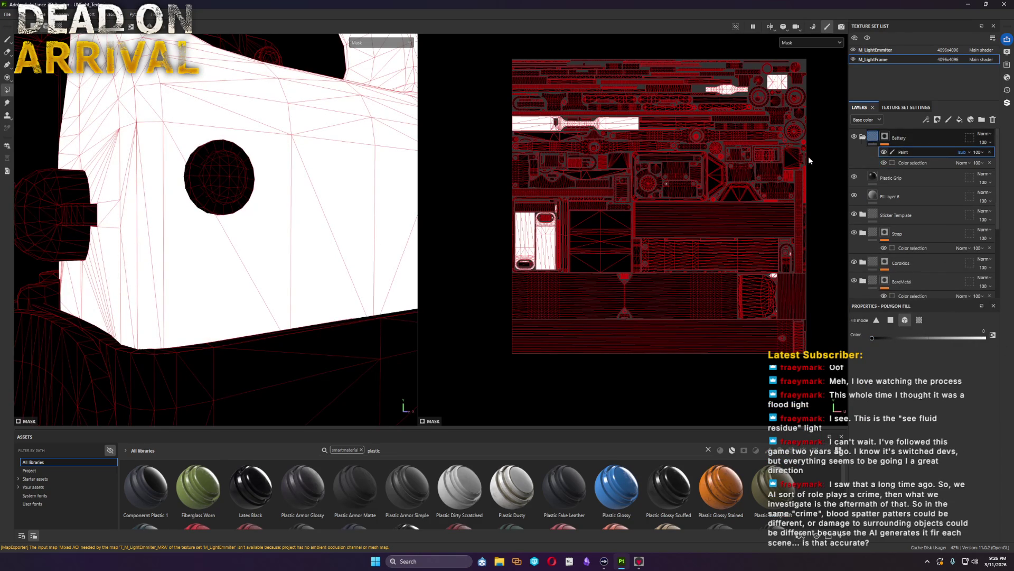
left_click(862, 136)
mouse_move(252, 207)
left_mouse_down("alt")
mouse_move(175, 247)
mouse_move(291, 306)
left_mouse_up("alt")
scroll(175, 246, "down", 5)
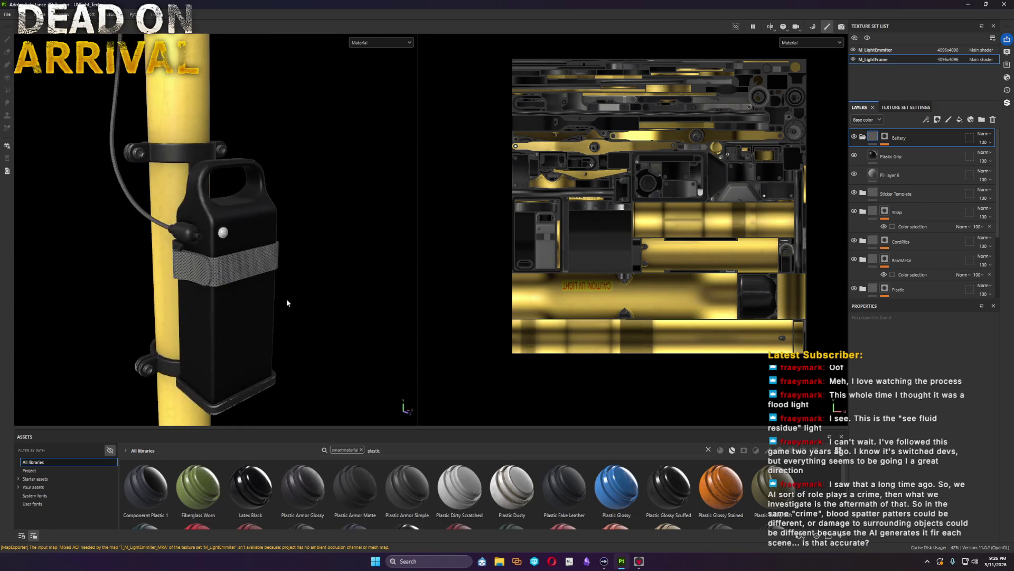
scroll(215, 230, "up", 3)
scroll(215, 230, "up", 3)
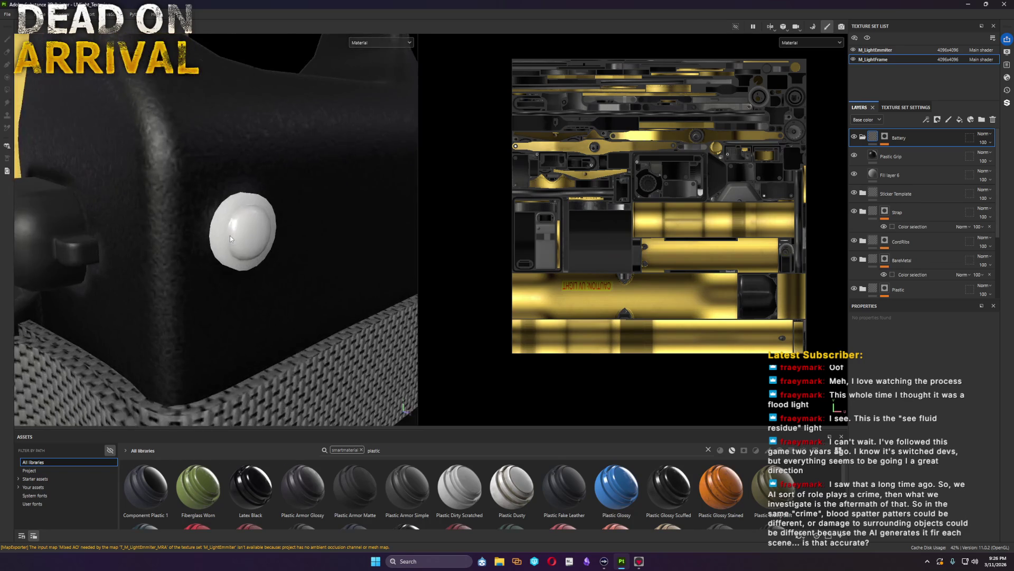
Step: Search the materials for 'metal' and drag Metal Sandblasted onto the top of the layer stack
left_click(361, 449)
type("metal")
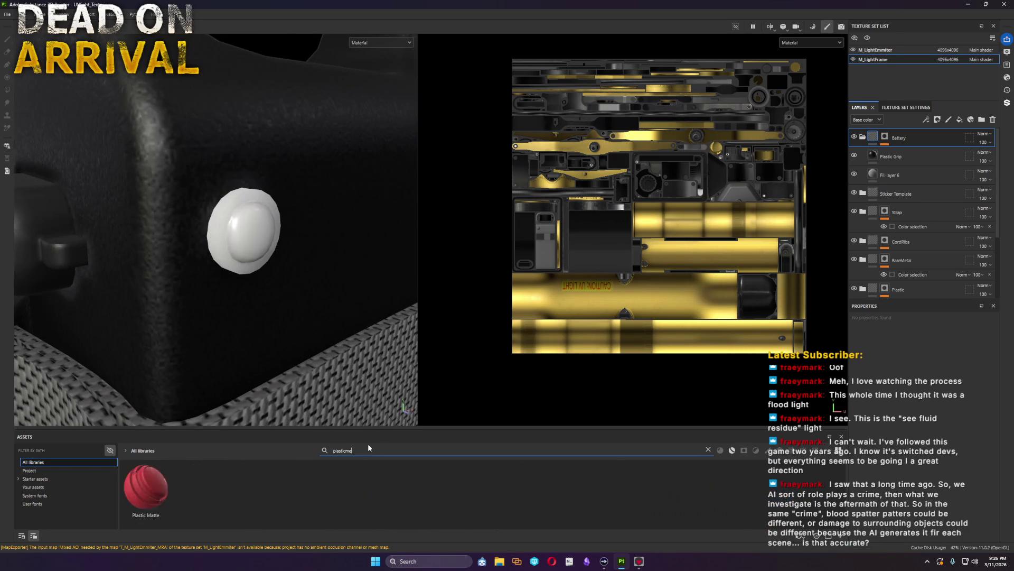
left_click_drag(355, 449, 154, 451)
key("BackSpace")
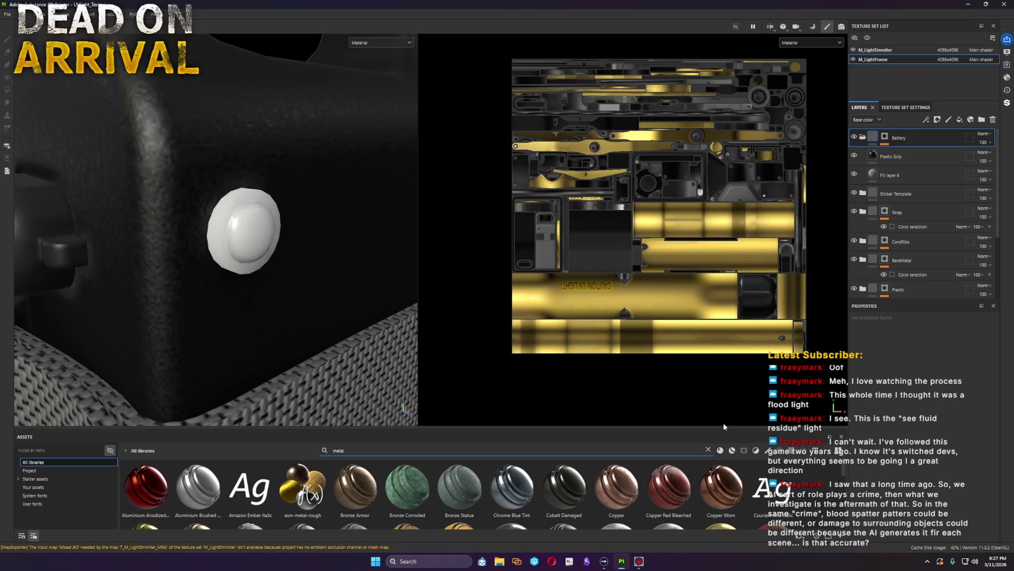
left_click(720, 450)
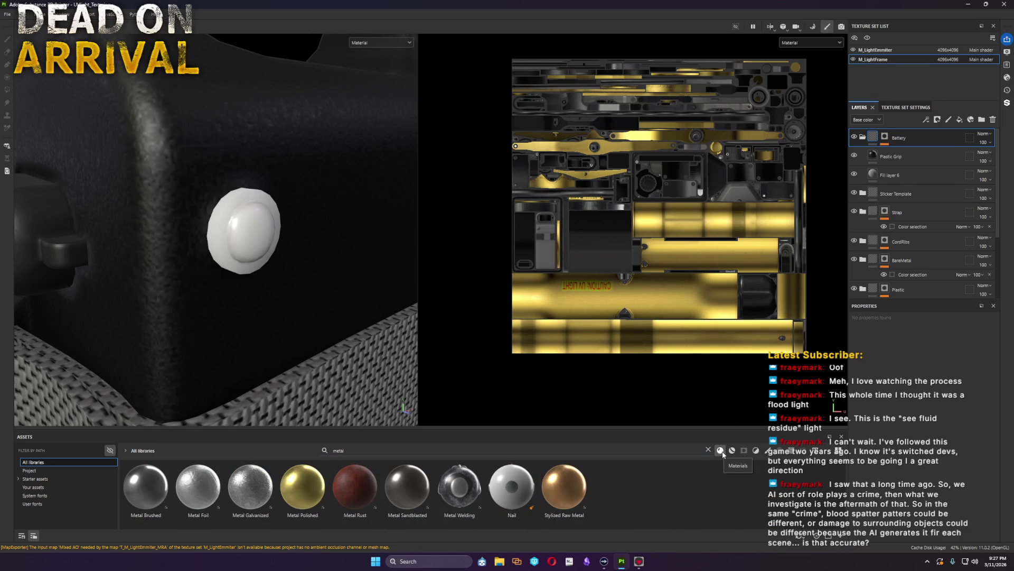
left_click_drag(407, 485, 905, 133)
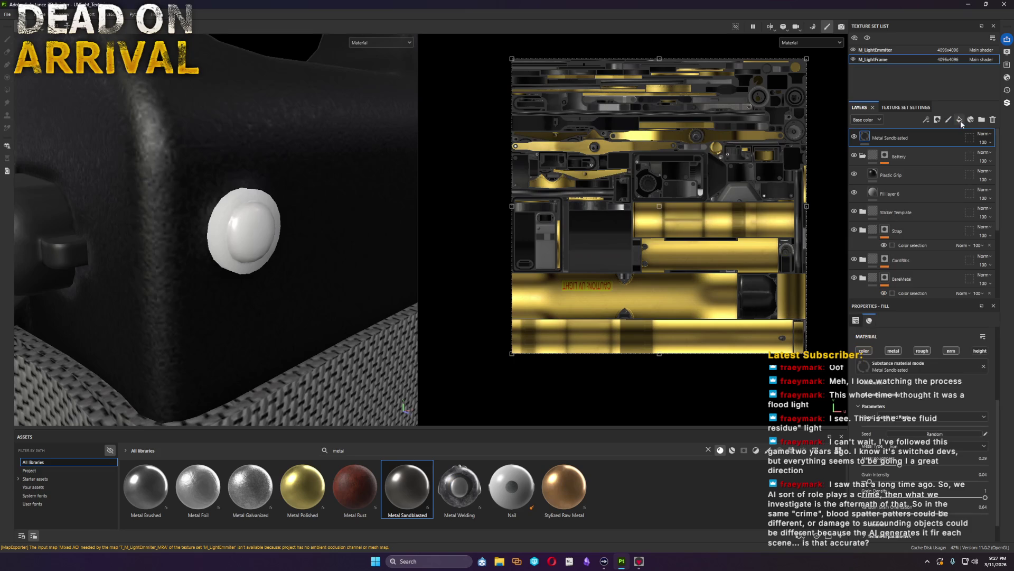
Step: Create a trial Fill layer 7 with a black mask carrying a paint effect
left_click(959, 121)
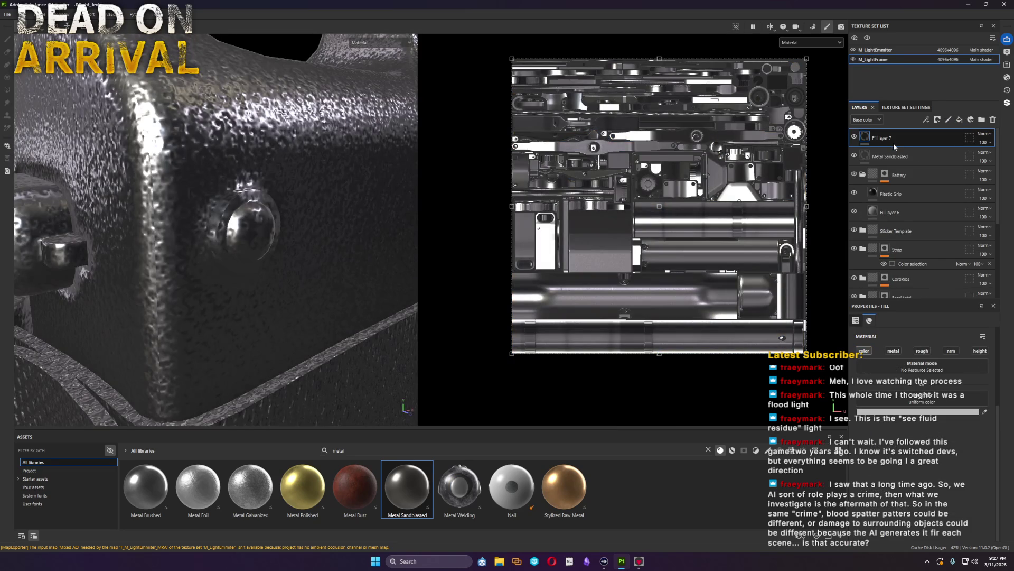
right_click(904, 137)
left_click(910, 140)
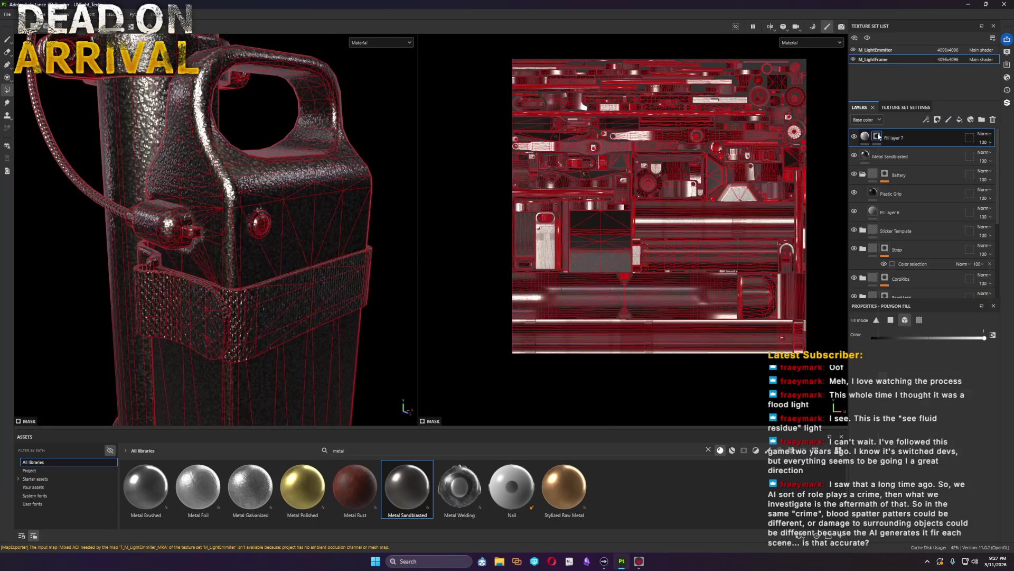
right_click(877, 137)
left_click(904, 410)
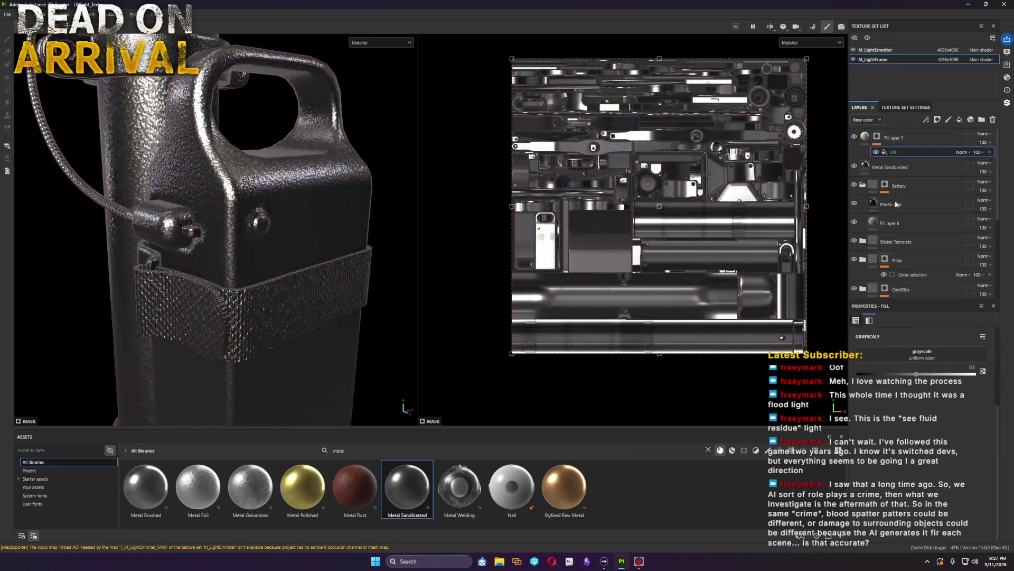
right_click(876, 136)
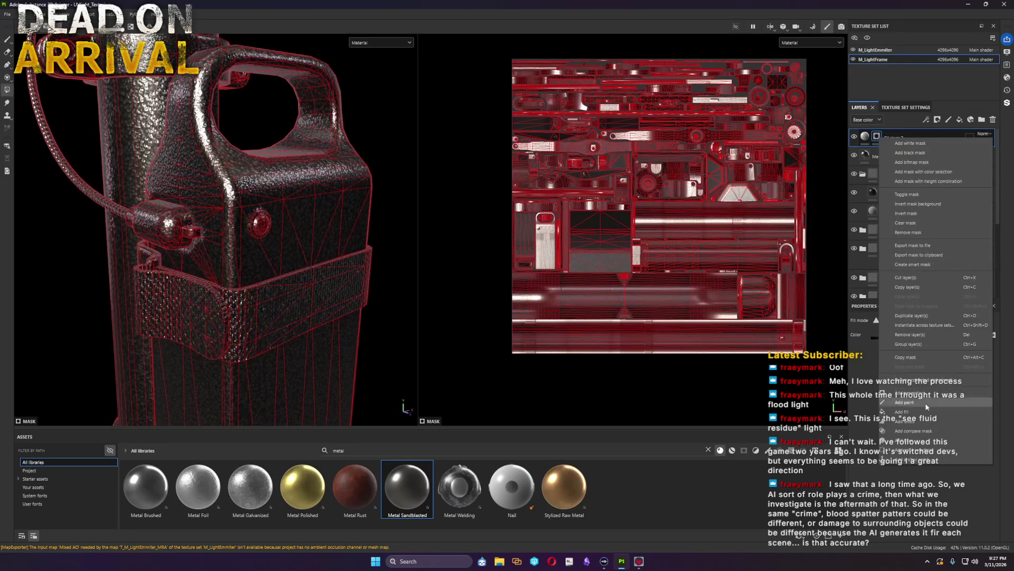
left_click(927, 402)
right_click(877, 136)
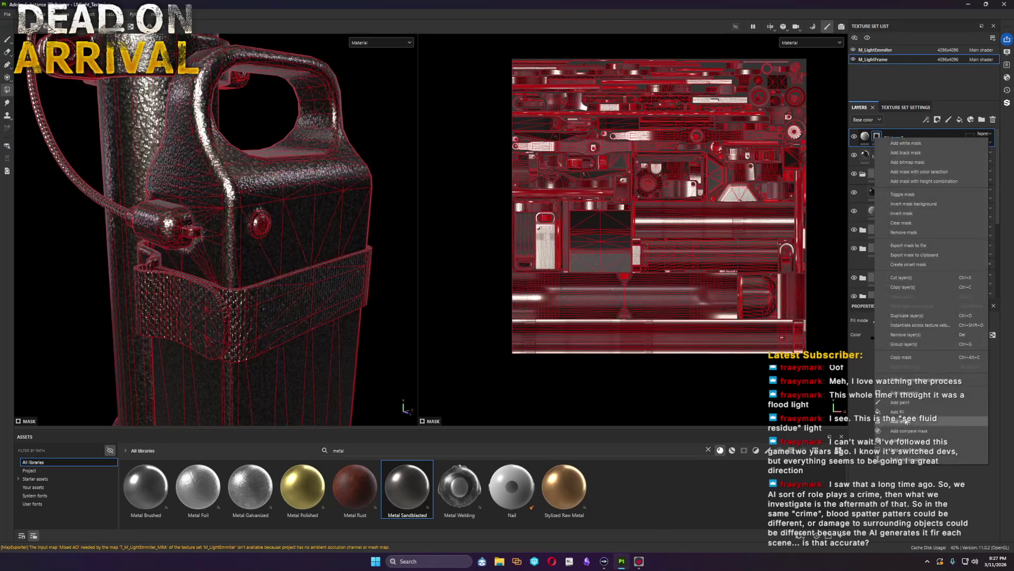
left_click(903, 402)
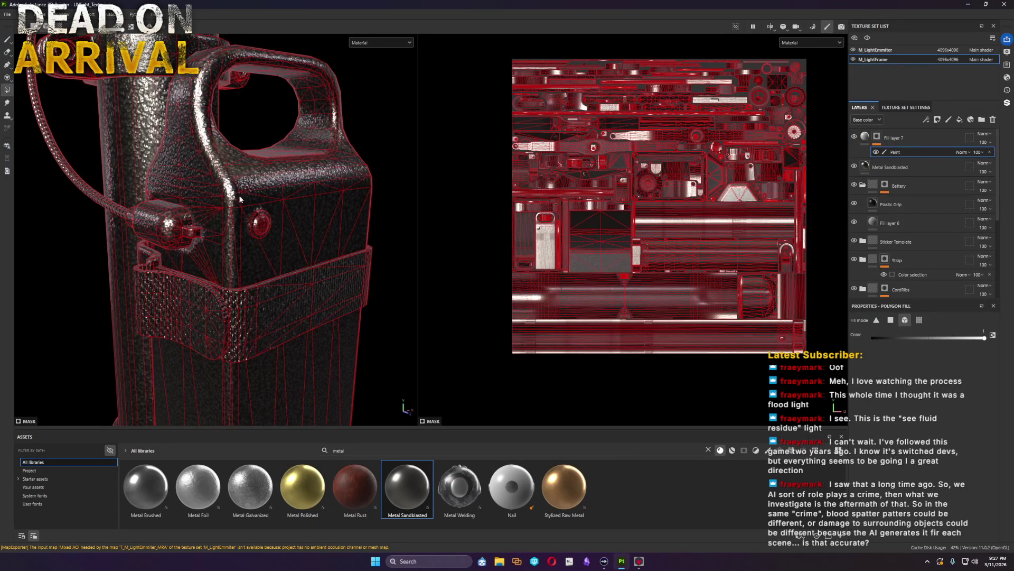
scroll(334, 292, "up", 3)
scroll(306, 296, "up", 3)
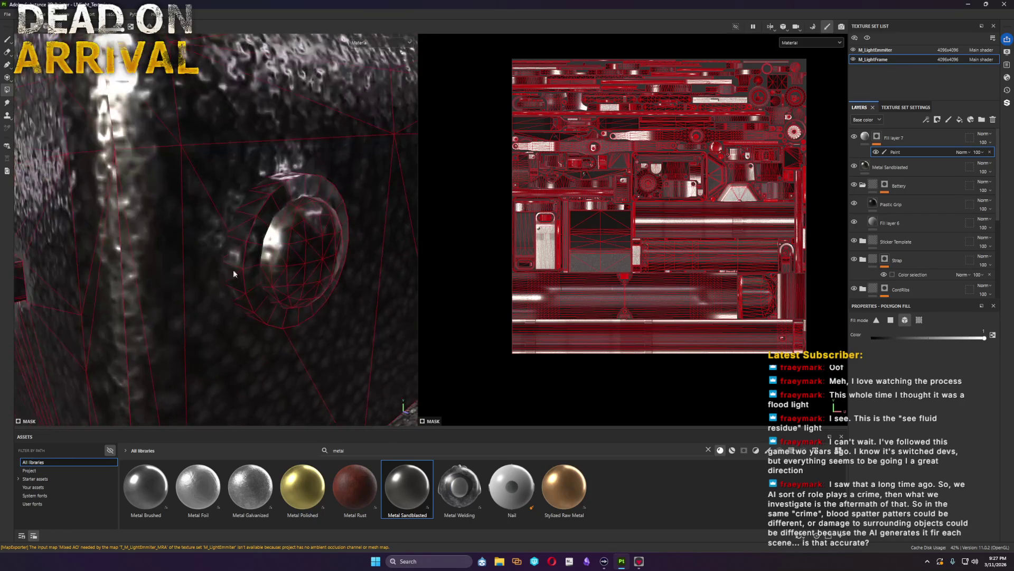
Step: Polygon-fill the button ring faces into the trial mask, inspect it, then delete Fill layer 7
left_click(238, 254)
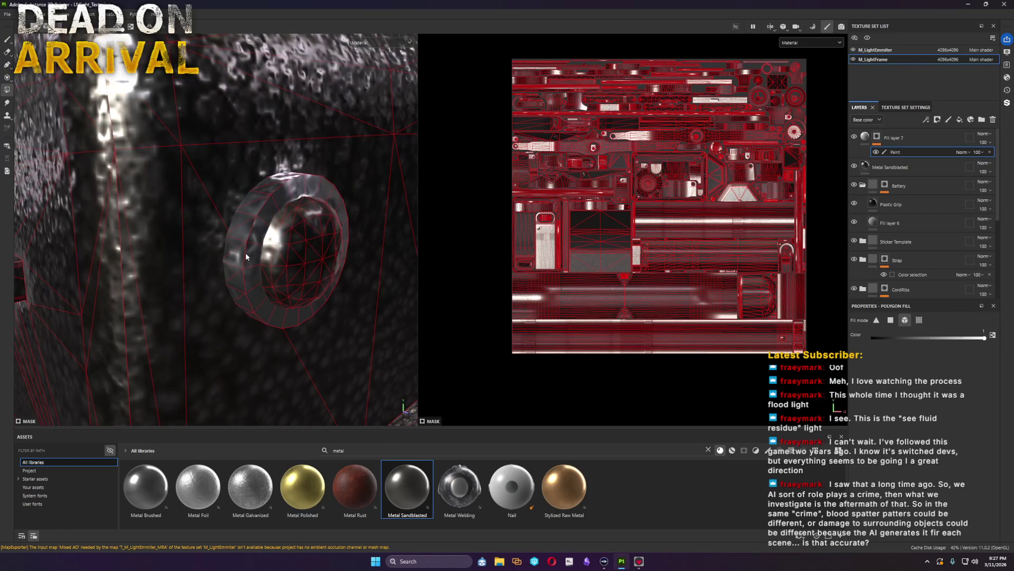
left_click(877, 138, "alt")
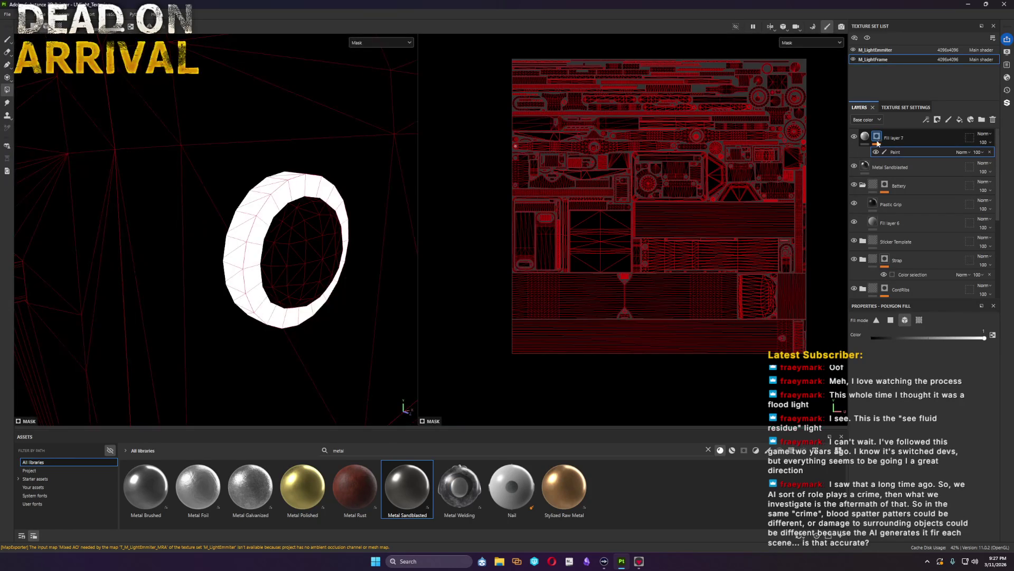
left_click(869, 138)
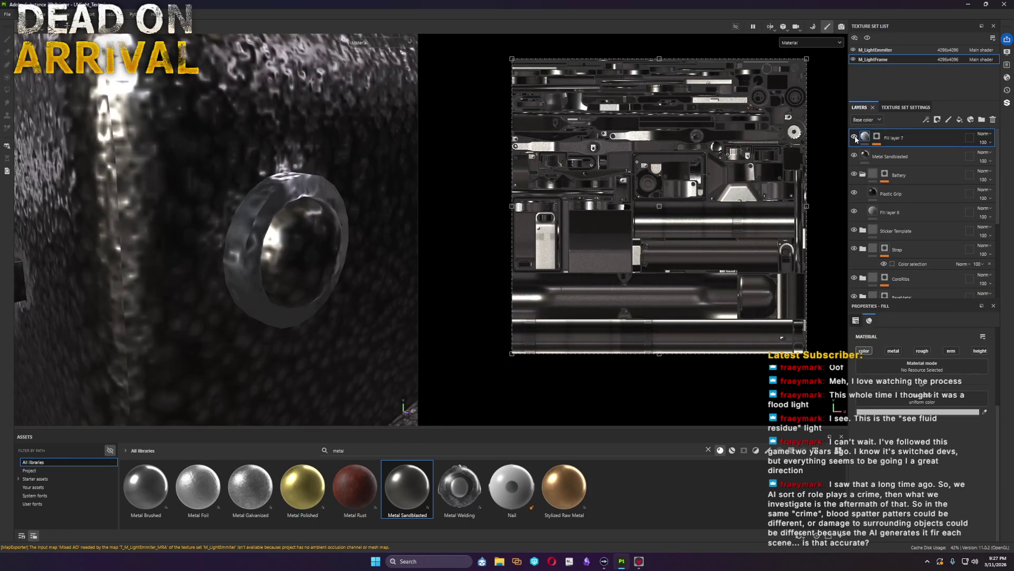
mouse_move(877, 138)
left_mouse_down()
mouse_move(878, 159)
mouse_move(877, 140)
left_mouse_up()
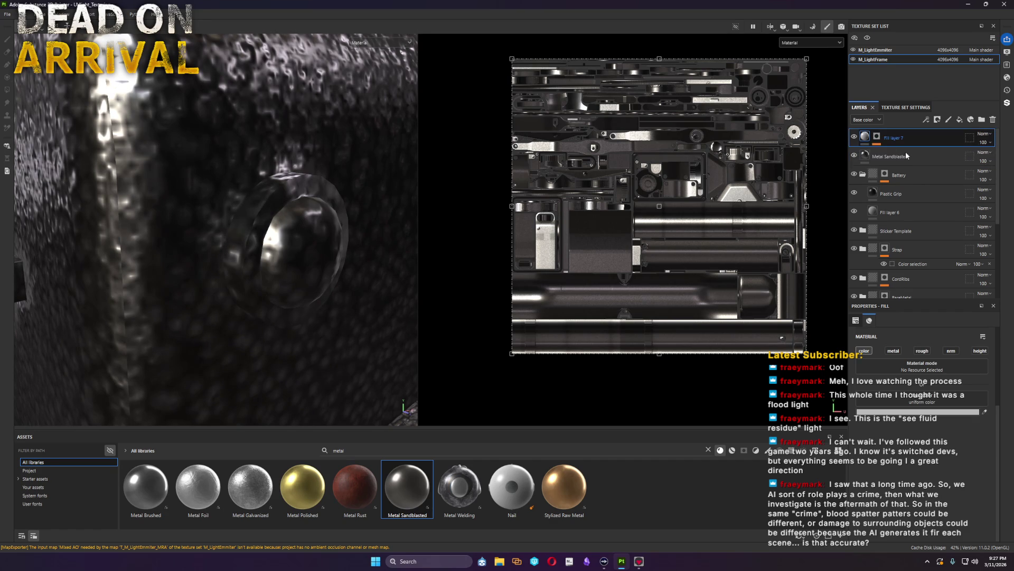
left_click(877, 139, "alt")
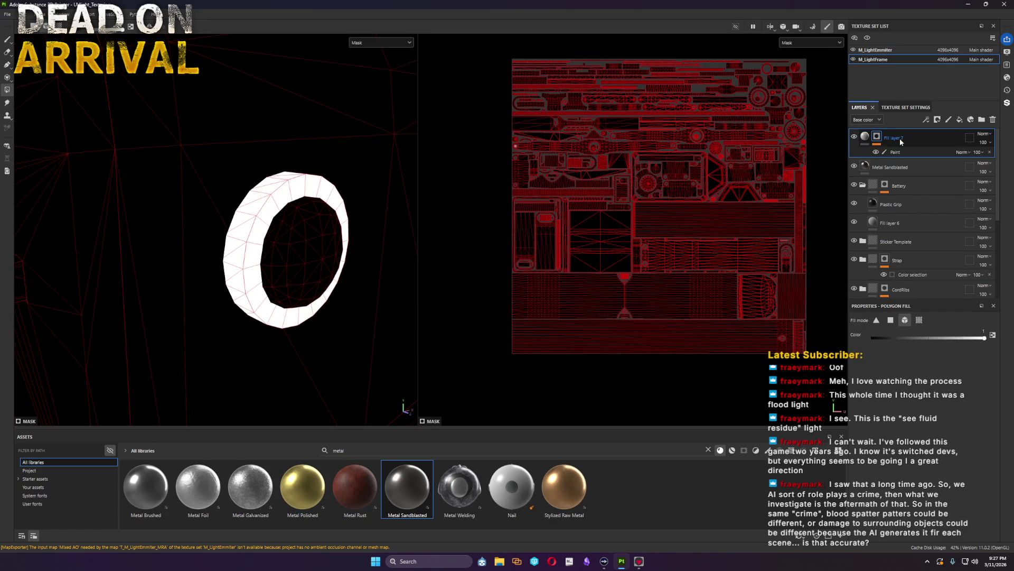
key("Delete")
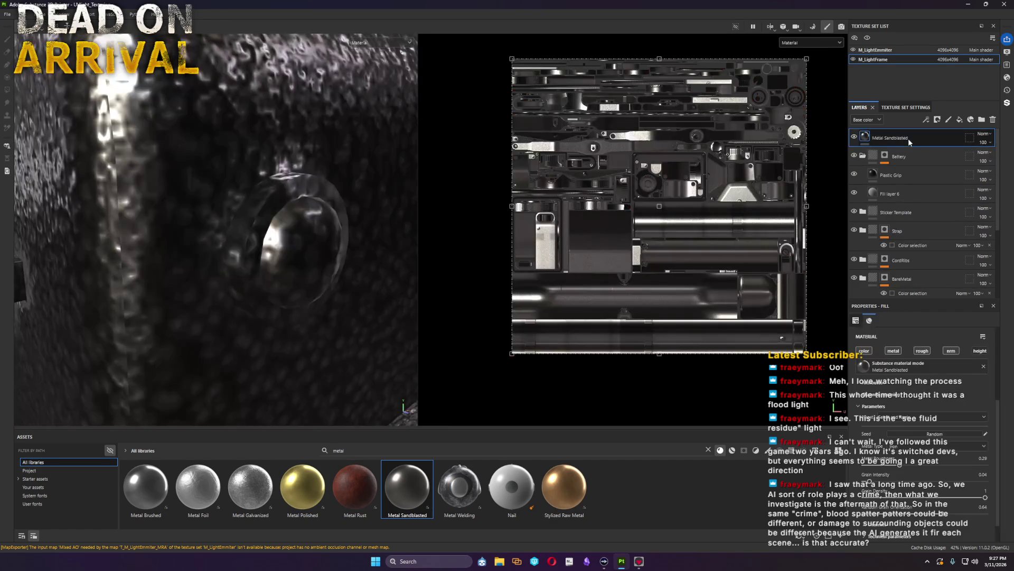
Step: Give the Metal Sandblasted layer a black mask of its own
right_click(908, 136)
left_click(935, 150)
right_click(881, 140)
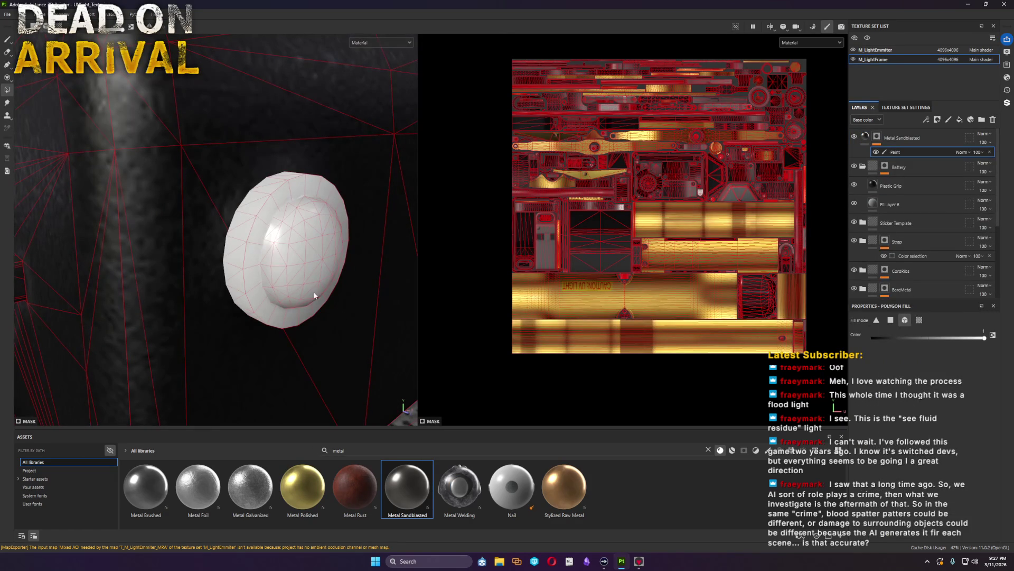
Step: Confine the sandblasted metal to the ring around the button via a paint effect in its mask
key("Delete")
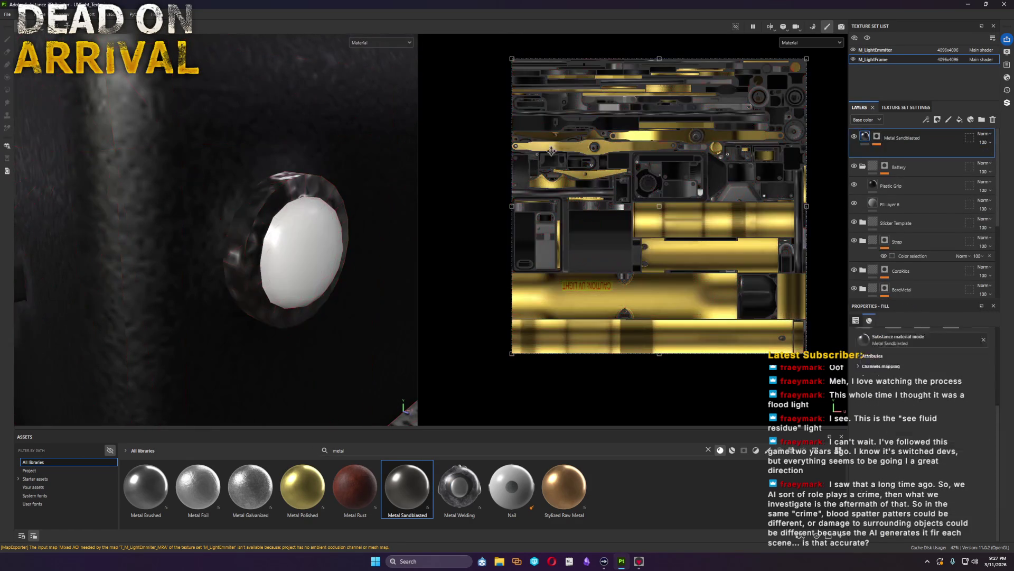
scroll(247, 177, "down", 3)
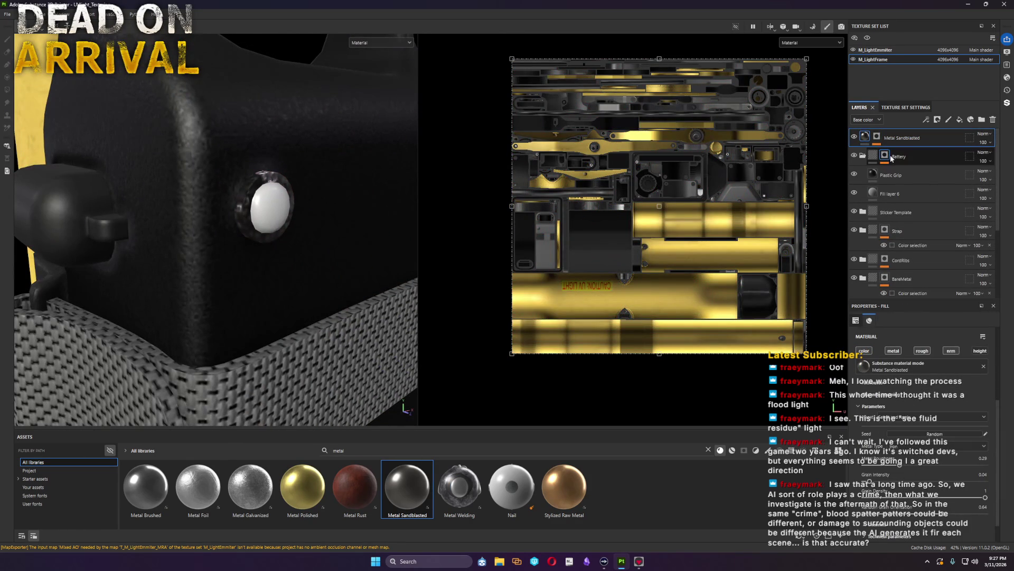
left_click(855, 155)
left_click(855, 156)
right_click(864, 138)
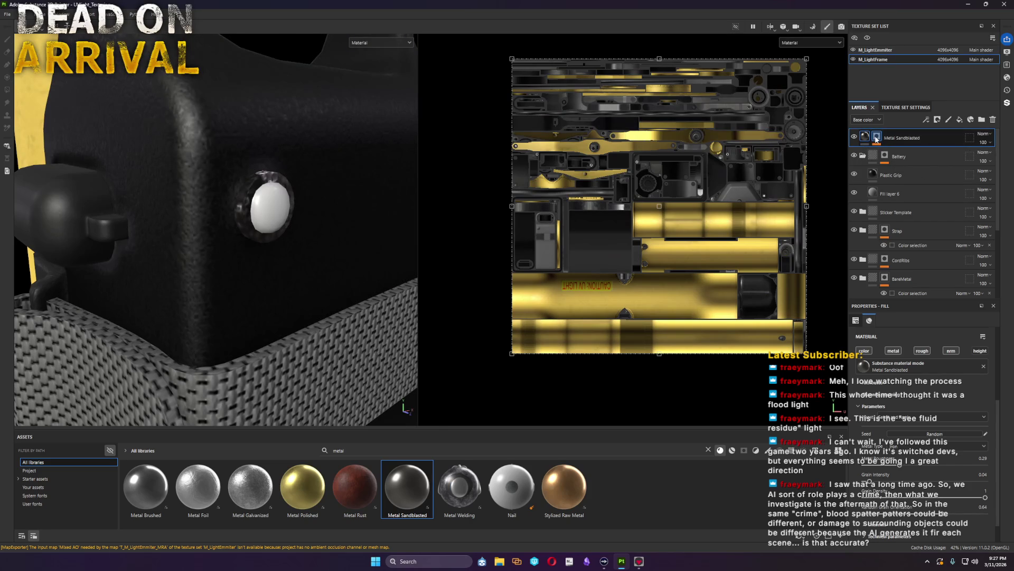
left_click(898, 153)
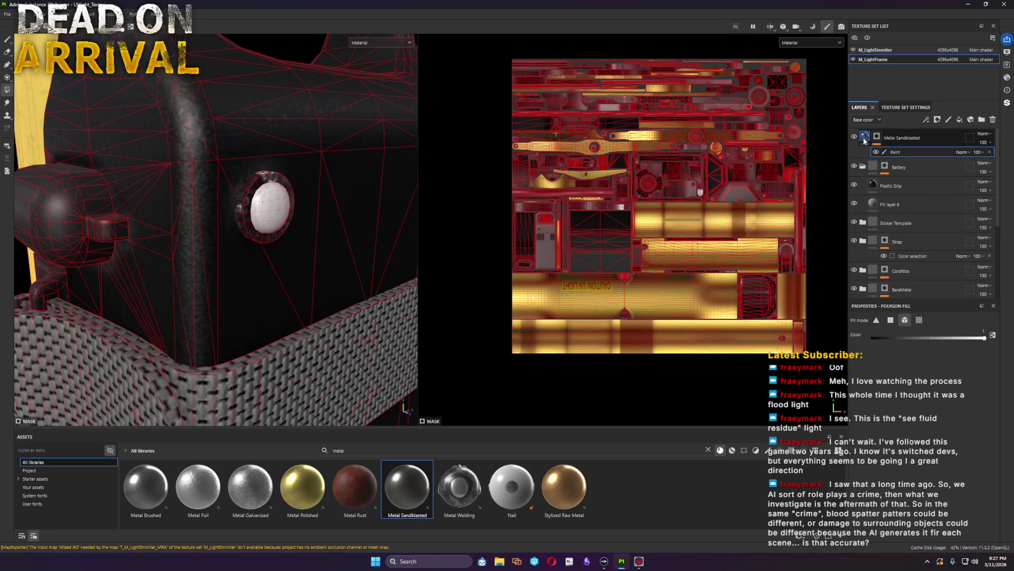
key("Delete")
Step: Raise the fill's UV Scale so the sandblasted texture tiles finer, and view the battery case front-on
left_click_drag(908, 383, 910, 385)
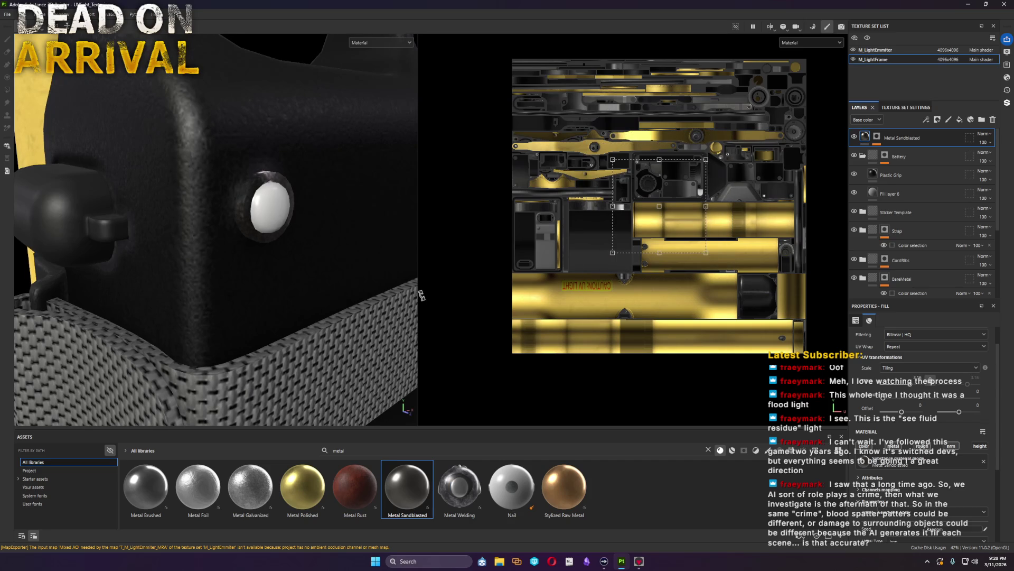
key("f")
mouse_move(281, 267)
left_mouse_down("alt")
mouse_move(193, 243)
mouse_move(199, 231)
mouse_move(193, 238)
mouse_move(207, 244)
mouse_move(185, 244)
mouse_move(268, 274)
mouse_move(222, 269)
left_mouse_up("alt")
scroll(913, 485, "down", 3)
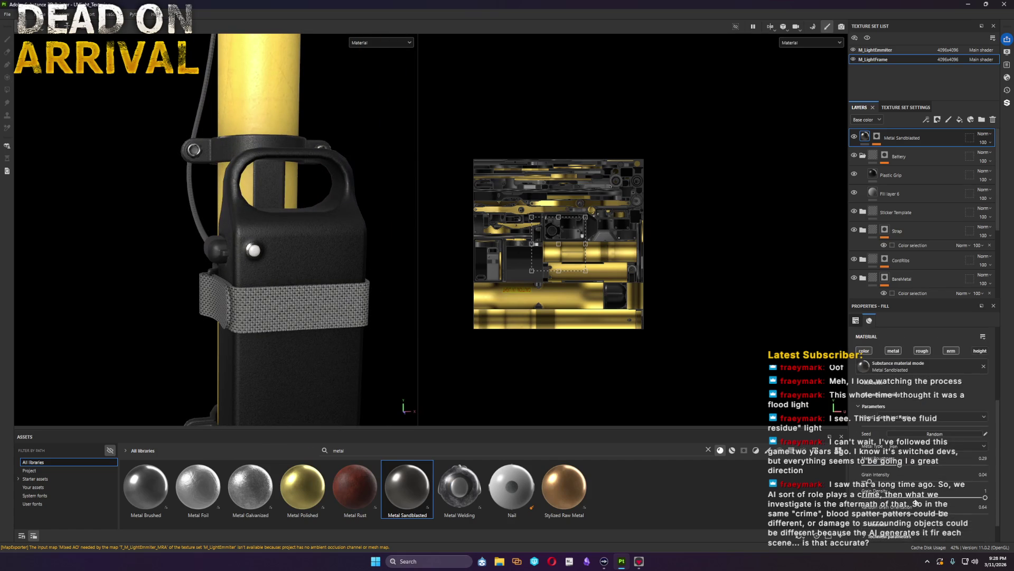
scroll(936, 462, "down", 1)
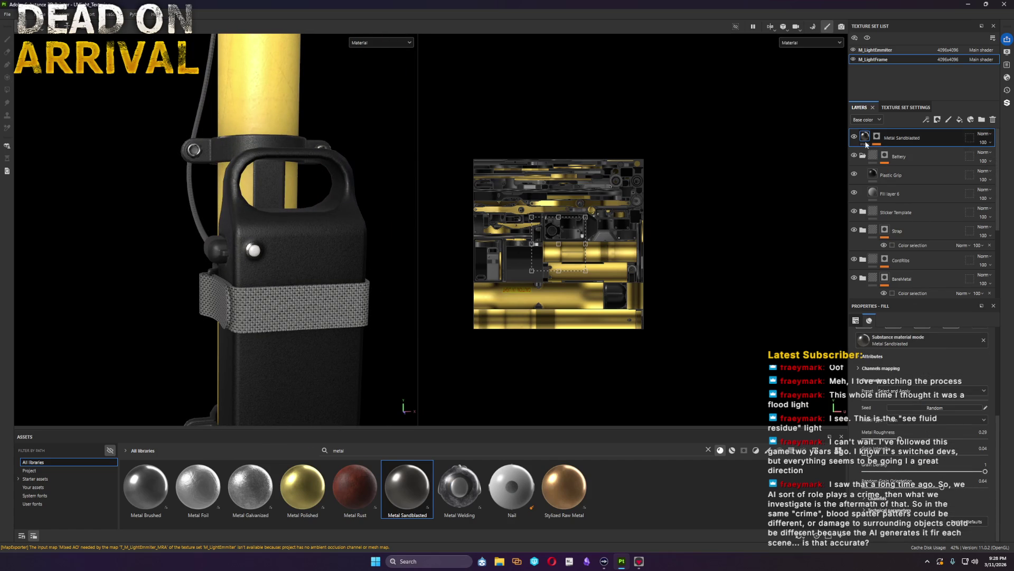
Step: Try Cobalt, then settle on Aluminium as the Metal Type of the sandblasted ring
left_click(911, 420)
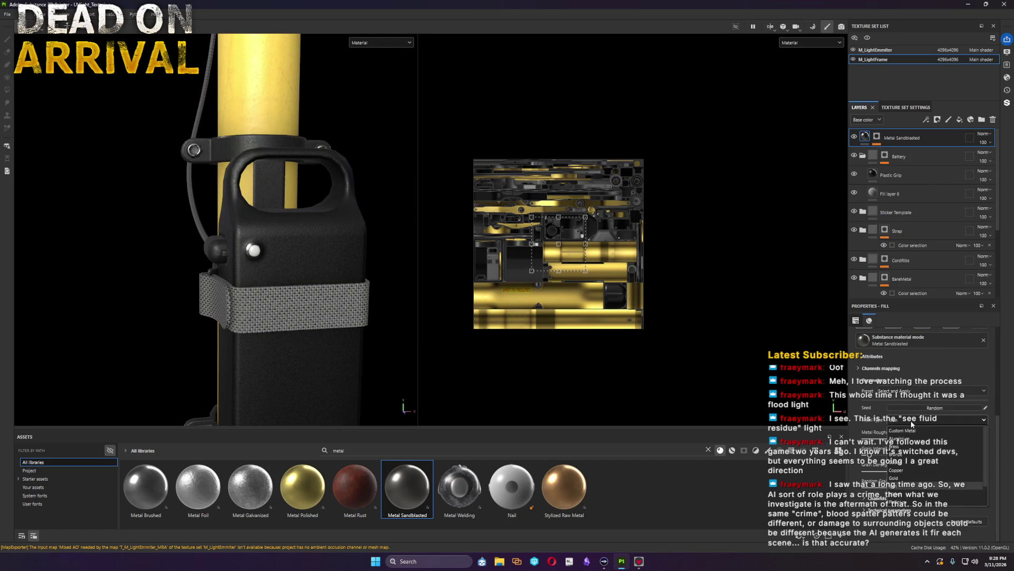
left_click(908, 463)
scroll(266, 253, "up", 3)
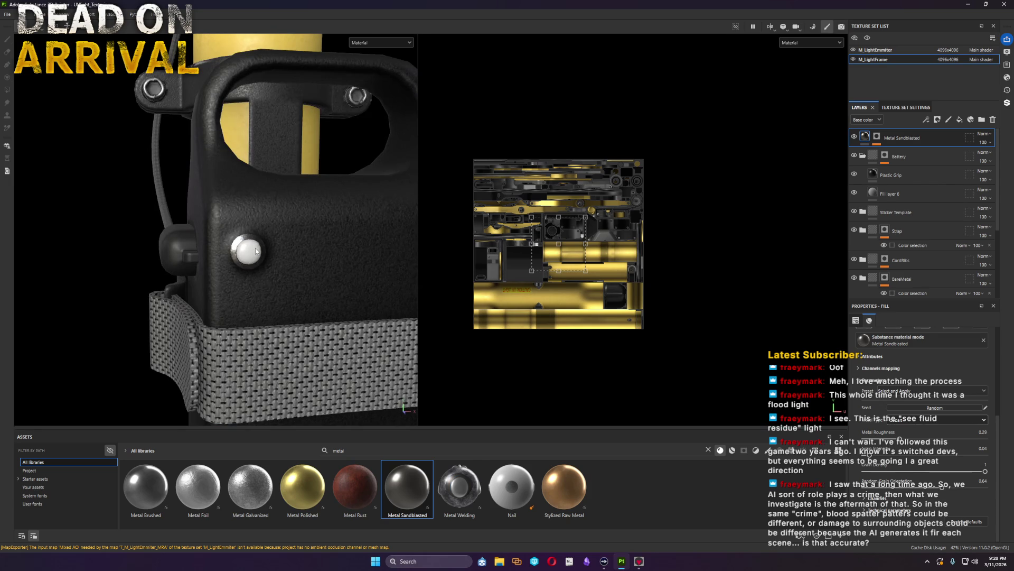
scroll(230, 258, "up", 2)
scroll(266, 285, "up", 2)
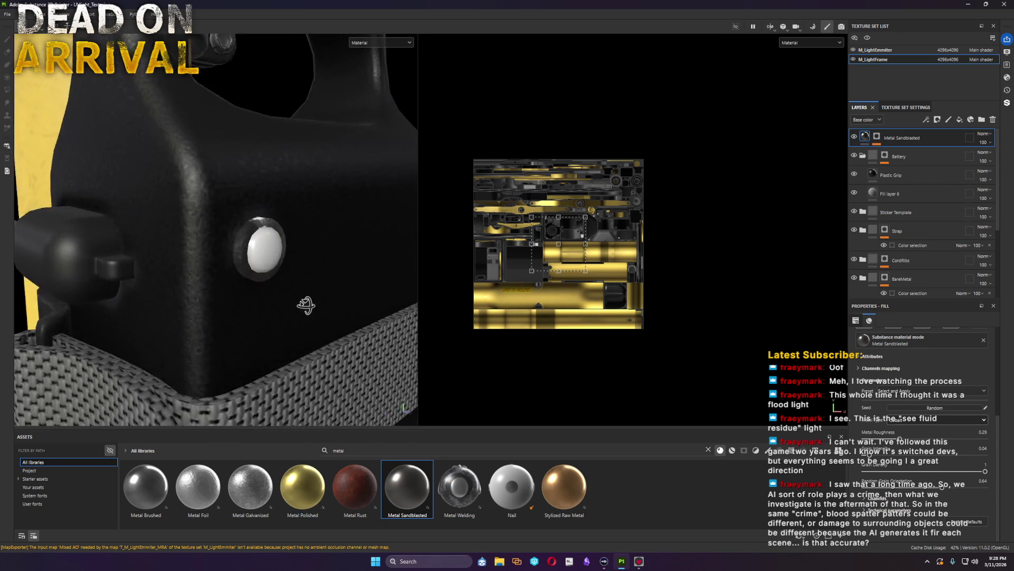
left_click(910, 420)
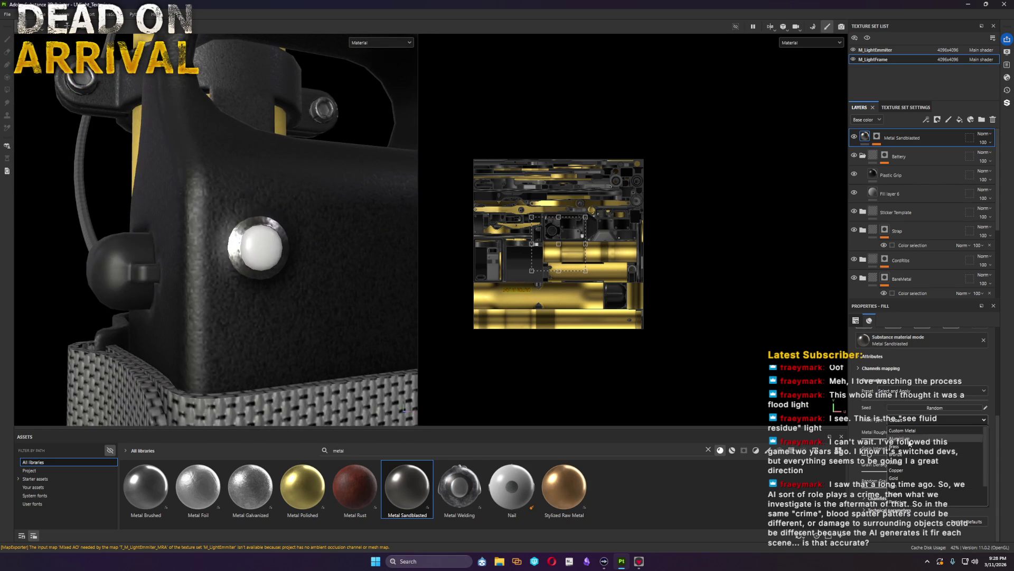
left_click(899, 437)
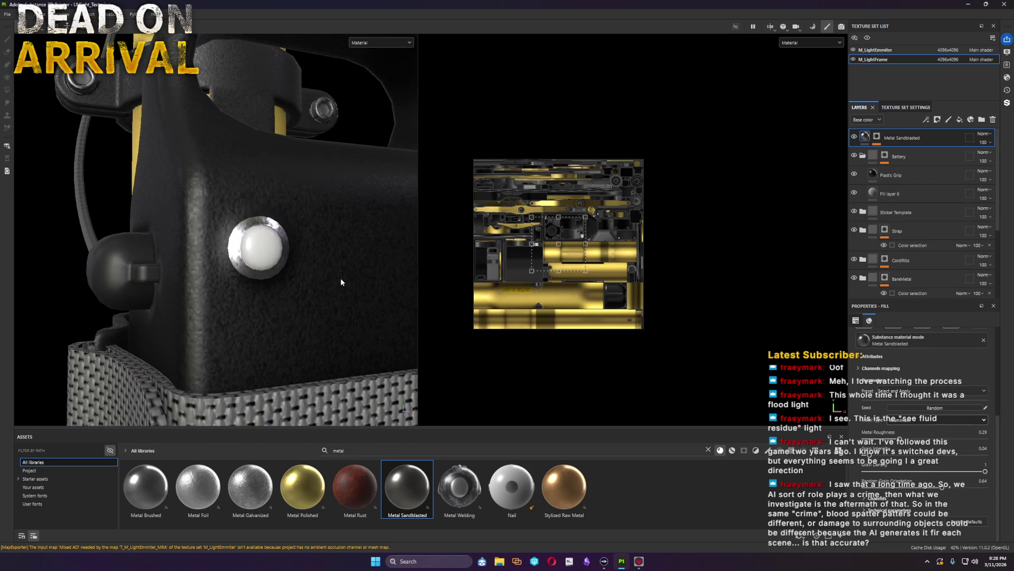
scroll(346, 276, "down", 3)
scroll(317, 279, "down", 3)
scroll(277, 284, "down", 2)
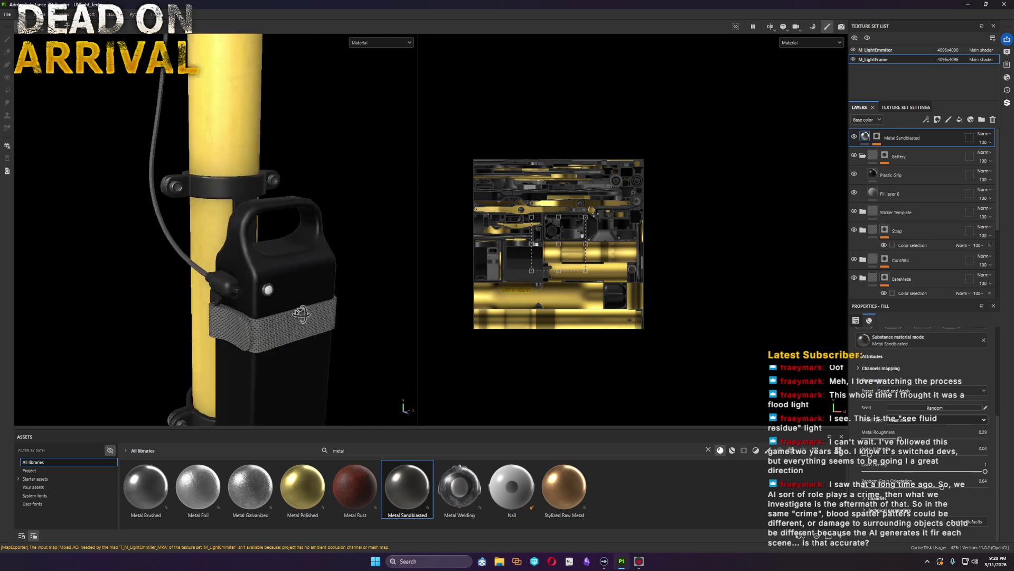
Step: Bring up the texture set's list of channels that can be added
left_click(896, 107)
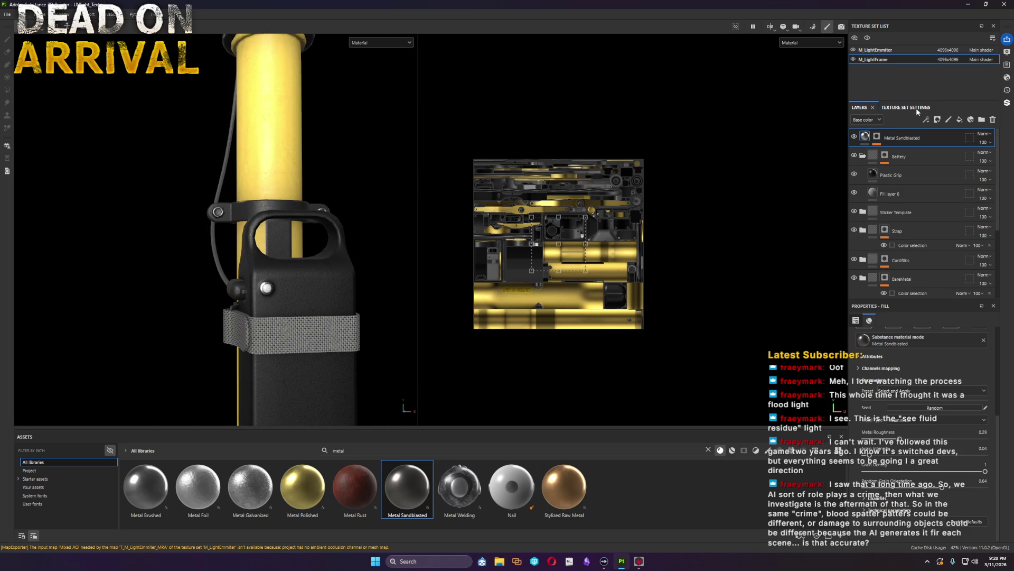
scroll(978, 187, "up", 2)
scroll(978, 187, "up", 1)
left_click(983, 158)
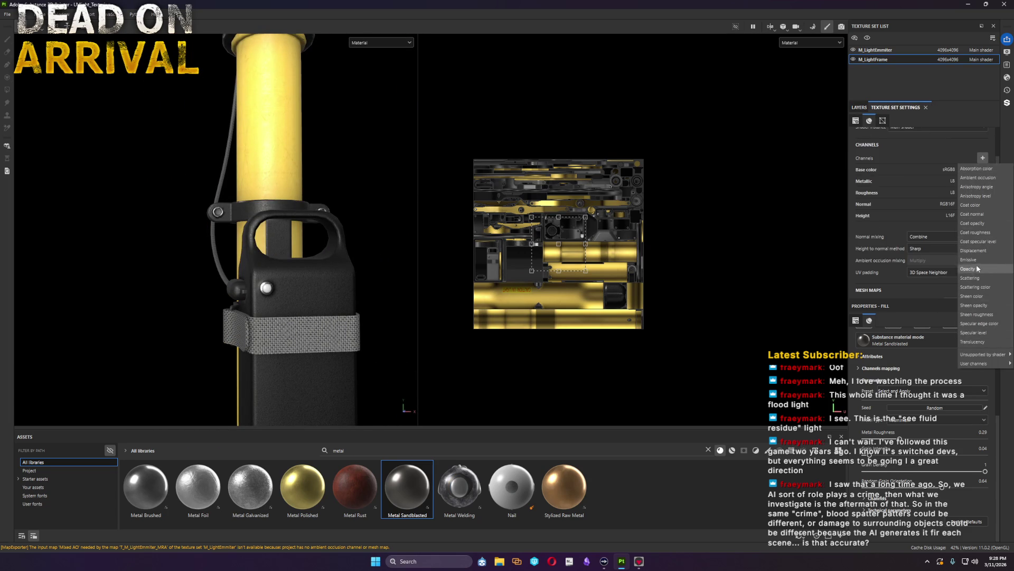
Step: Add an Emissive channel to the texture set and a new Fill layer 7 on top of the stack
left_click(970, 259)
left_click(859, 107)
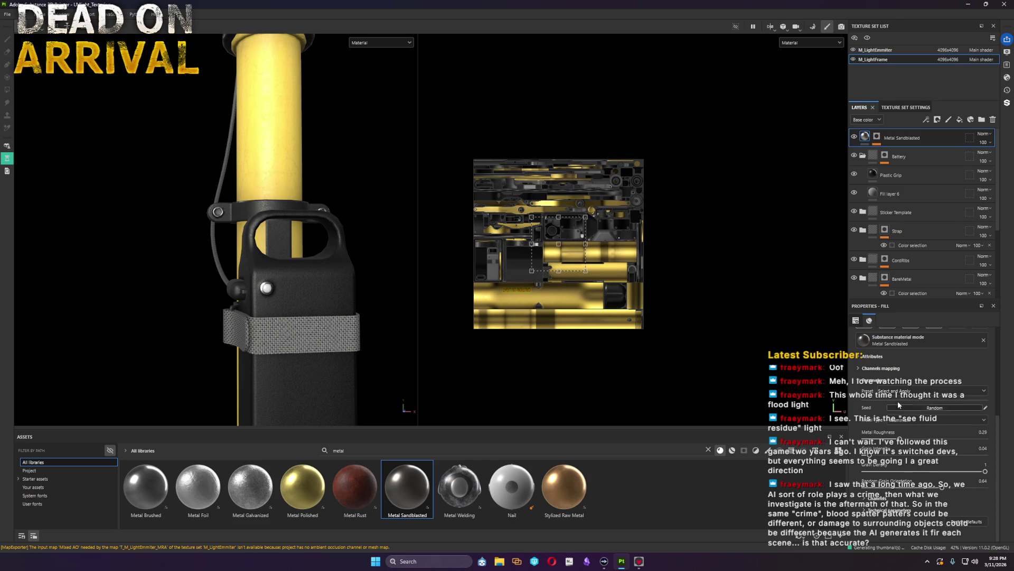
scroll(971, 404, "up", 3)
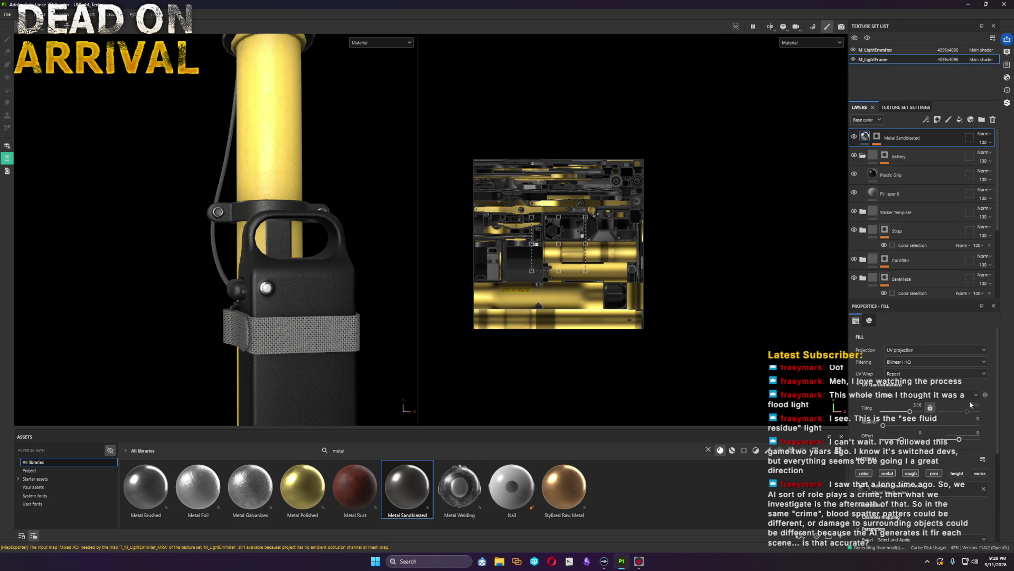
left_click(960, 119)
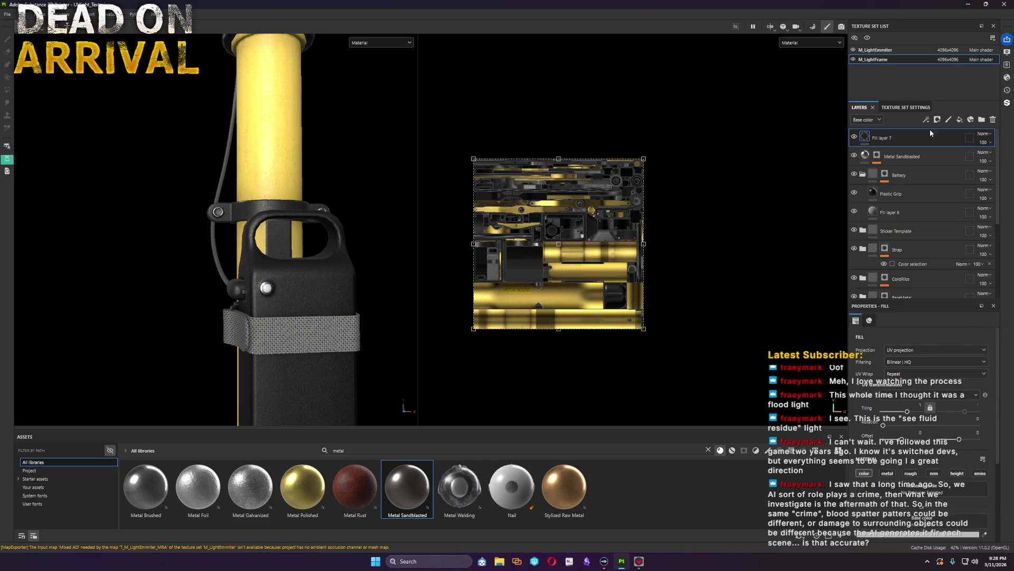
right_click(883, 140)
left_click(920, 150)
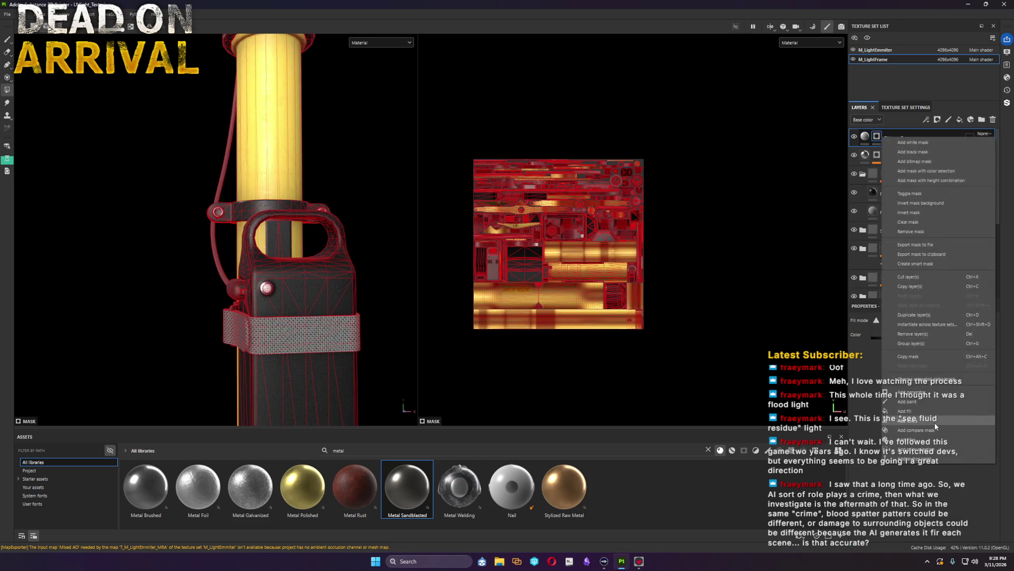
left_click(920, 403)
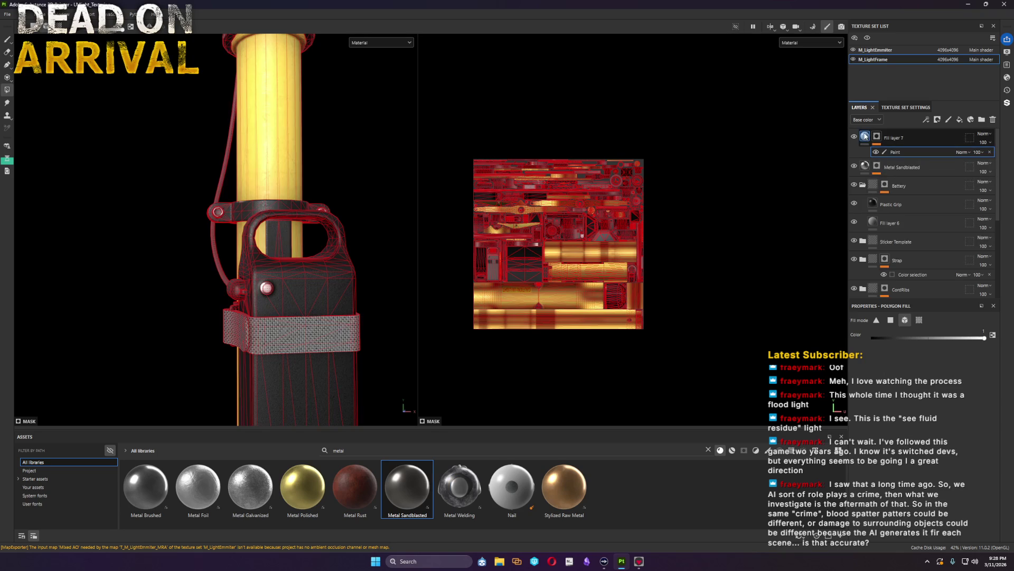
key("ctrl+z")
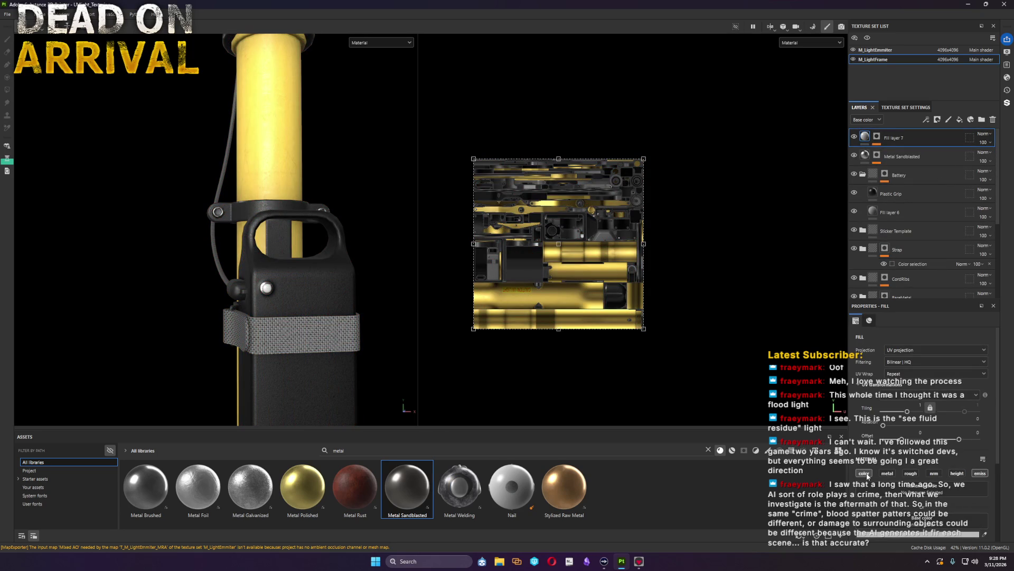
scroll(896, 475, "down", 3)
Step: Make Fill layer 7's base and emissive colours green and select its mask for polygon filling
left_click(896, 418)
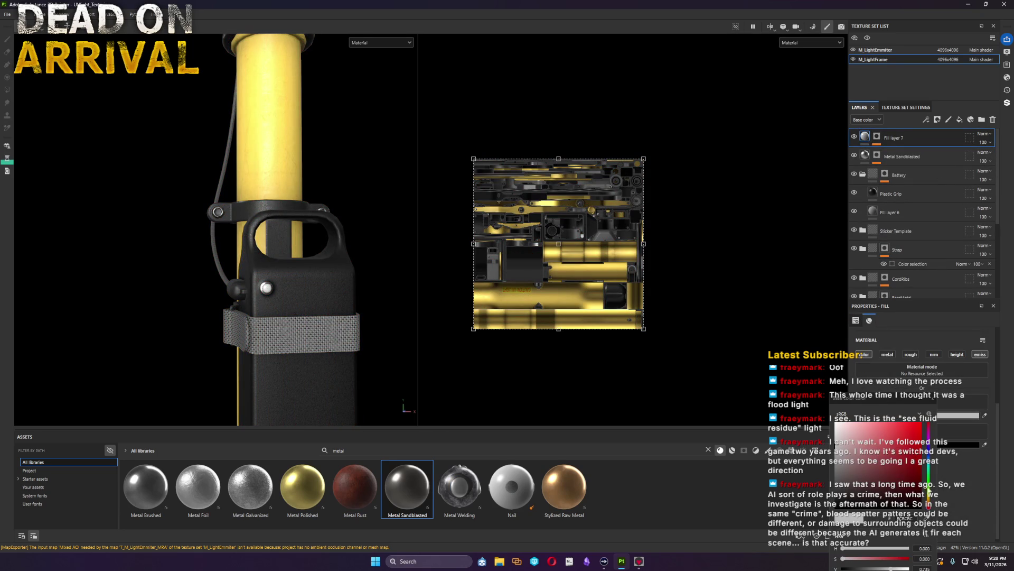
left_click(929, 489)
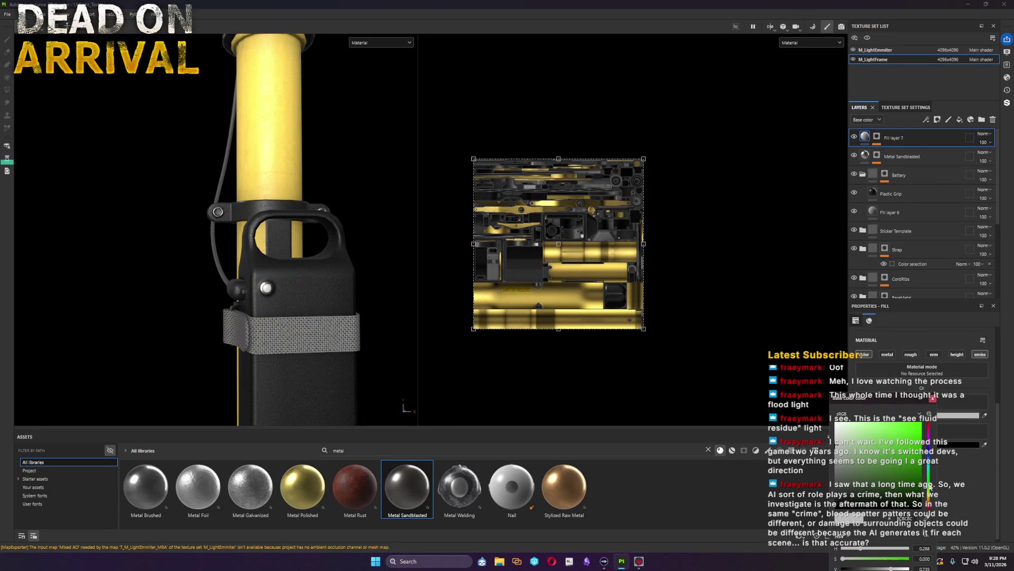
left_click(983, 447)
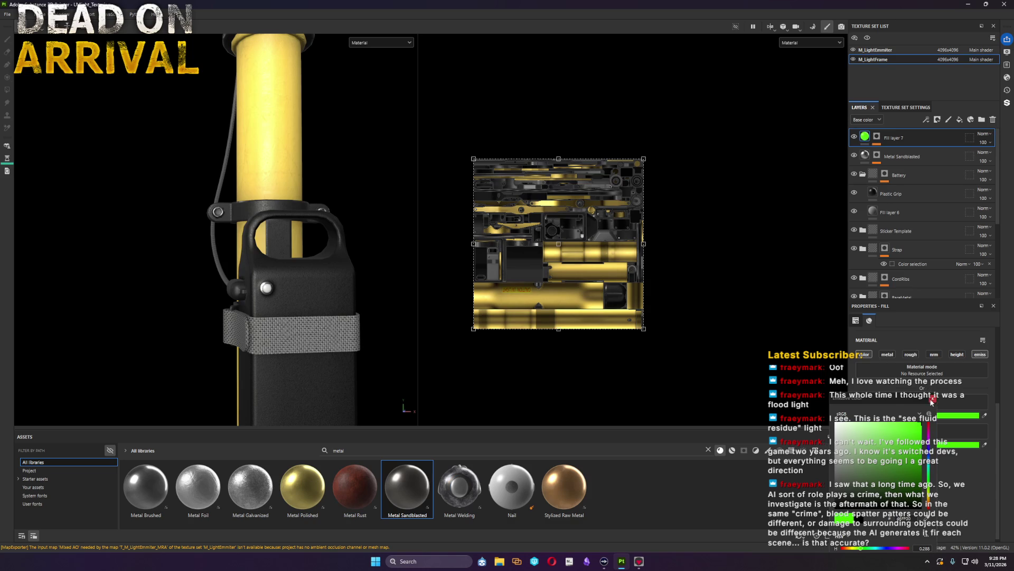
left_click(877, 140)
key("4")
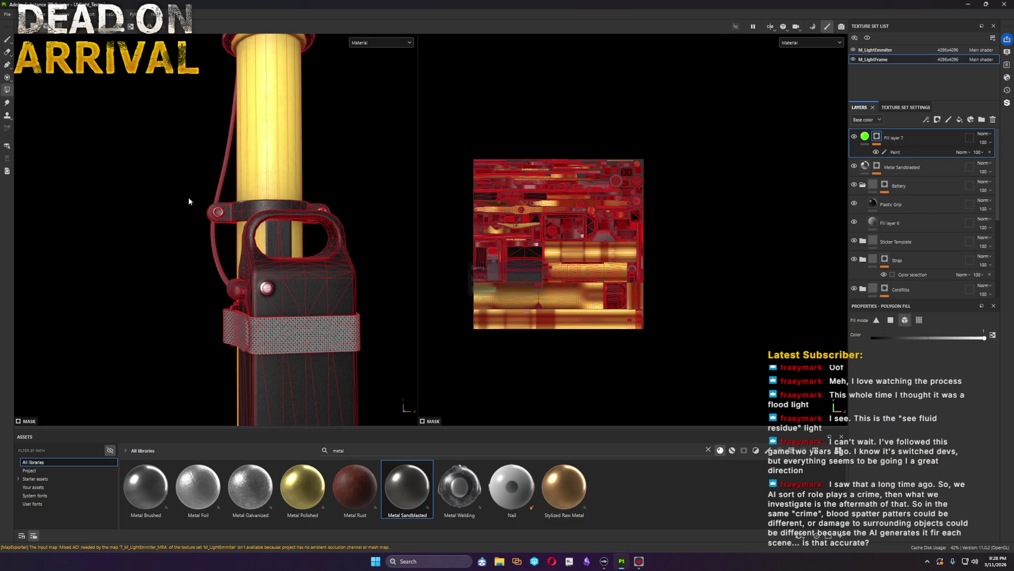
scroll(238, 262, "up", 2)
scroll(253, 277, "up", 3)
scroll(270, 291, "up", 2)
Step: Fill only the button dome's UV island into the mask so it alone glows green, then orbit to check
left_click(269, 291)
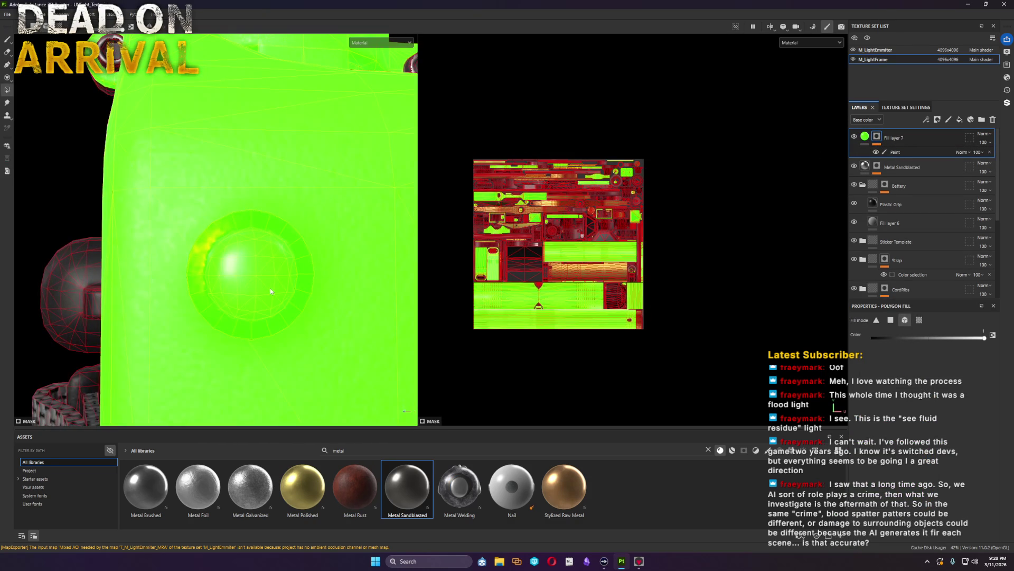
left_click(918, 320)
left_click(238, 278)
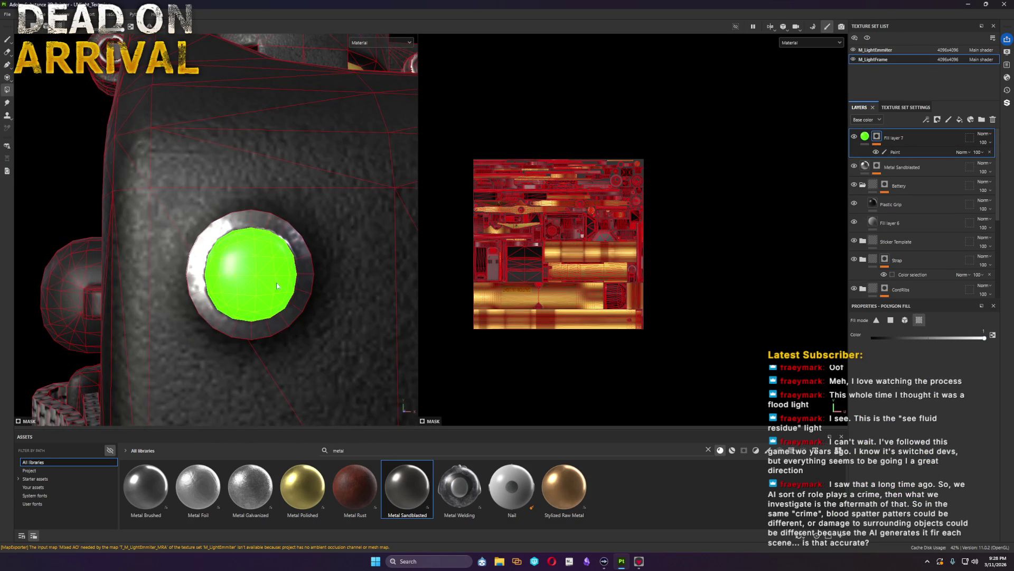
scroll(338, 253, "down", 5)
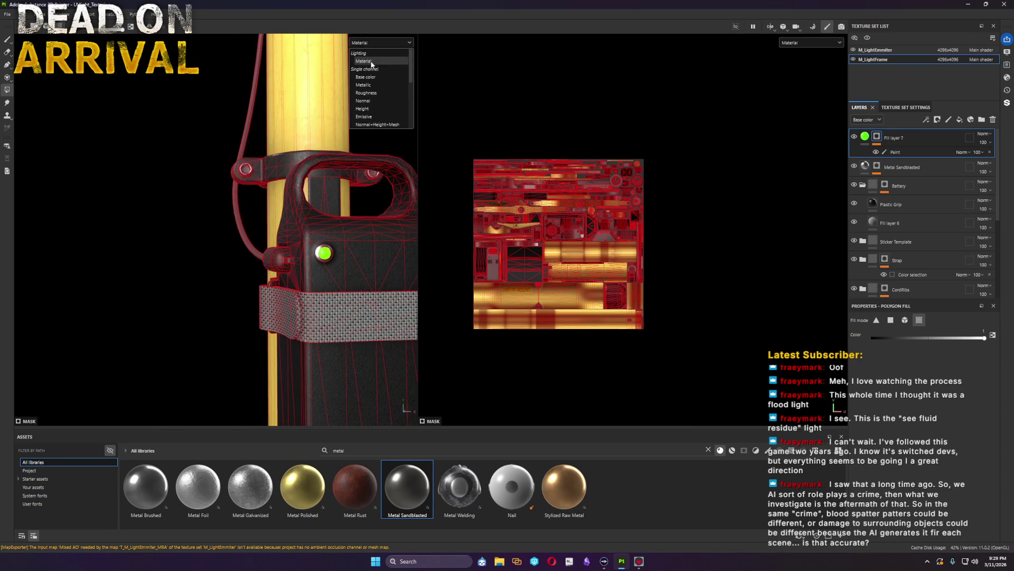
scroll(346, 248, "down", 2)
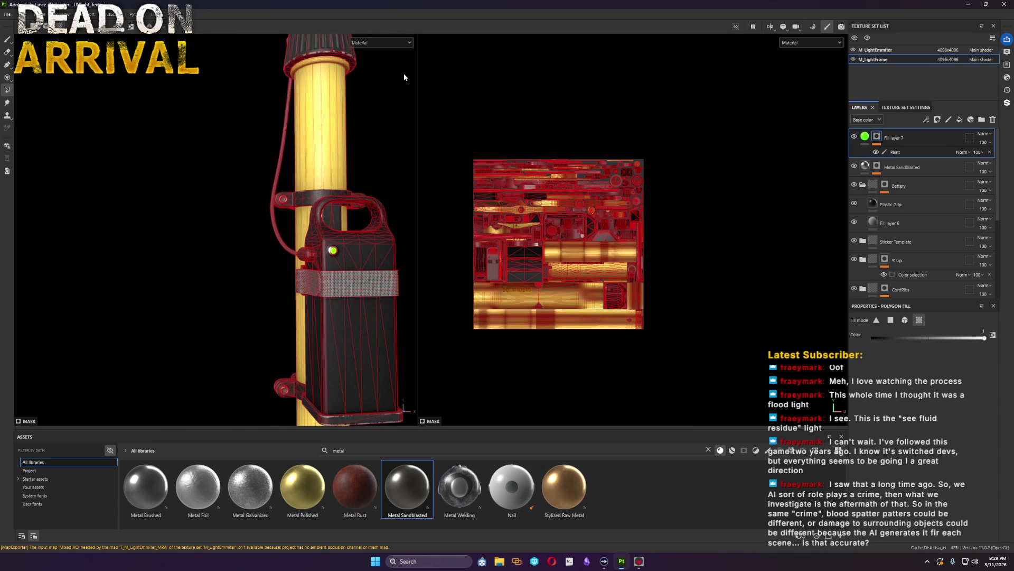
left_click(7, 38)
mouse_move(131, 138)
left_mouse_down("alt")
mouse_move(246, 281)
mouse_move(39, 274)
mouse_move(64, 240)
mouse_move(250, 264)
mouse_move(230, 262)
left_mouse_up("alt")
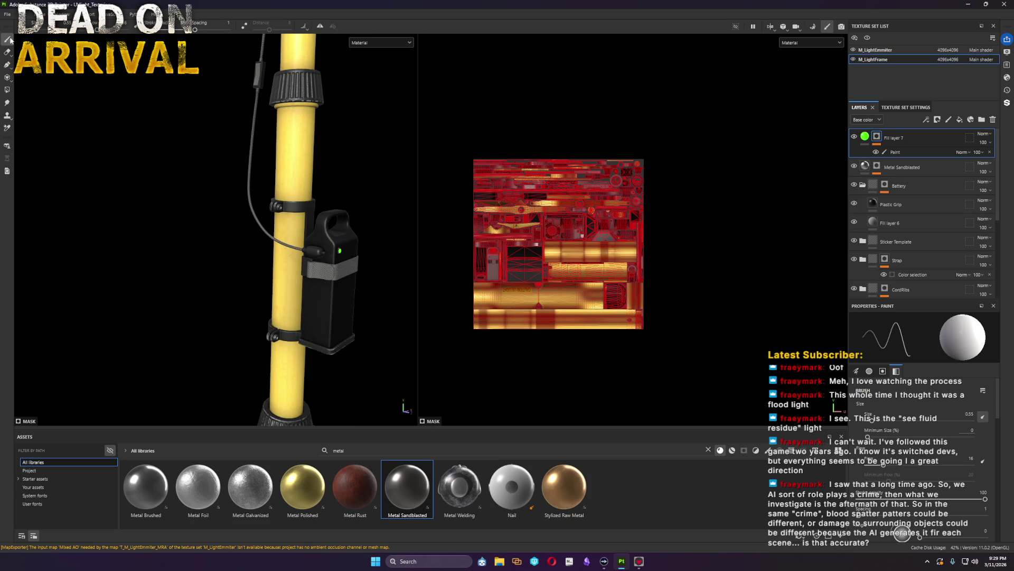
Step: Briefly open and cancel Export Mesh, then save the project via File > Save
left_click(8, 15)
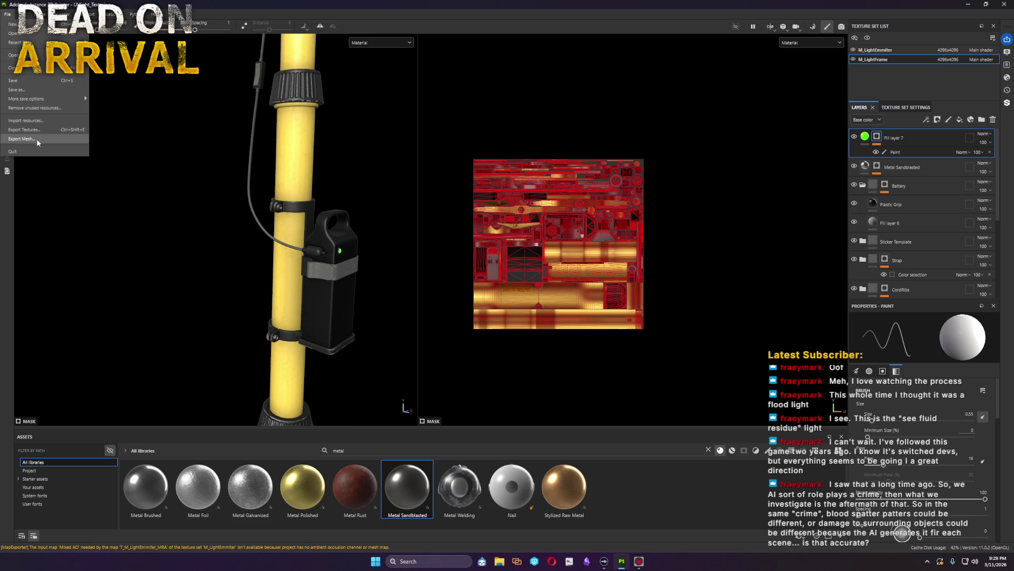
left_click(36, 139)
left_click(546, 309)
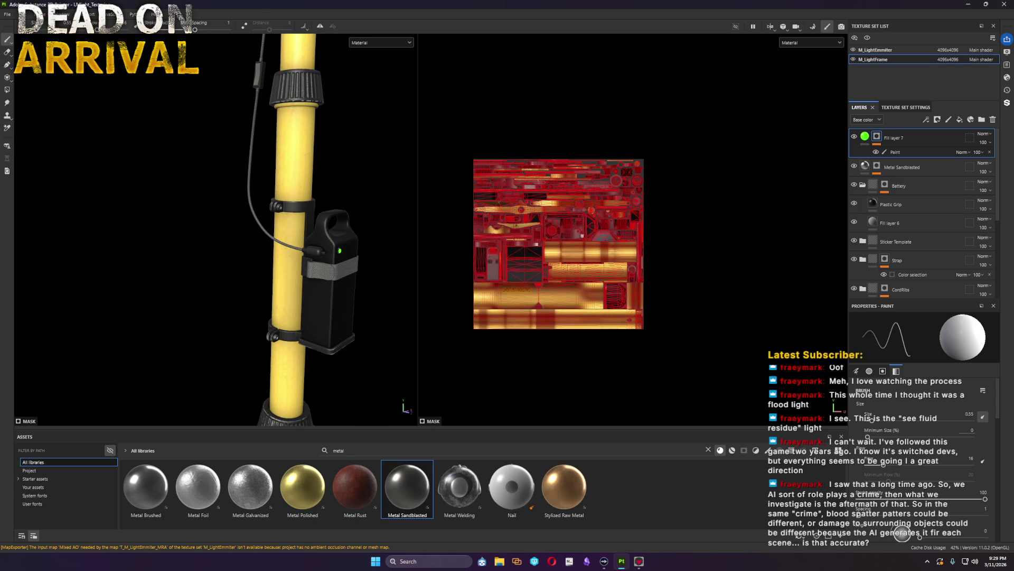
left_click(9, 15)
left_click(17, 77)
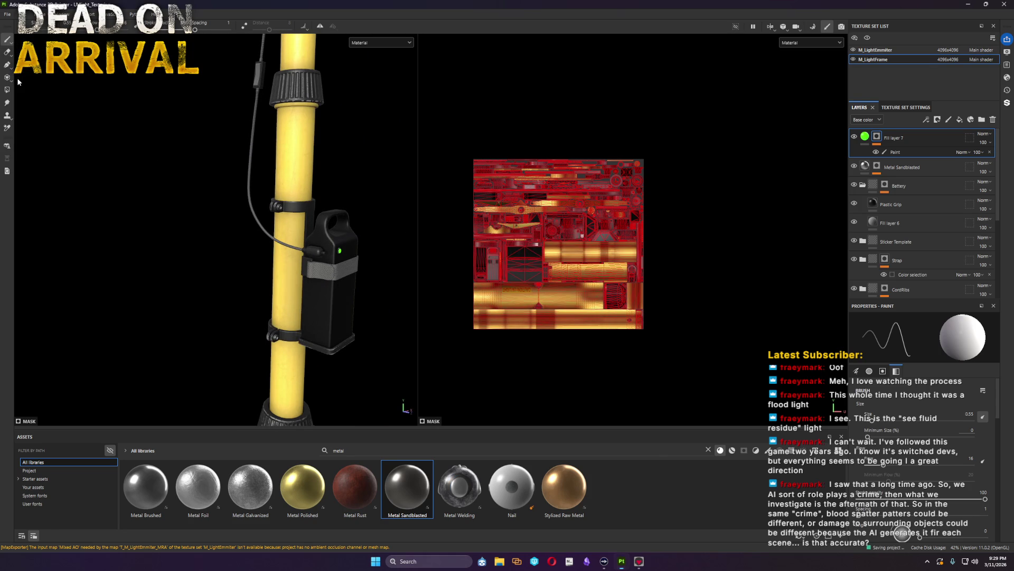
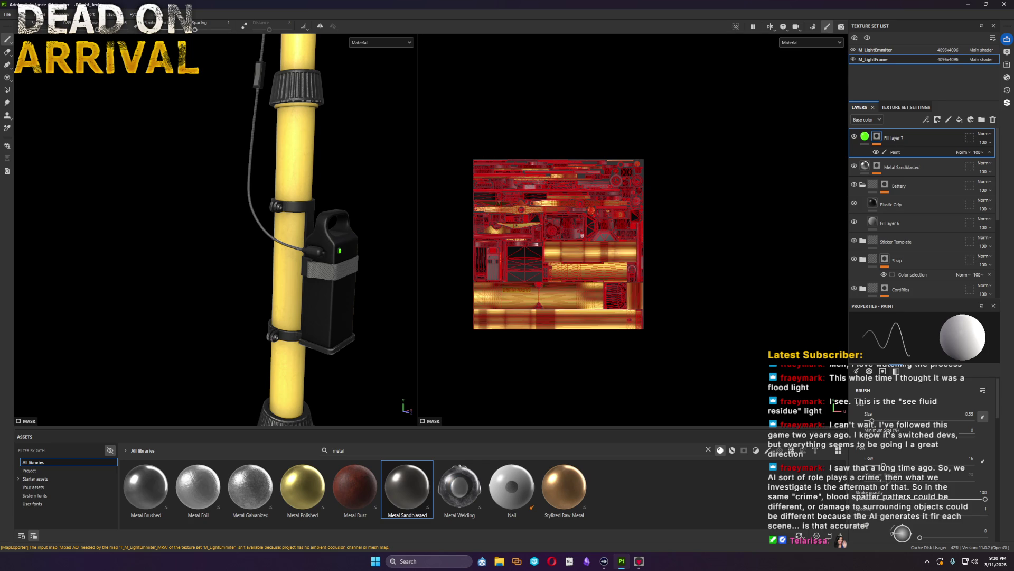
scroll(399, 274, "up", 1)
scroll(399, 274, "up", 2)
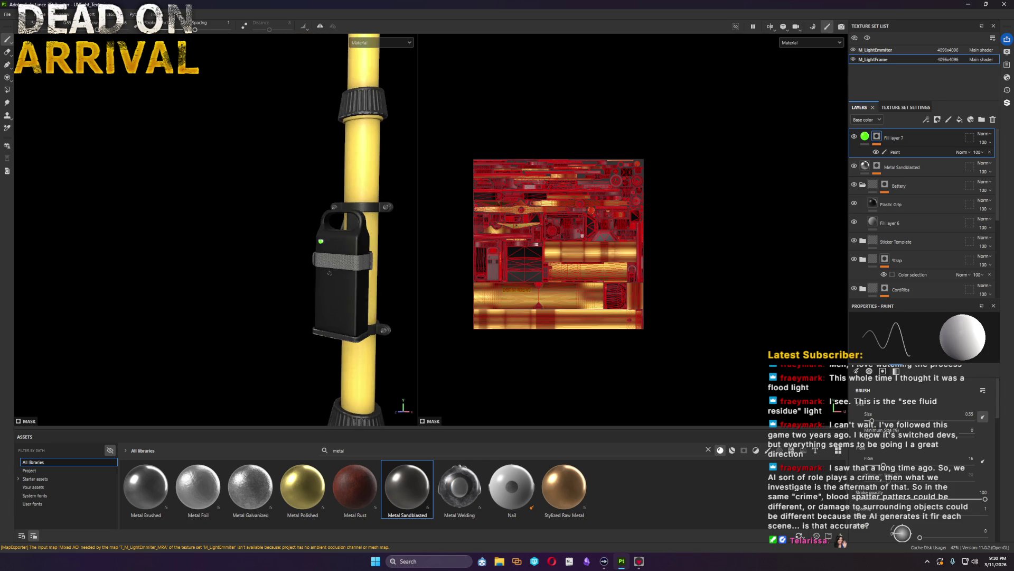
scroll(398, 274, "up", 2)
scroll(399, 273, "up", 2)
Step: Bring up the Export Textures dialog from the File menu and view its Output Templates presets
mouse_move(398, 273)
left_mouse_down("alt")
mouse_move(367, 261)
mouse_move(419, 279)
mouse_move(391, 261)
mouse_move(264, 280)
left_mouse_up("alt")
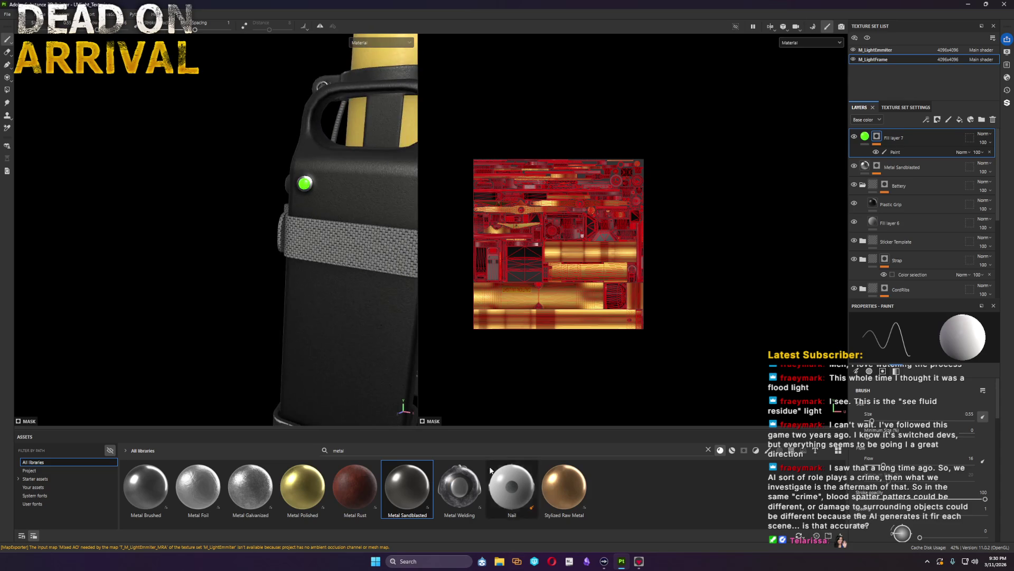
left_click(11, 15)
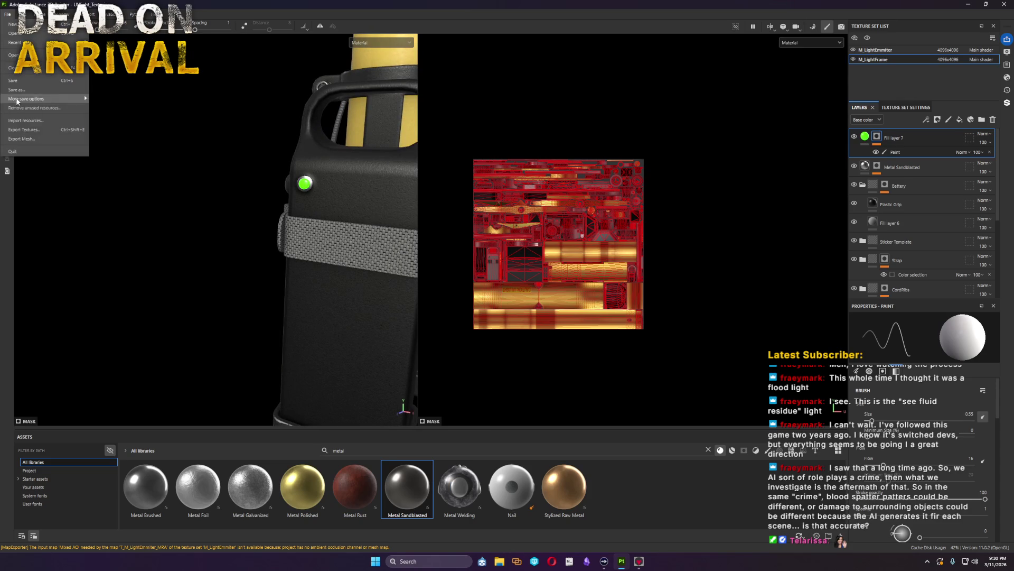
left_click(31, 132)
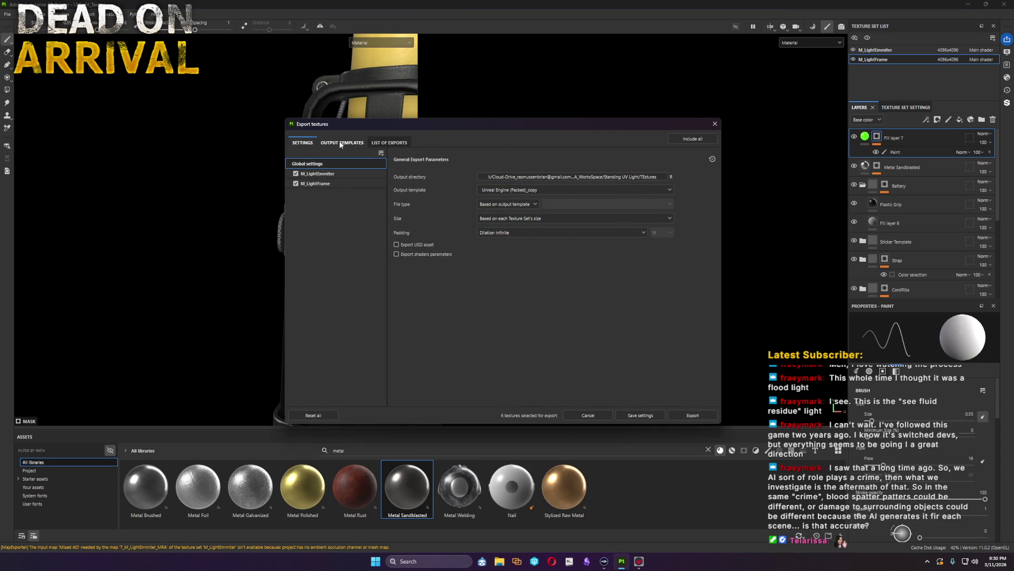
left_click(343, 143)
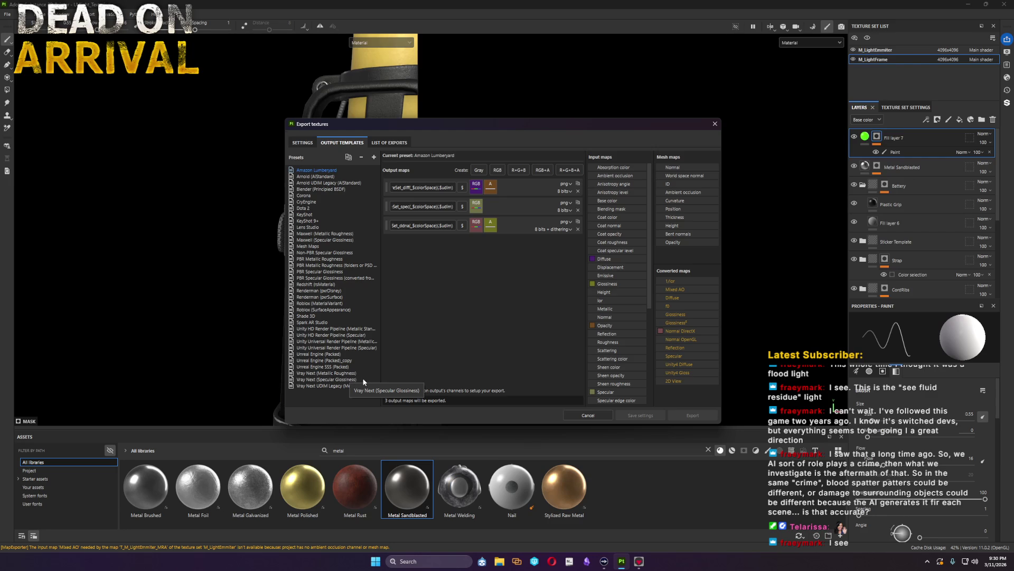
Step: Add an RGB output map to Unreal Engine (Packed)_copy, named after the normal map with an _E suffix
left_click(355, 360)
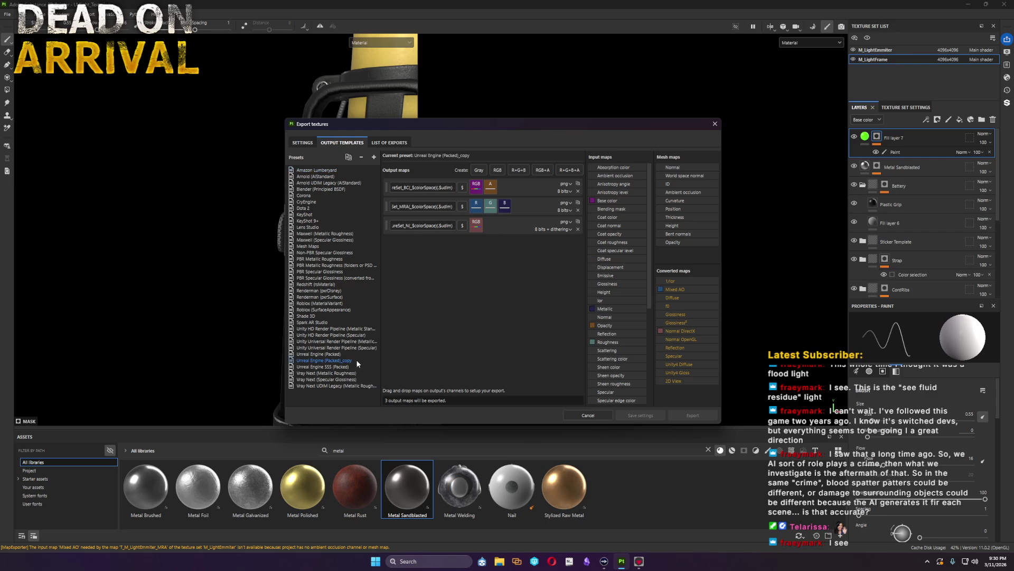
left_click(497, 170)
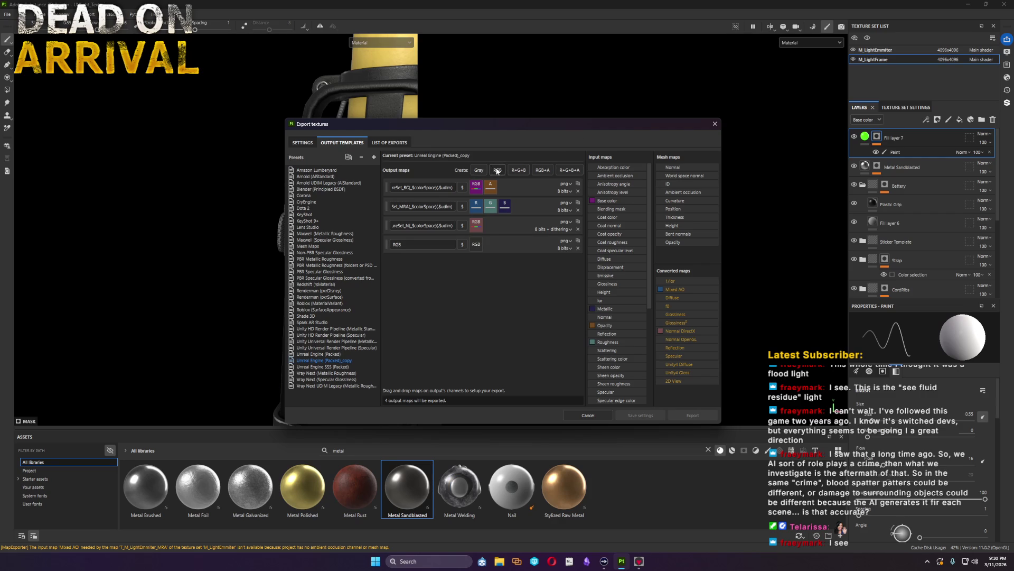
triple_click(441, 226)
key("ctrl+c")
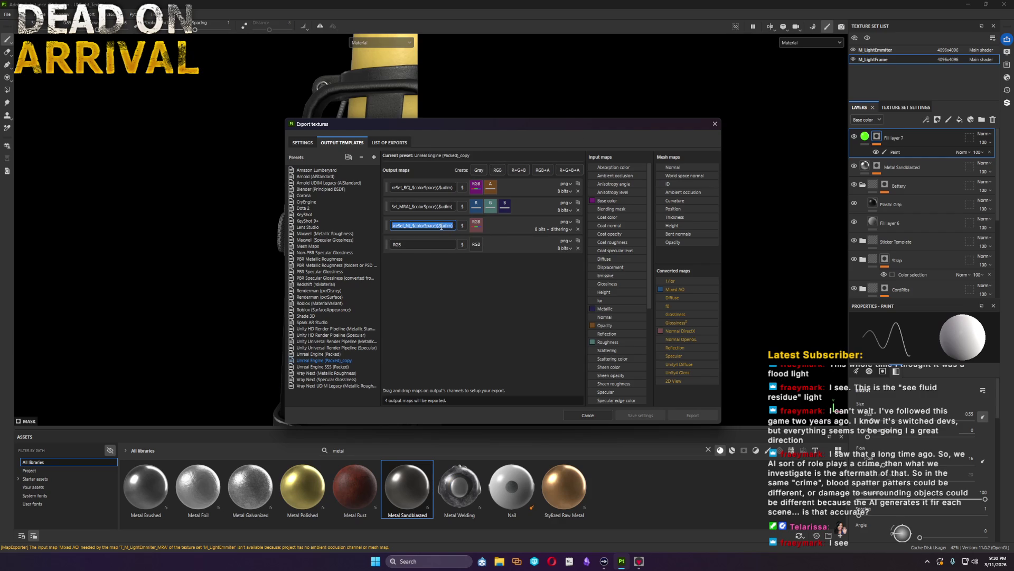
left_click(410, 244)
key("ctrl+v")
key("BackSpace")
type("E")
key("Home")
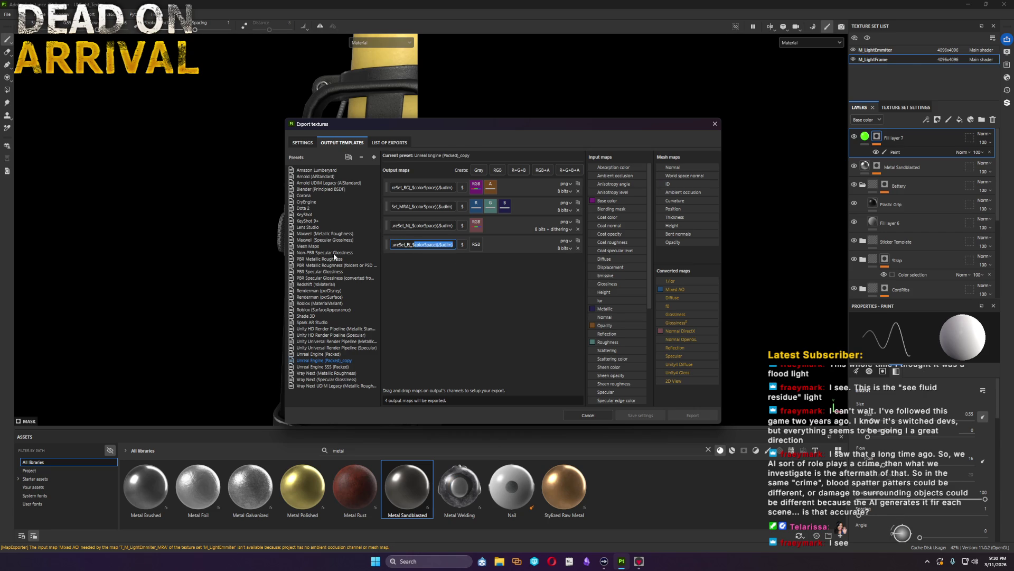
key("shift+Right")
key("shift+Right")
key("shift+Right")
Step: Feed the Emissive channel into the new map's RGB and return to the export Settings
left_click_drag(621, 278, 477, 244)
left_click(500, 259)
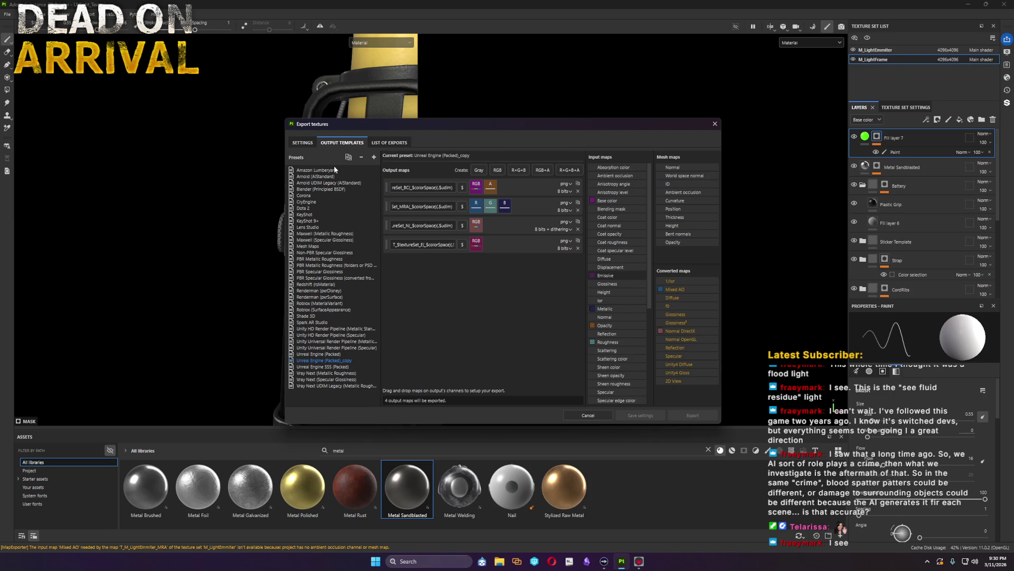
left_click(301, 142)
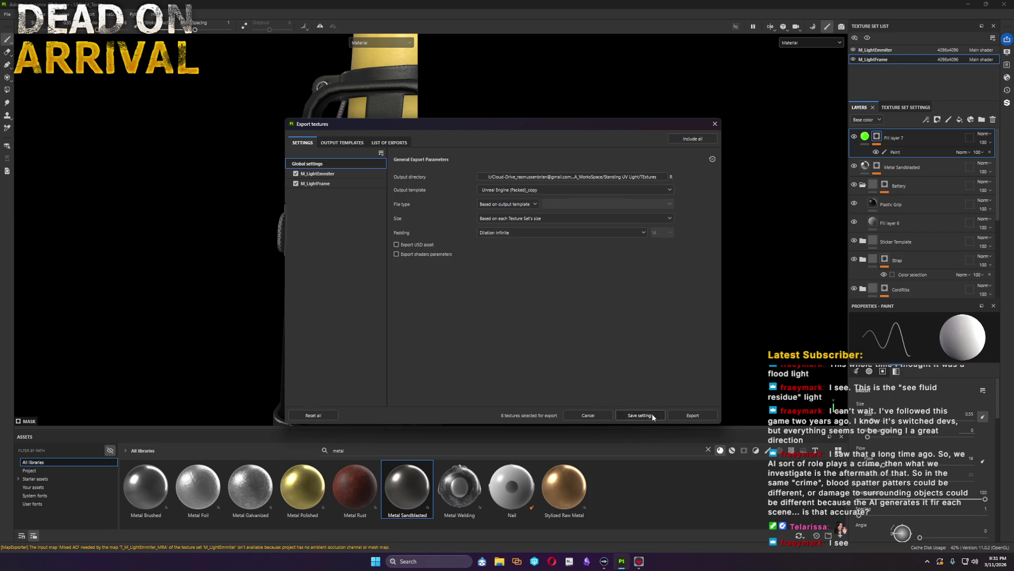
Step: Save the export template settings, then back out of a mistakenly chosen Mesh Export
left_click(641, 415)
left_click(7, 15)
left_click(43, 137)
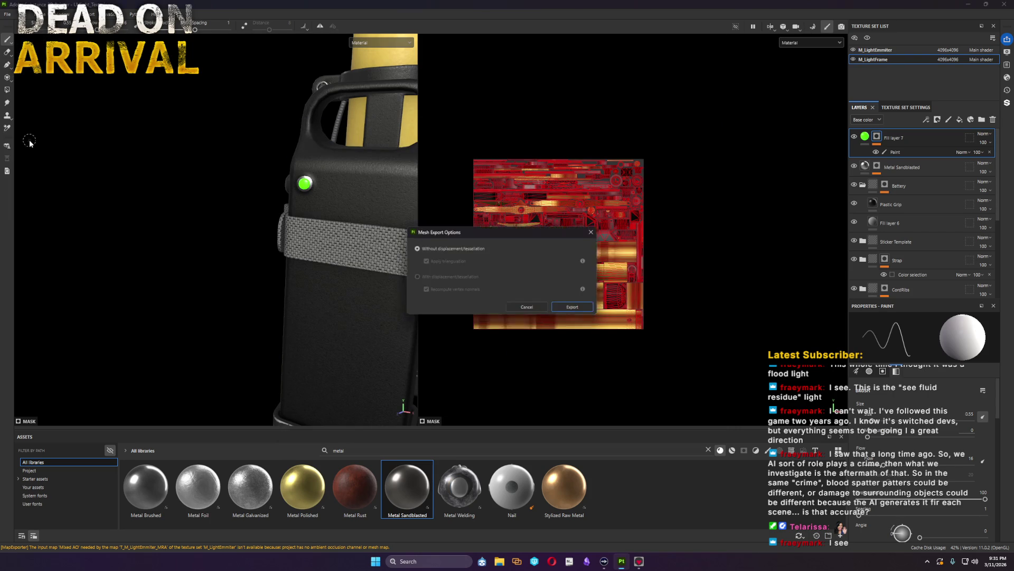
left_click(529, 308)
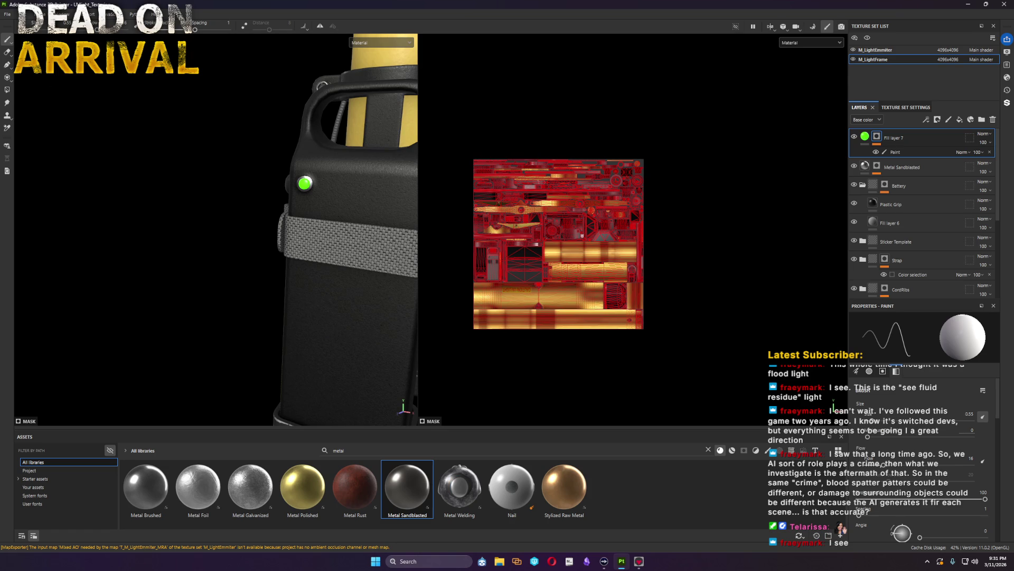
Step: Export all eight light textures with the emissive maps and switch over to Marmoset Toolbag
left_click(7, 15)
left_click(24, 130)
left_click(705, 415)
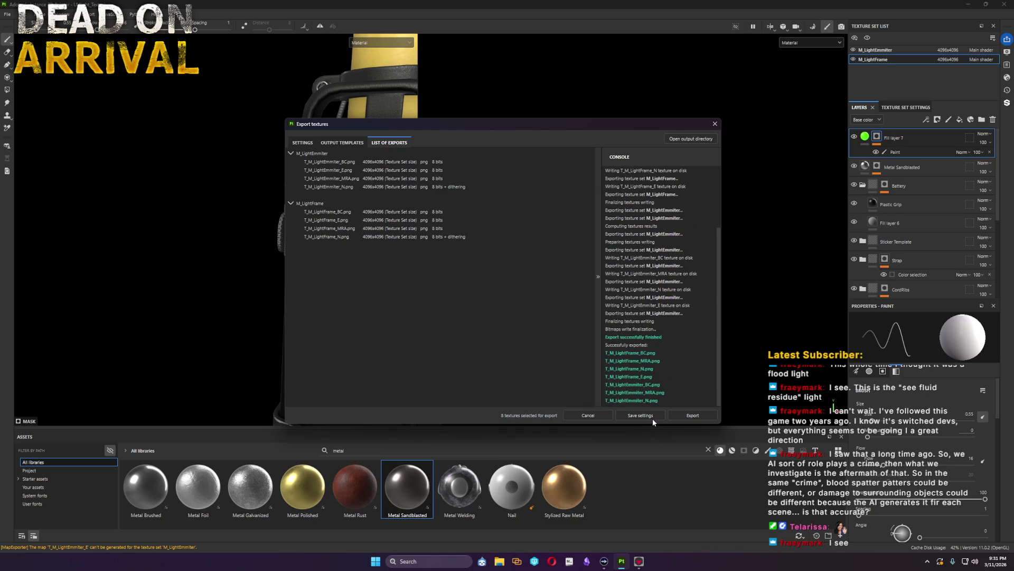
left_click(654, 418)
left_click(975, 8)
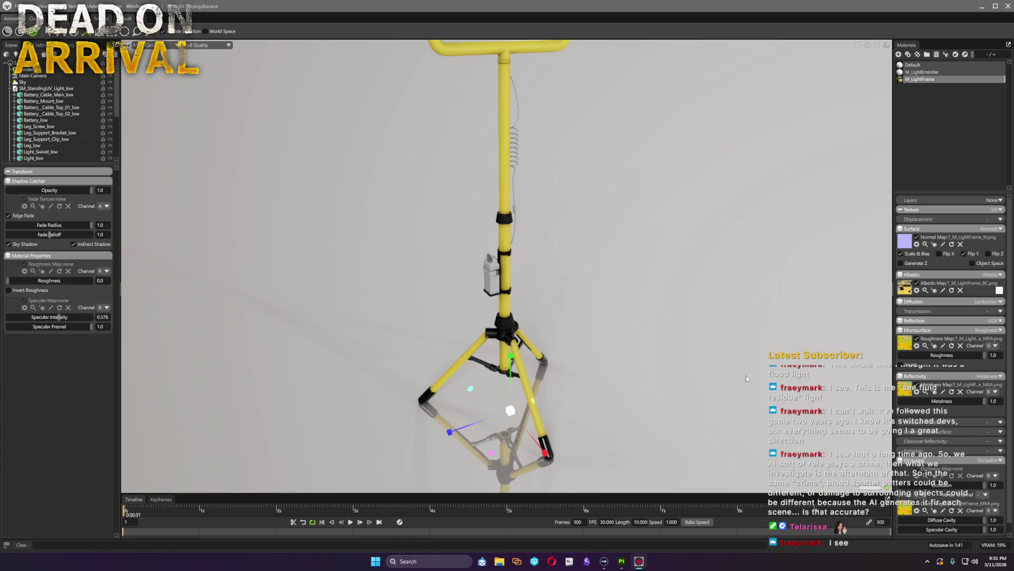
Step: Set the light frame material's Emission to Emissive so it glows from its texture
left_click(995, 451)
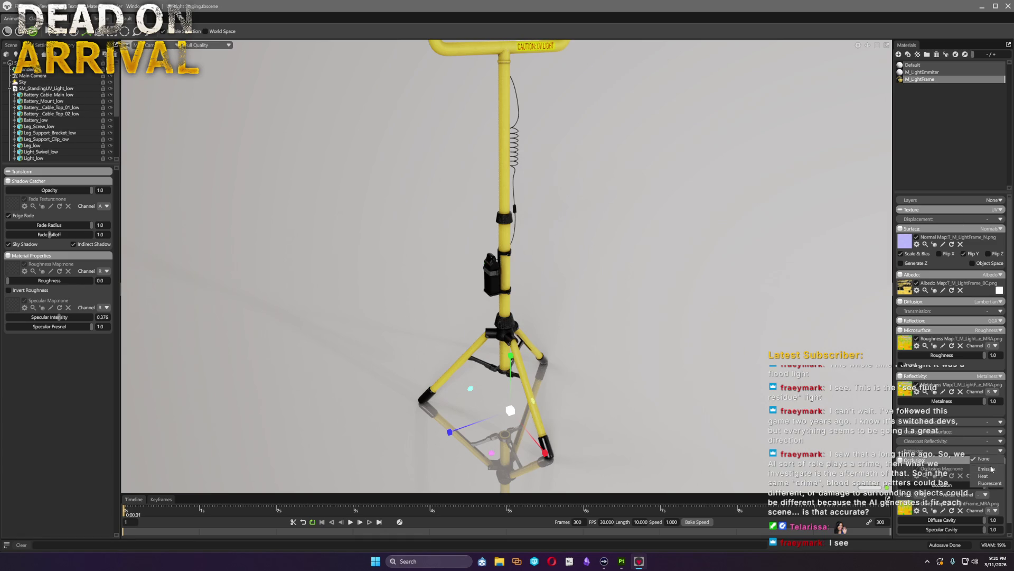
left_click(992, 469)
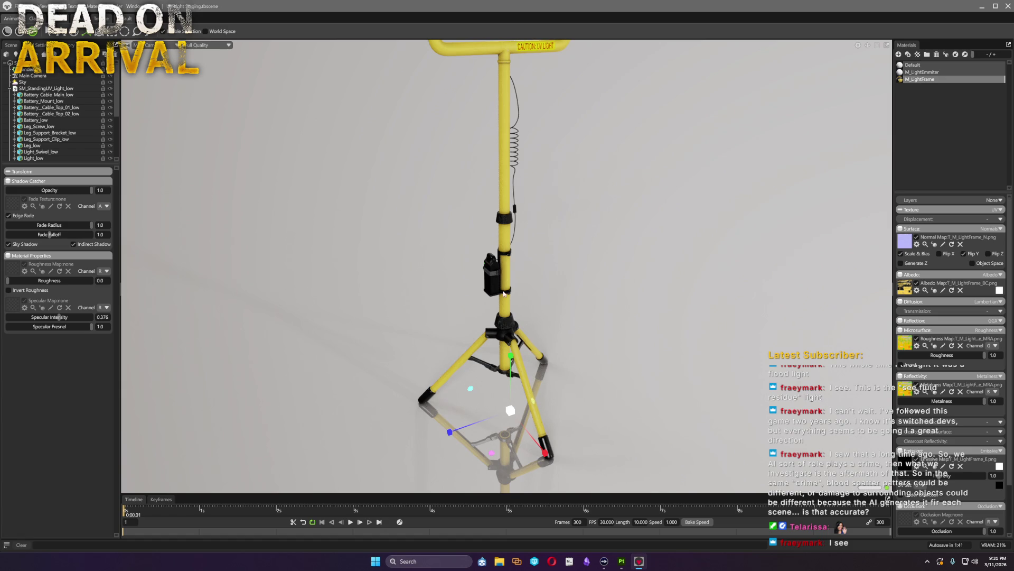
scroll(522, 296, "up", 2)
scroll(520, 298, "up", 3)
scroll(545, 340, "up", 3)
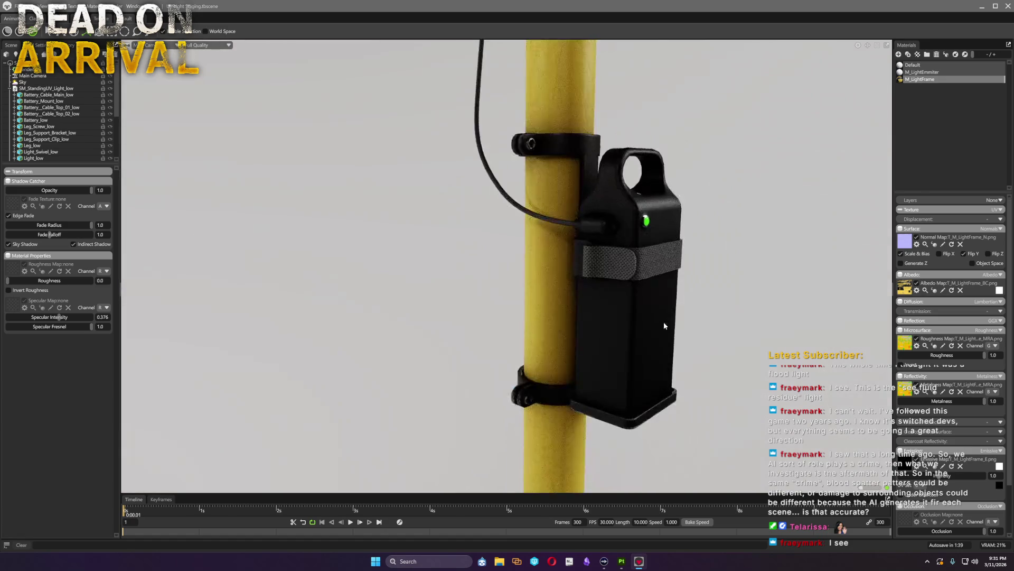
scroll(663, 322, "down", 2)
scroll(619, 330, "down", 2)
scroll(604, 304, "down", 3)
scroll(602, 304, "down", 3)
left_click_drag(603, 303, 565, 328)
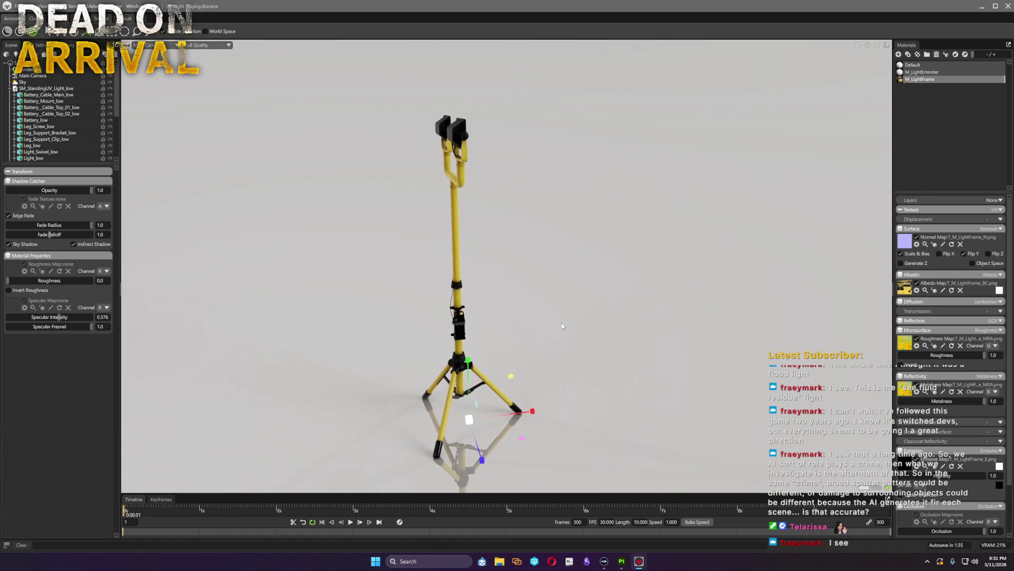
Step: Give the Sky a solid Color backdrop in a dark near-black grey
left_click(24, 82)
left_click(36, 321)
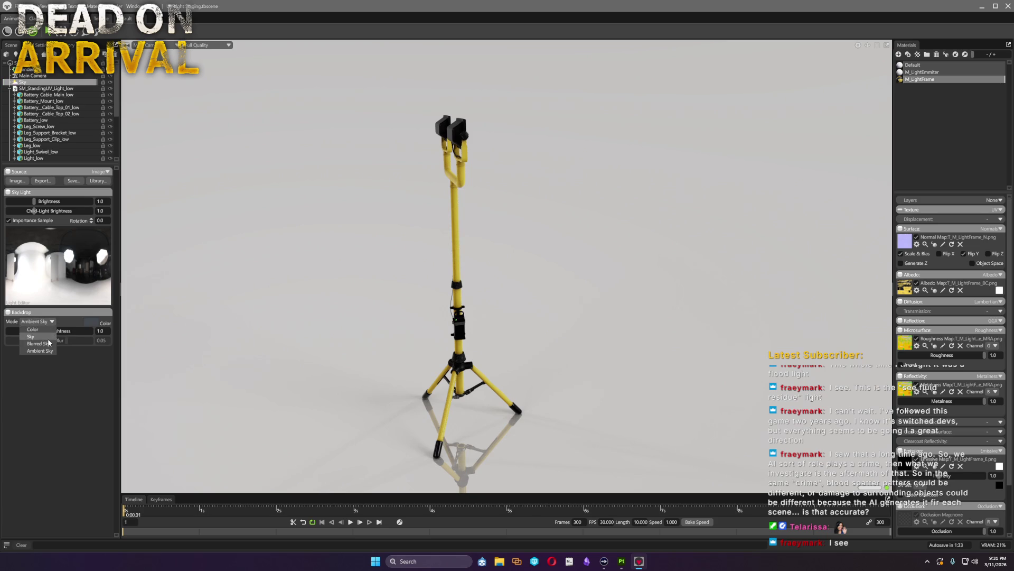
left_click(32, 330)
left_click(93, 321)
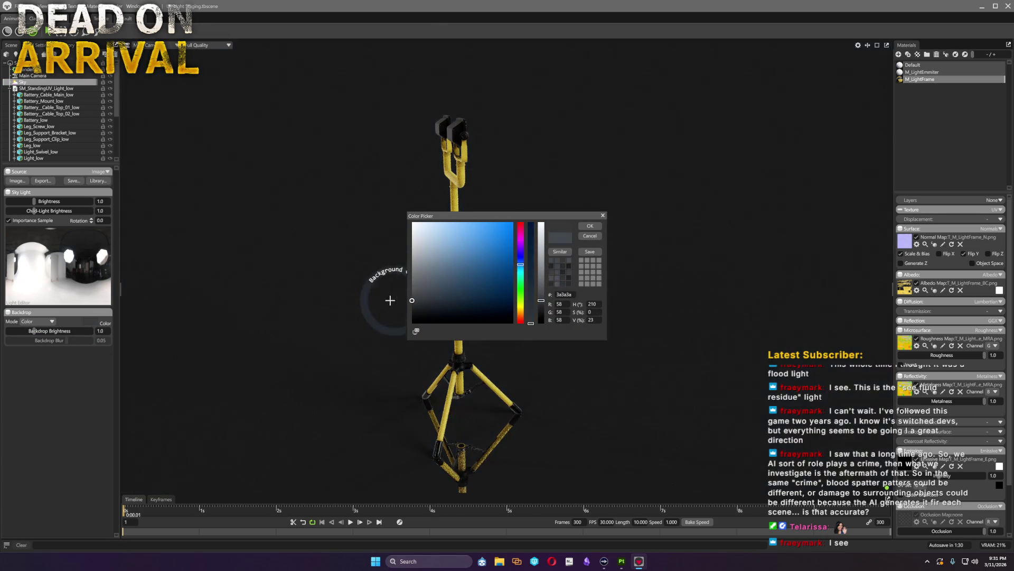
mouse_move(412, 310)
left_mouse_down()
mouse_move(361, 265)
mouse_move(362, 299)
left_mouse_up()
left_click(590, 229)
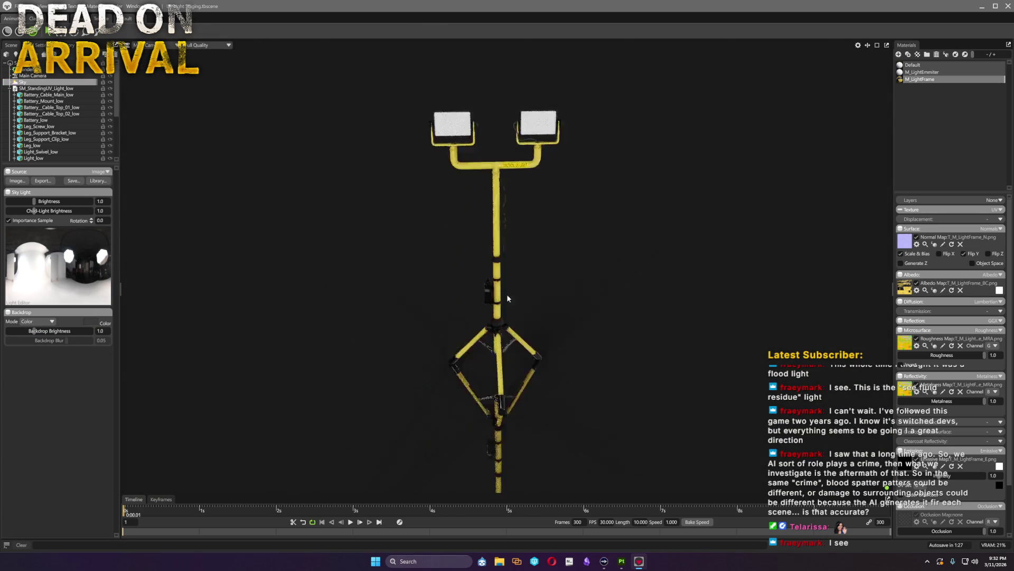
mouse_move(530, 286)
left_mouse_down()
mouse_move(692, 273)
mouse_move(606, 293)
left_mouse_up()
scroll(483, 394, "up", 3)
scroll(488, 403, "up", 4)
left_click(33, 75)
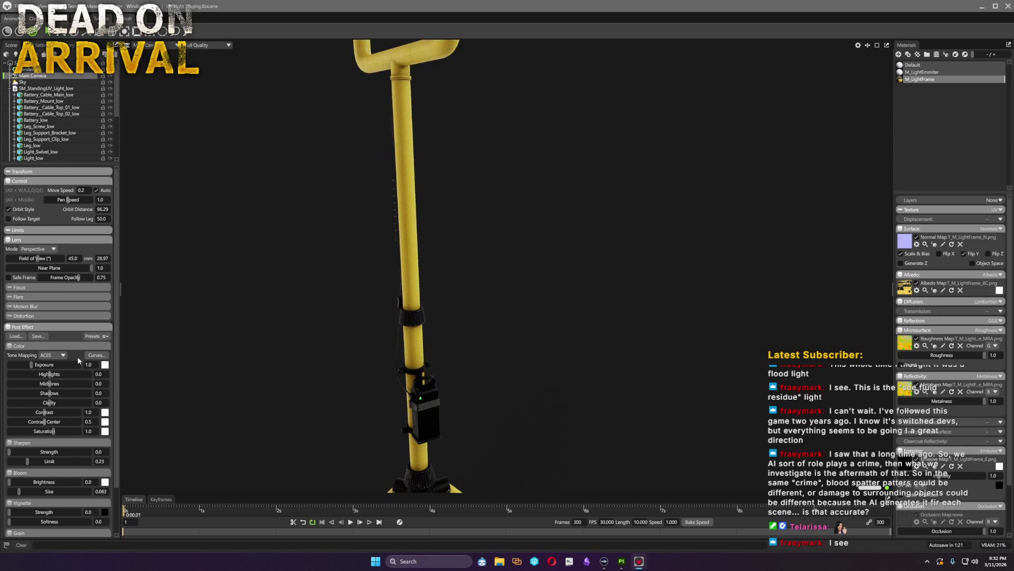
Step: Raise the Main Camera exposure to 2.0, inspect the CAUTION: UV LIGHT label, then return to Painter
left_click(41, 365)
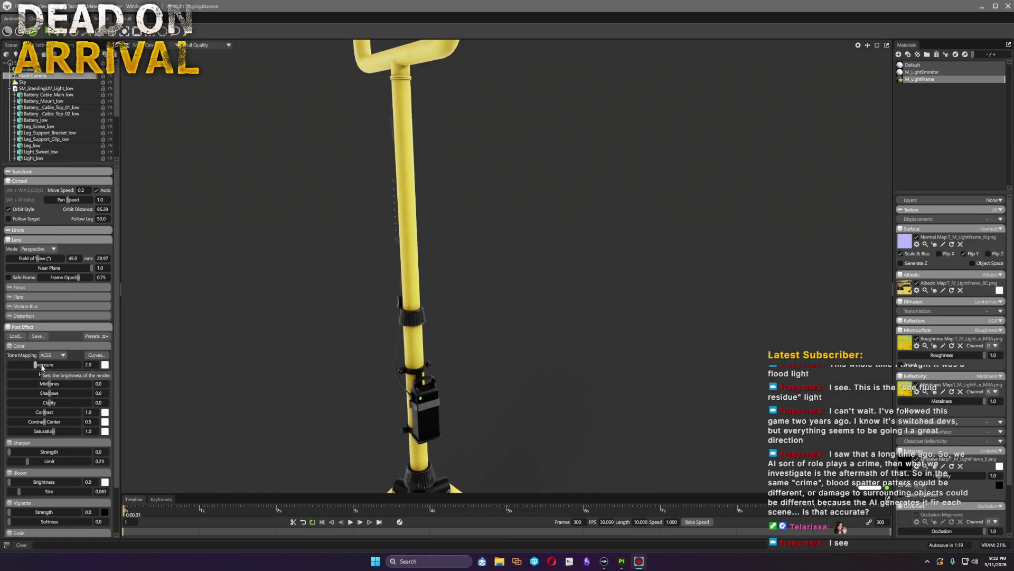
scroll(402, 302, "down", 5)
mouse_move(508, 340)
left_mouse_down()
mouse_move(544, 343)
mouse_move(553, 333)
mouse_move(547, 193)
left_mouse_up()
scroll(552, 275, "up", 2)
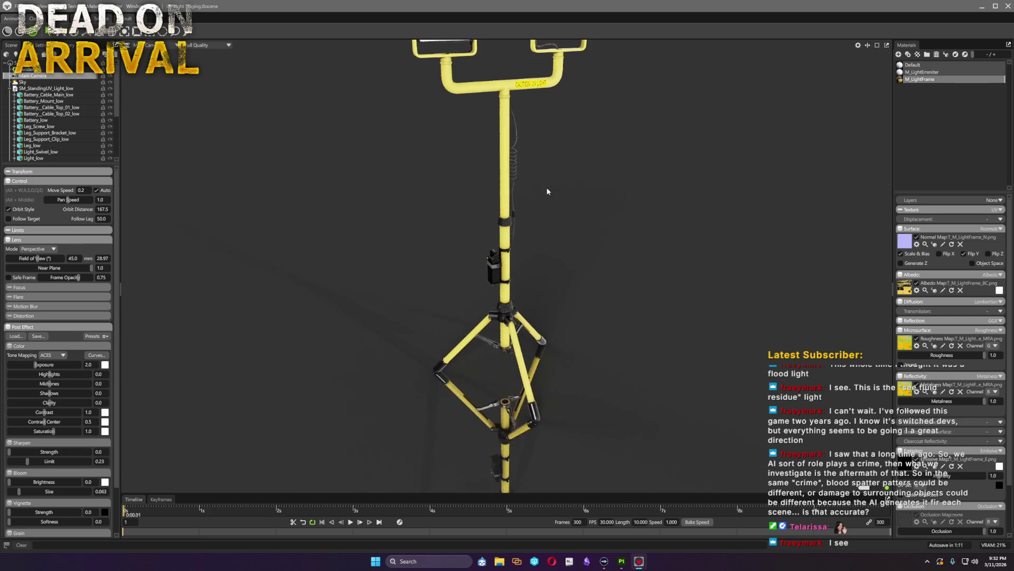
scroll(547, 193, "down", 3)
scroll(589, 157, "up", 2)
mouse_move(589, 153)
left_mouse_down()
mouse_move(631, 79)
mouse_move(480, 261)
left_mouse_up()
scroll(366, 284, "up", 3)
scroll(367, 286, "up", 2)
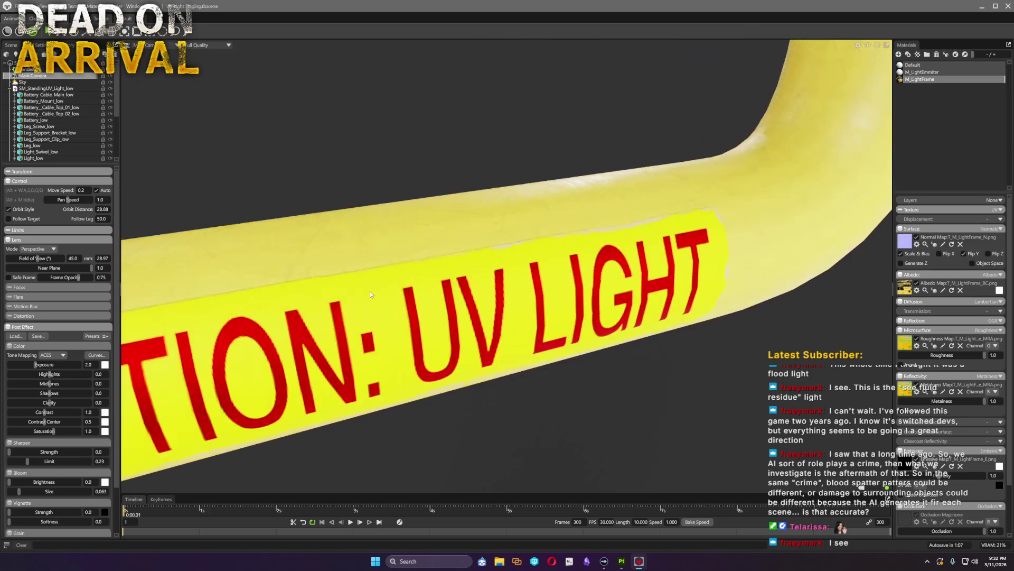
scroll(370, 291, "down", 3)
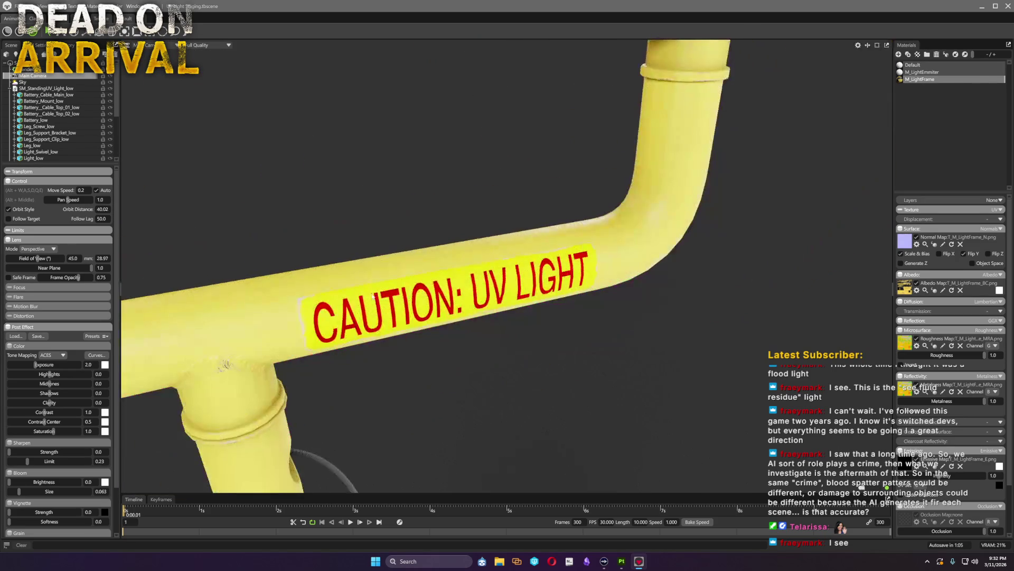
mouse_move(370, 291)
left_mouse_down()
mouse_move(472, 365)
mouse_move(546, 339)
left_mouse_up()
scroll(546, 338, "down", 3)
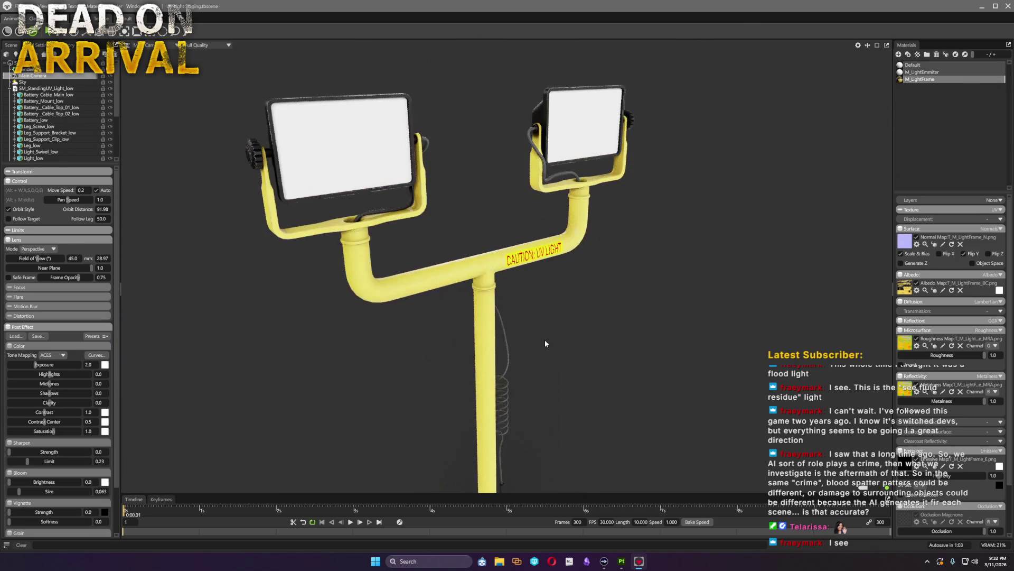
scroll(543, 346, "down", 1)
scroll(543, 346, "down", 1)
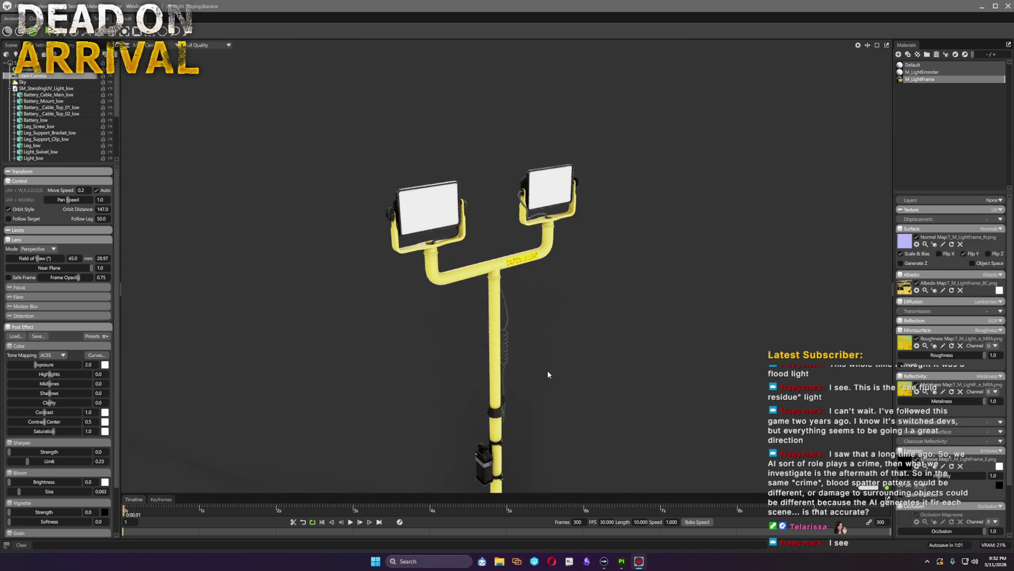
scroll(548, 367, "down", 1)
scroll(547, 375, "down", 1)
left_click_drag(538, 368, 526, 310)
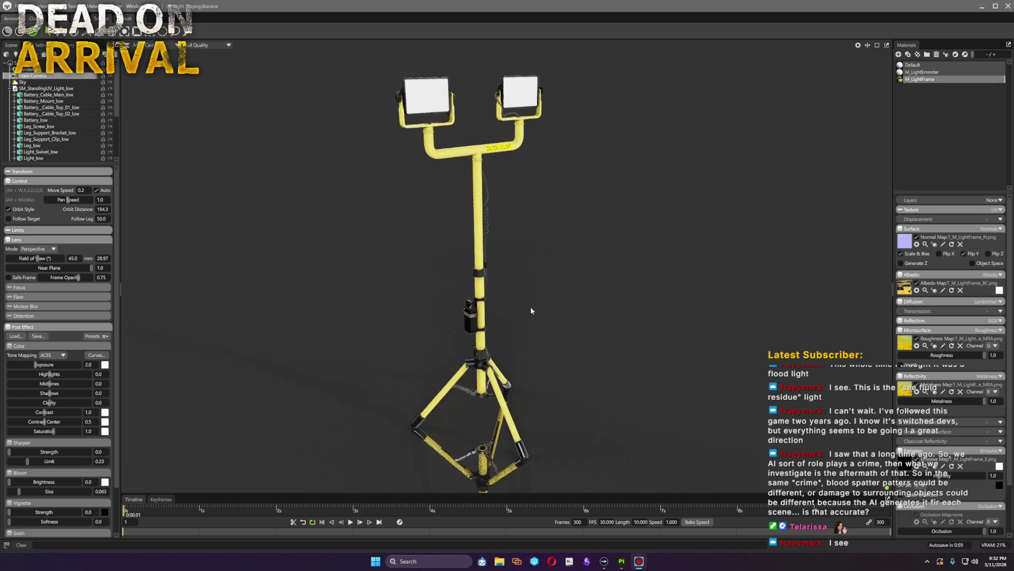
left_click(621, 561)
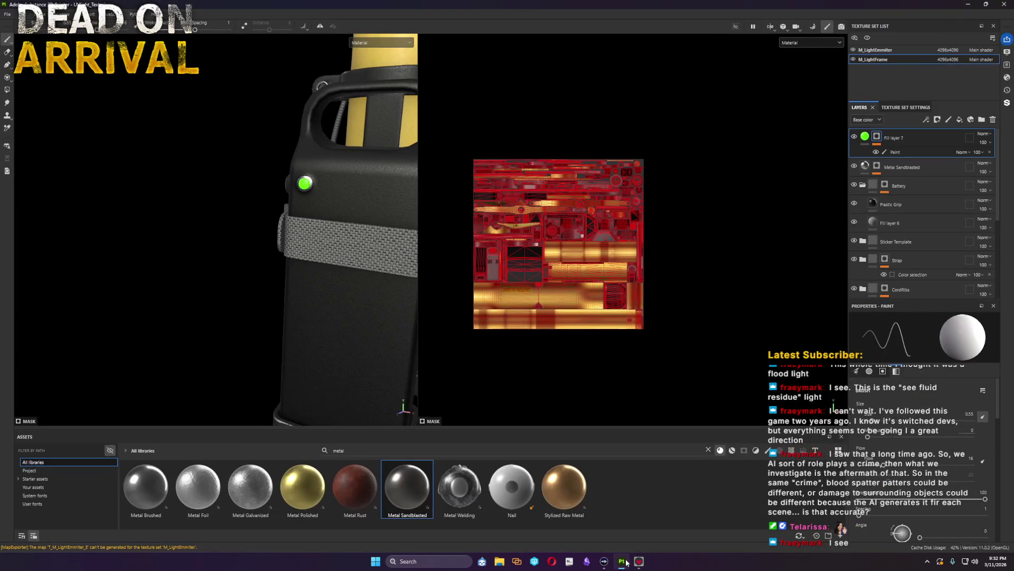
Step: Widen the 3D view over the texture view and pull back to see the whole tripod
left_click(7, 13)
key("Escape")
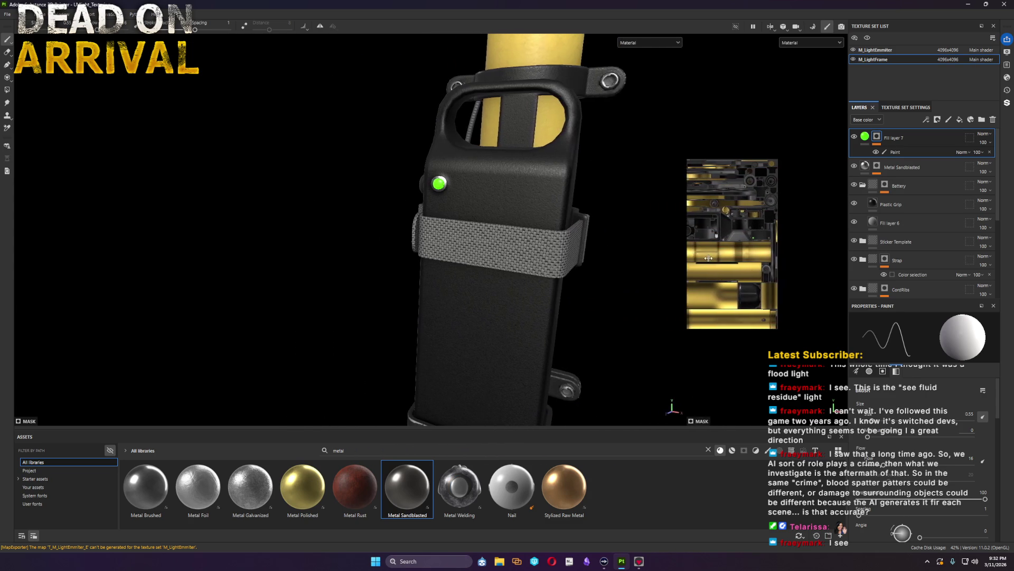
left_click_drag(418, 247, 713, 258)
left_click_drag(587, 248, 593, 261, "alt")
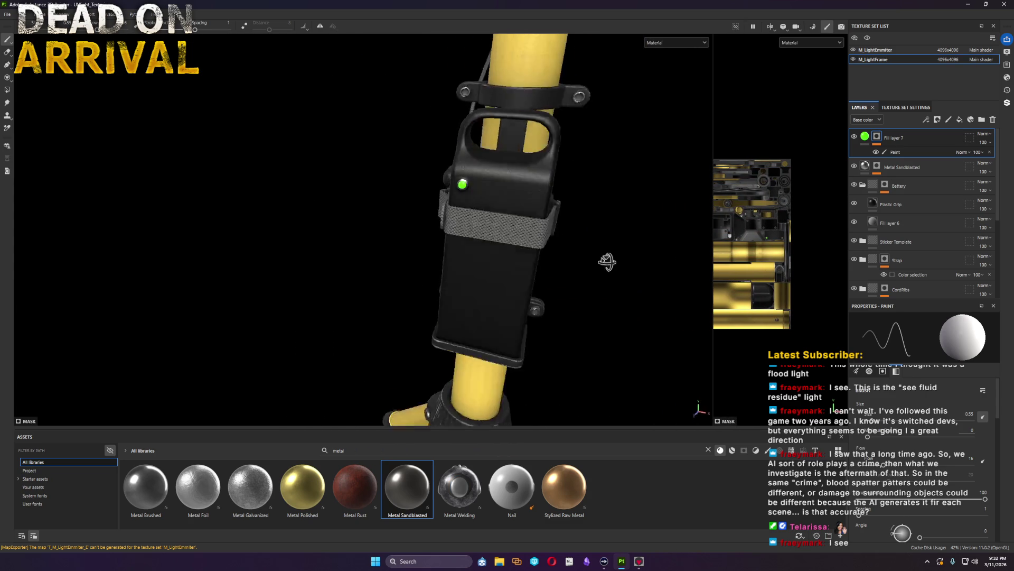
scroll(531, 289, "down", 5)
left_click_drag(484, 224, 443, 234, "alt")
scroll(444, 233, "up", 3)
scroll(452, 269, "up", 3)
scroll(465, 333, "up", 3)
scroll(509, 356, "up", 2)
scroll(509, 355, "down", 3)
scroll(475, 286, "down", 2)
scroll(444, 224, "down", 2)
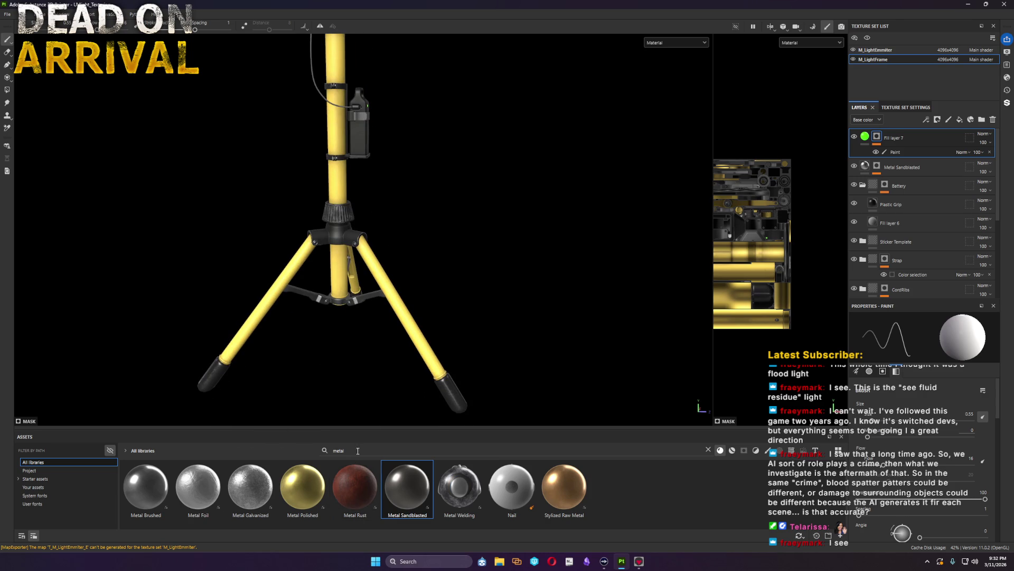
Step: Group the indicator fill layer into a new folder named Battery INdication and collapse it
left_click(982, 119)
left_click(897, 156)
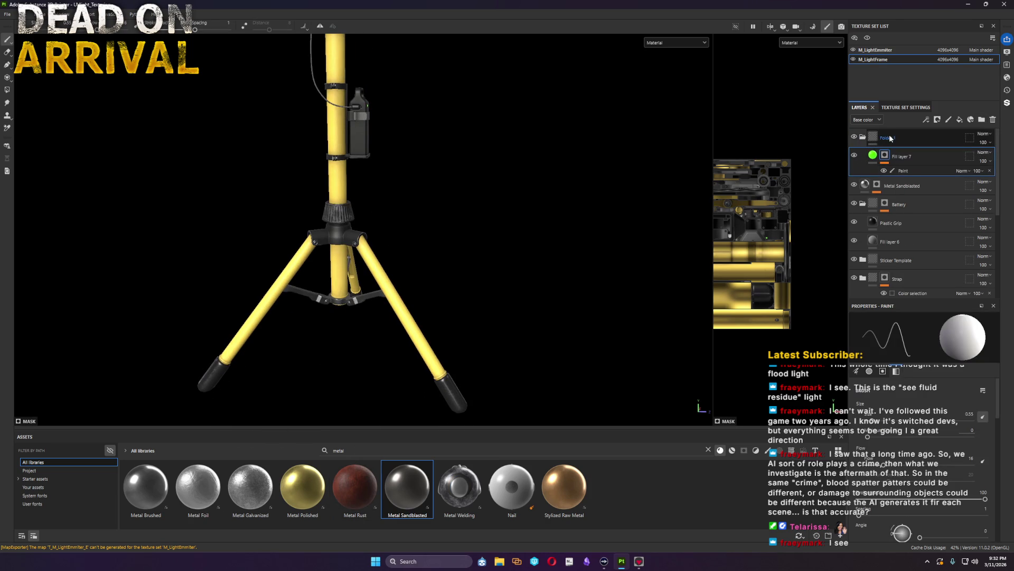
double_click(891, 136)
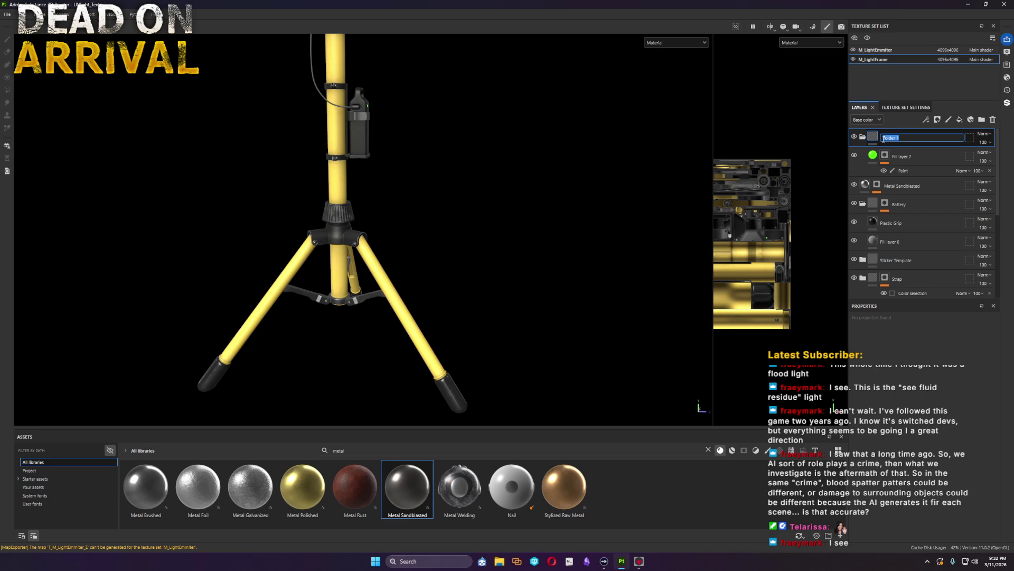
type("Battery Indicator")
key("Return")
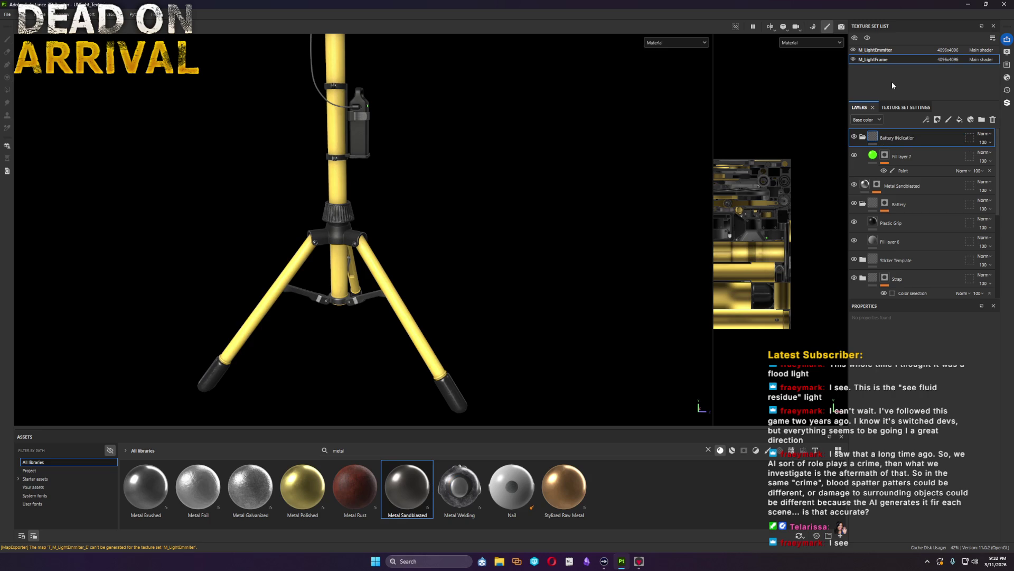
left_click(863, 136)
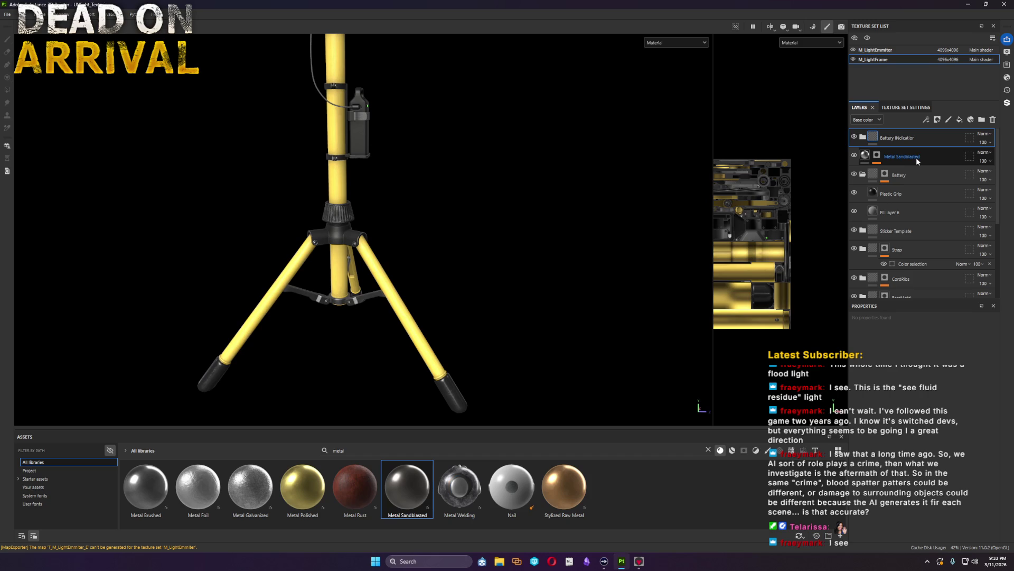
Step: Group the Battery and Metal Sandblasted layers into a folder named Battery
left_click(904, 176)
left_click(937, 158, "ctrl")
left_click(983, 120)
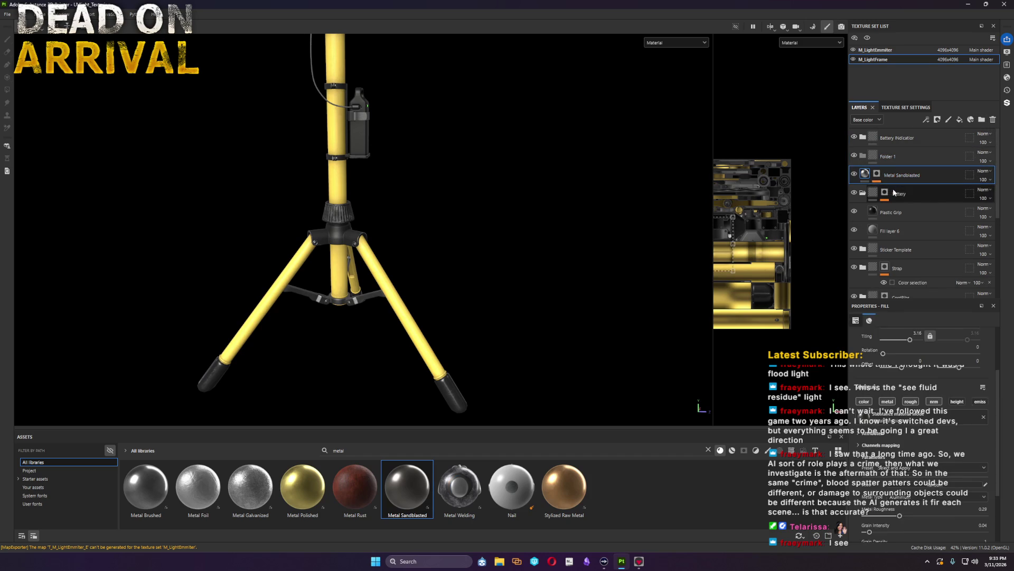
double_click(895, 157)
type("Battery")
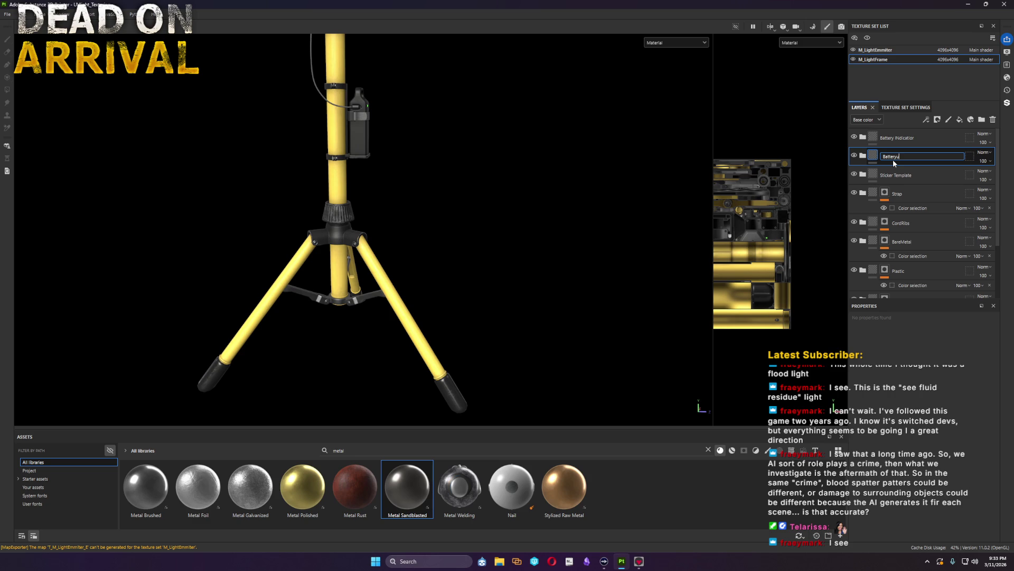
key("BackSpace")
Step: Correct the indicator folder's name to Battery Indicator and add a new fill layer on top
double_click(901, 138)
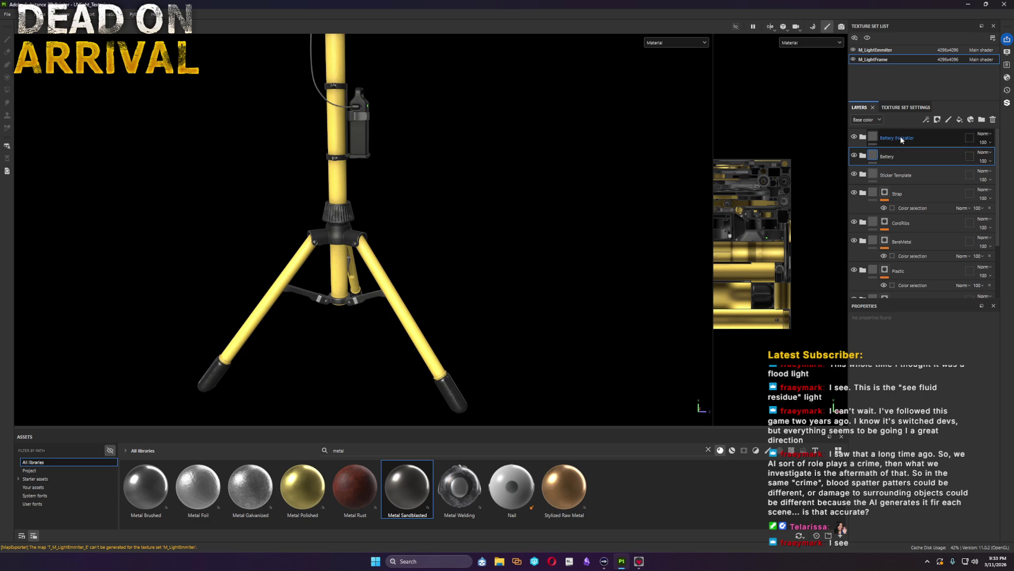
left_click(916, 139)
key("Return")
left_click(960, 119)
Step: Name the fill layer Global Dirt and place it in a new Folder 1 with a black mask
double_click(882, 139)
type("Global Dir")
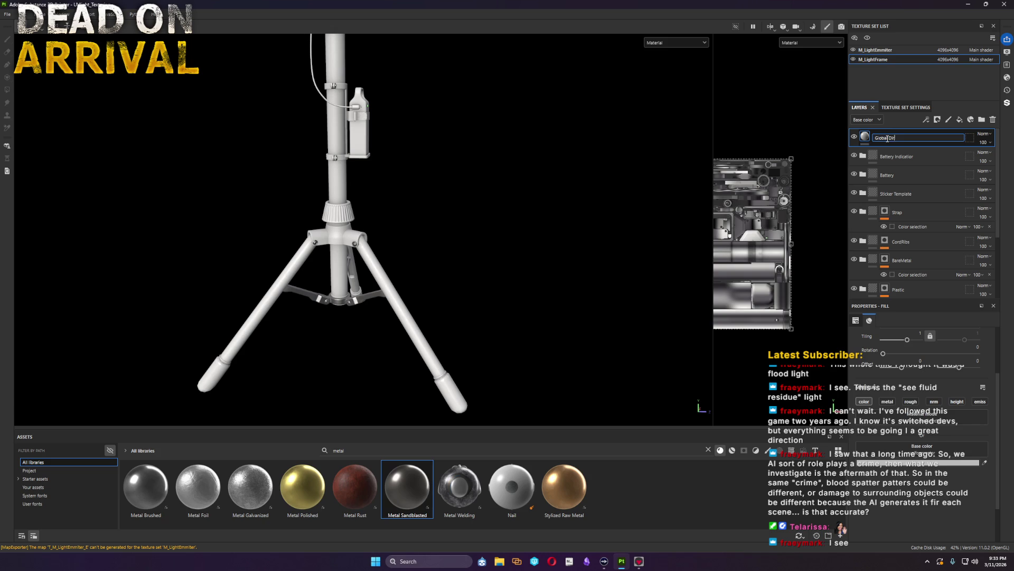
key("Return")
right_click(913, 137)
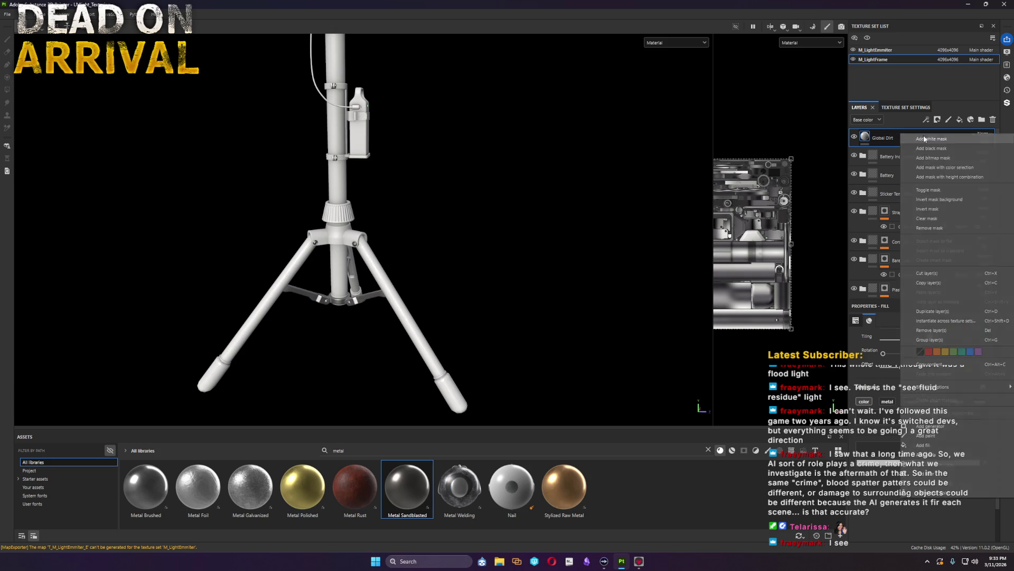
left_click(923, 147)
key("ctrl+z")
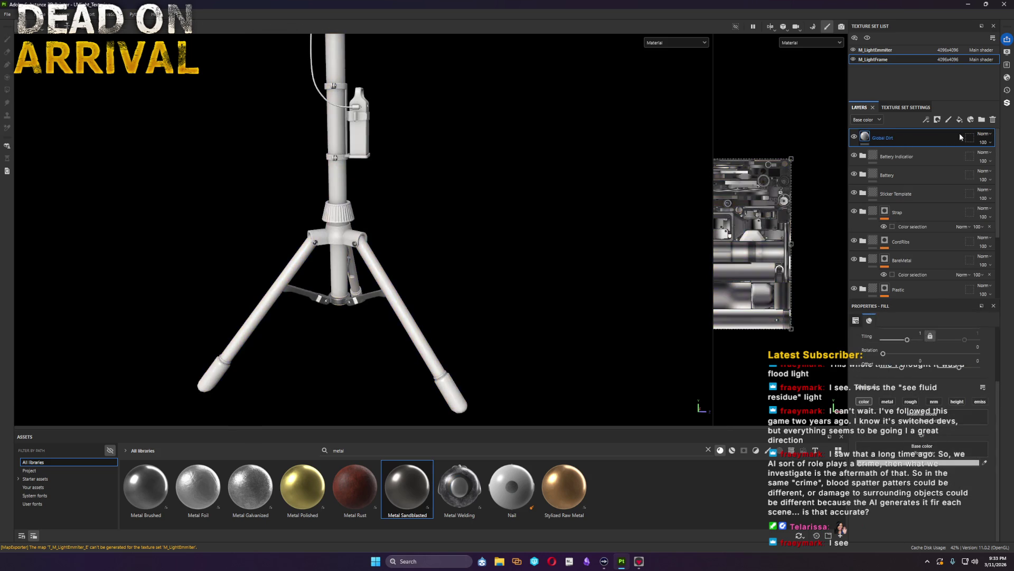
left_click_drag(953, 137, 893, 141)
right_click(887, 136)
left_click(919, 154)
Step: Add a Dirt generator to Folder 1's mask and preview the mask in the viewport
right_click(887, 136)
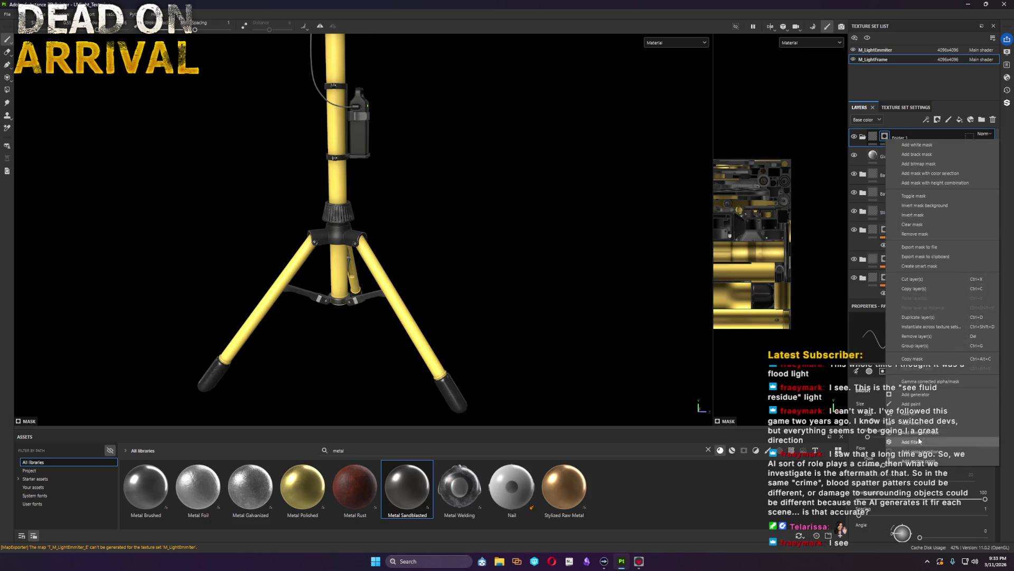
left_click(935, 394)
left_click(923, 342)
double_click(933, 350)
type("dirt")
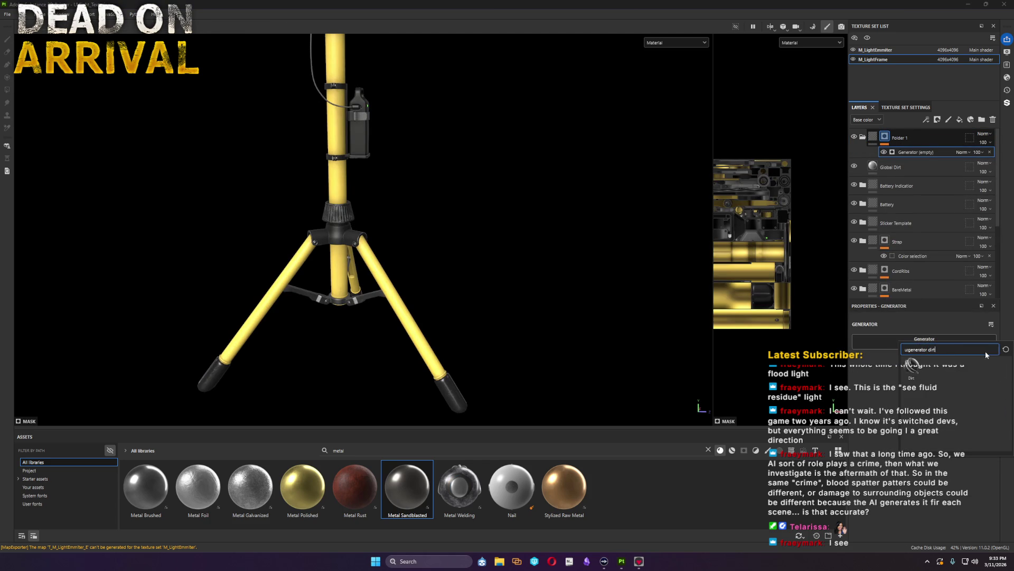
left_click(911, 369)
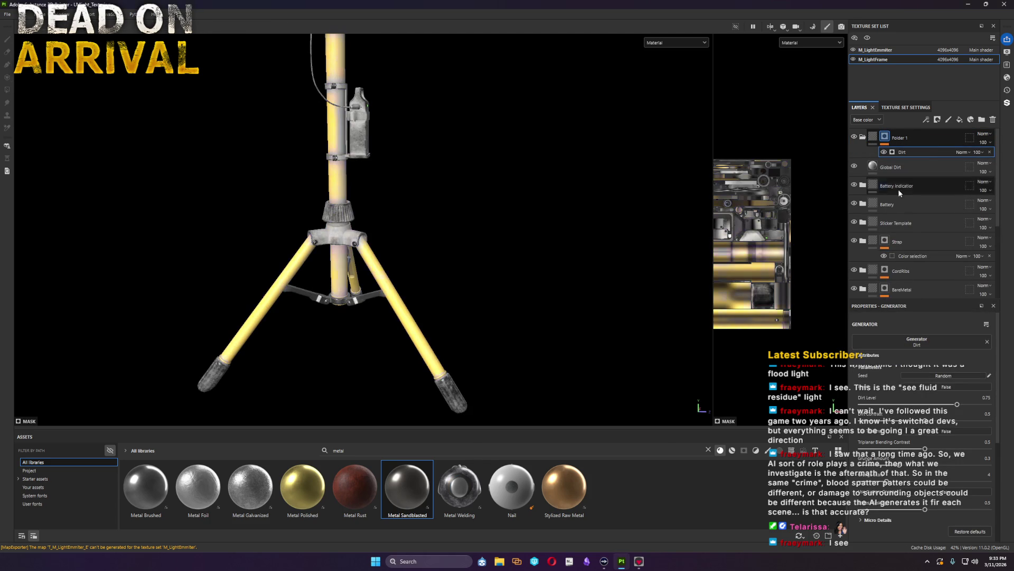
left_click(885, 138, "alt")
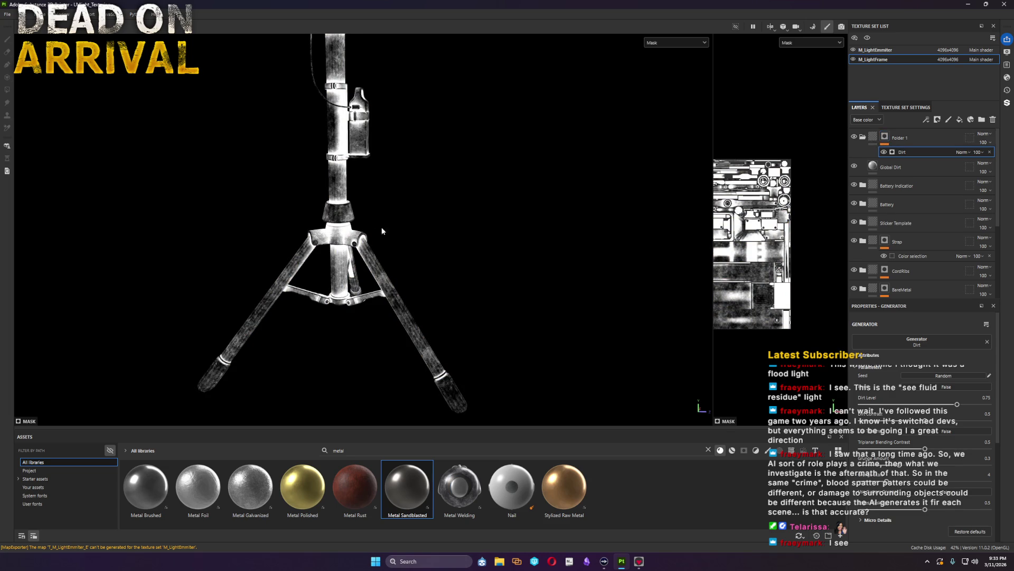
Step: Tune the Dirt generator to faint edge grime: level ~0.37, lower contrast, ~0.07 and ~0.64 on other sliders
left_click_drag(955, 406, 908, 405)
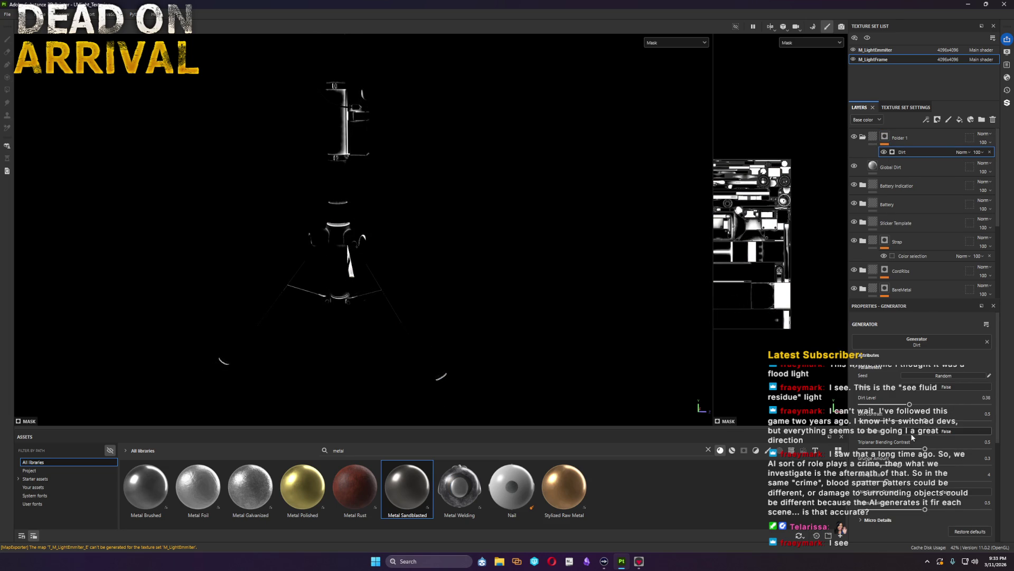
mouse_move(925, 421)
left_mouse_down()
mouse_move(863, 421)
mouse_move(902, 428)
left_mouse_up()
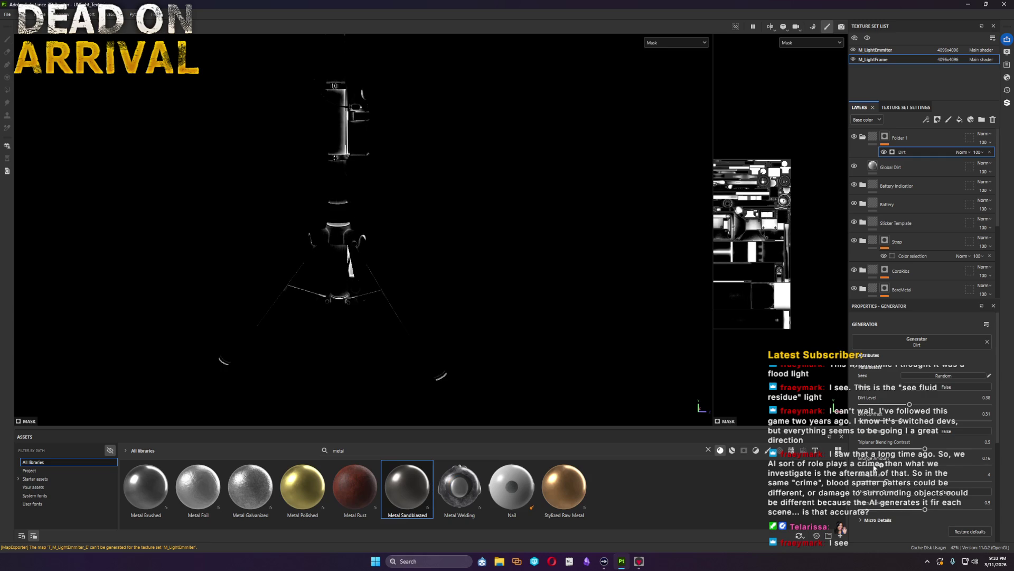
left_click_drag(901, 467, 872, 469)
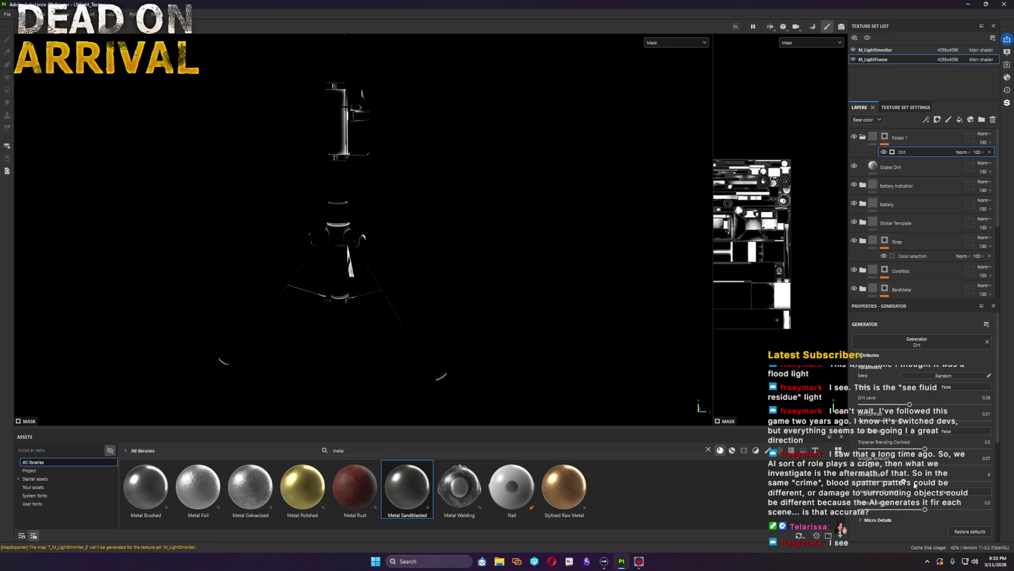
mouse_move(252, 255)
left_mouse_down("alt")
mouse_move(339, 337)
mouse_move(369, 345)
mouse_move(386, 325)
mouse_move(384, 377)
left_mouse_up("alt")
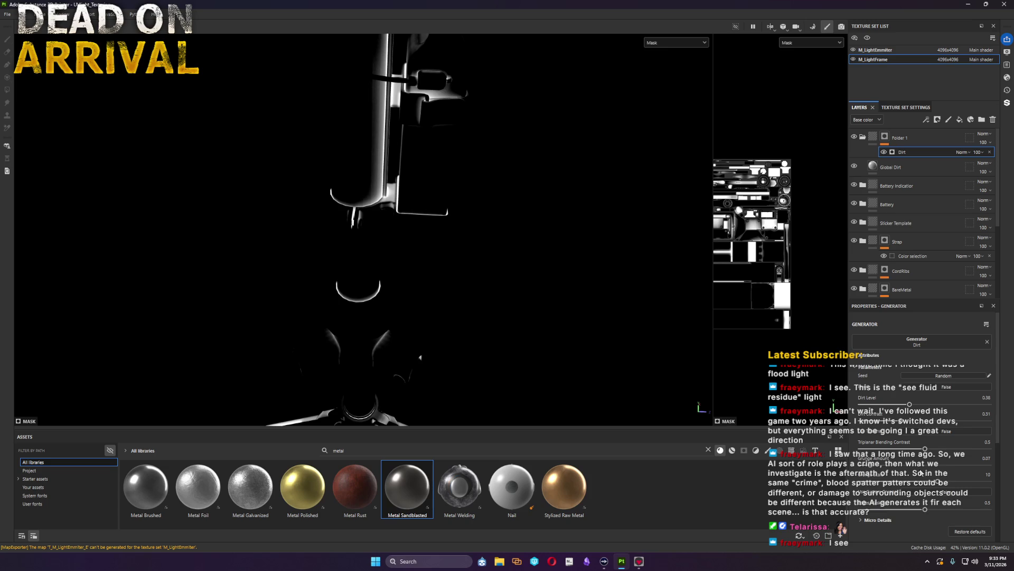
left_click_drag(926, 509, 954, 512)
key("m")
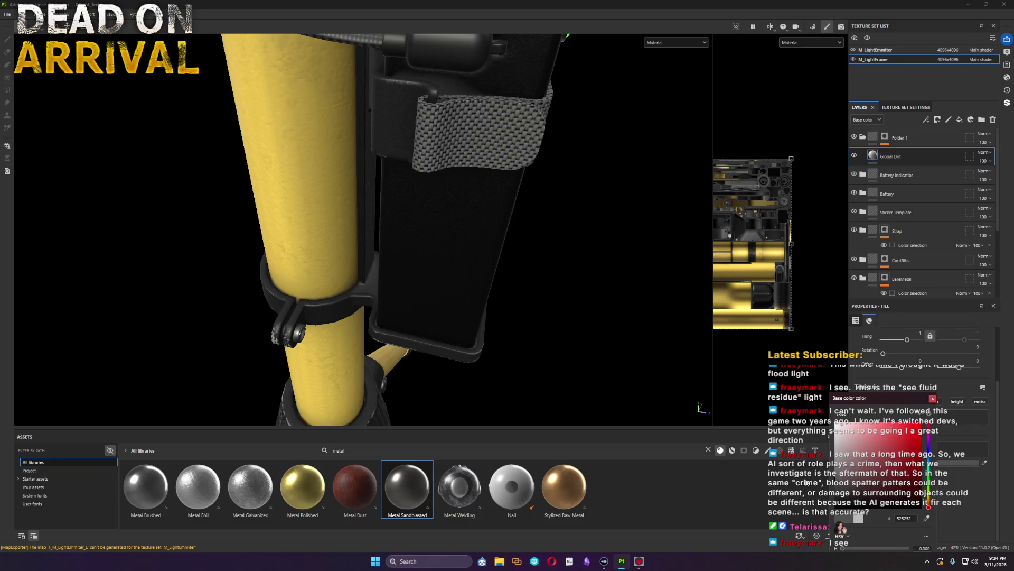
Step: Add a Grunge Dirt fill to Folder 1's mask set to Subtract from the Dirt generator
right_click(893, 162)
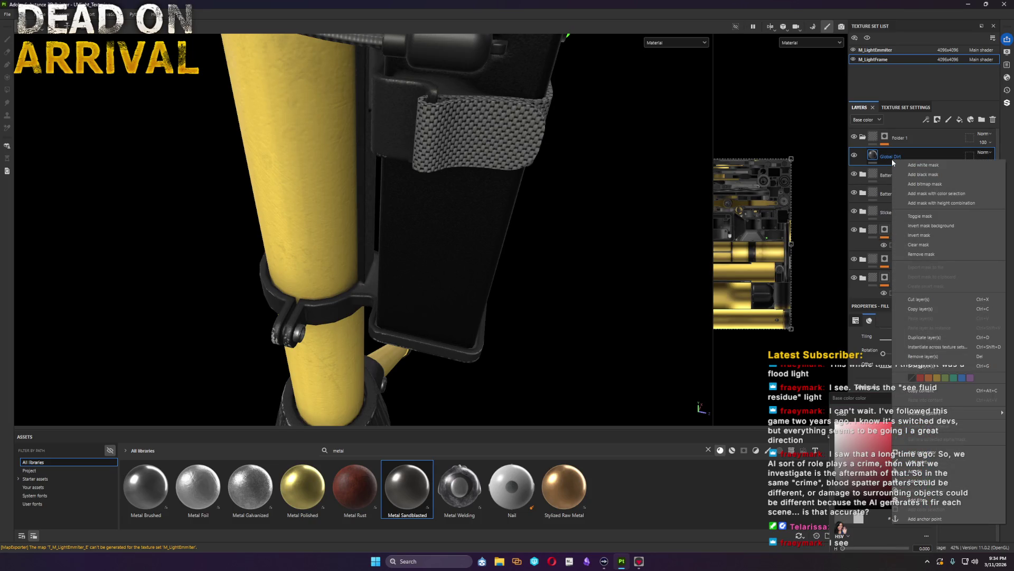
left_click(923, 475)
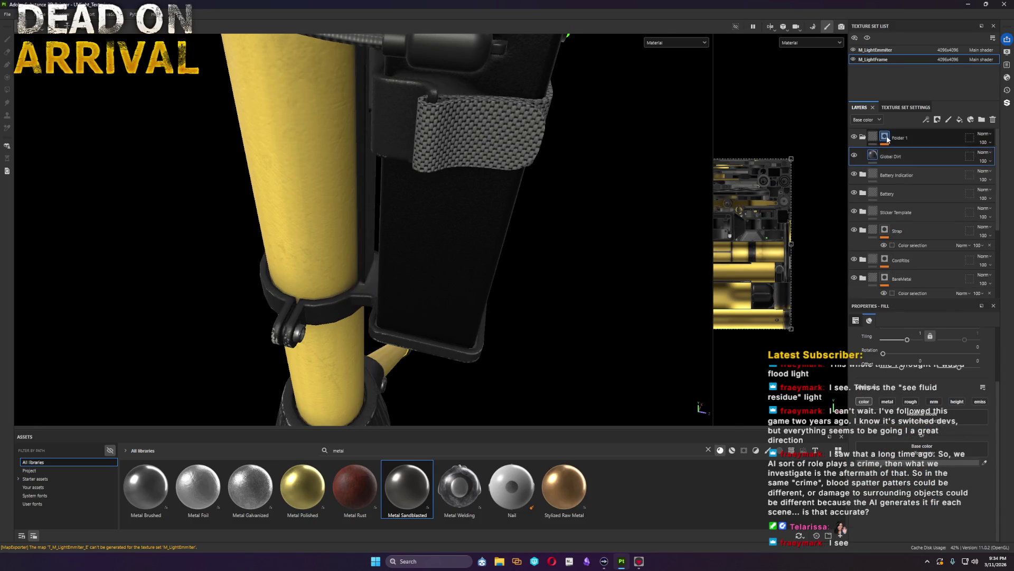
left_click(923, 445)
double_click(372, 454)
type("dirt")
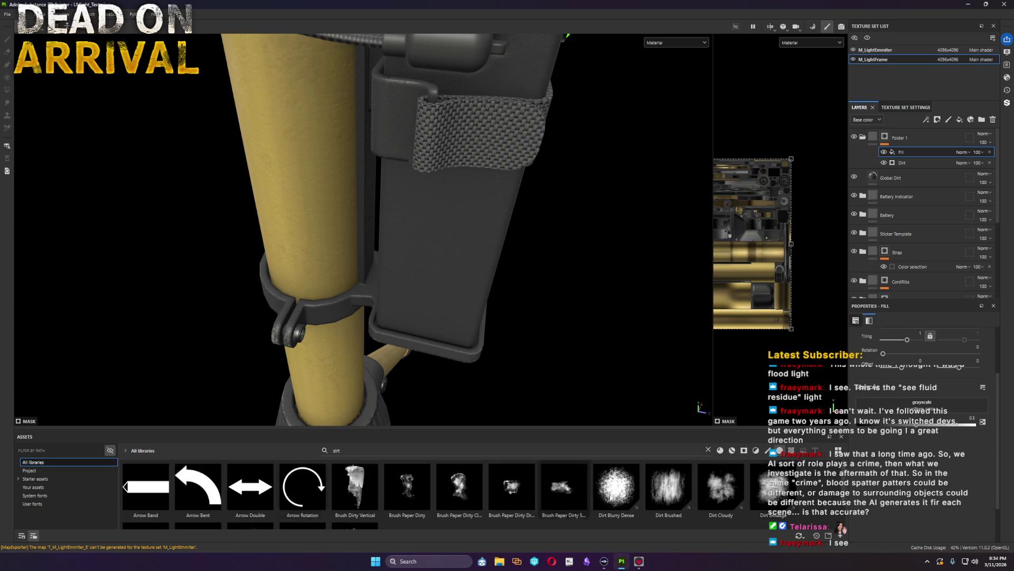
scroll(294, 527, "down", 3)
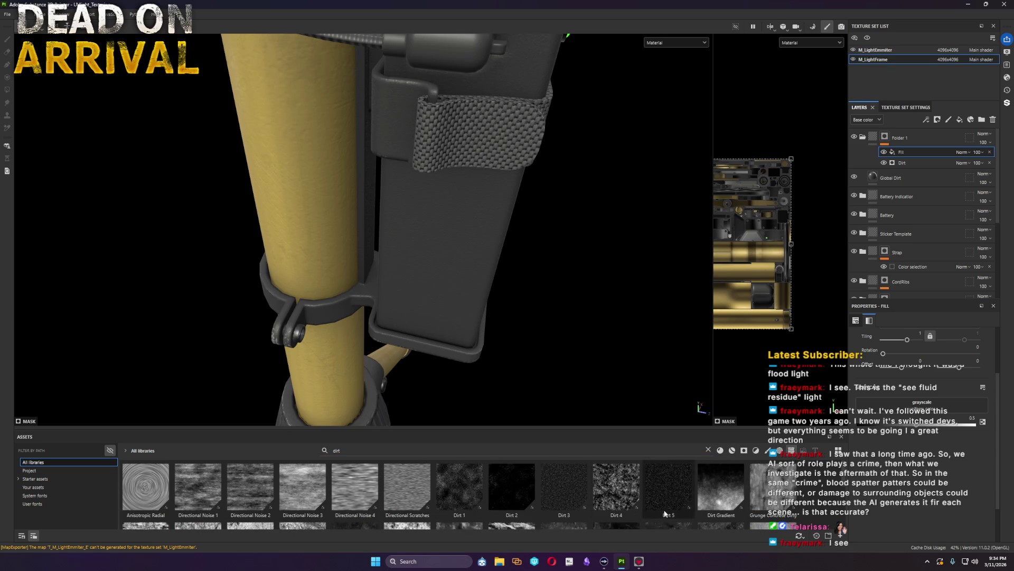
scroll(632, 499, "down", 3)
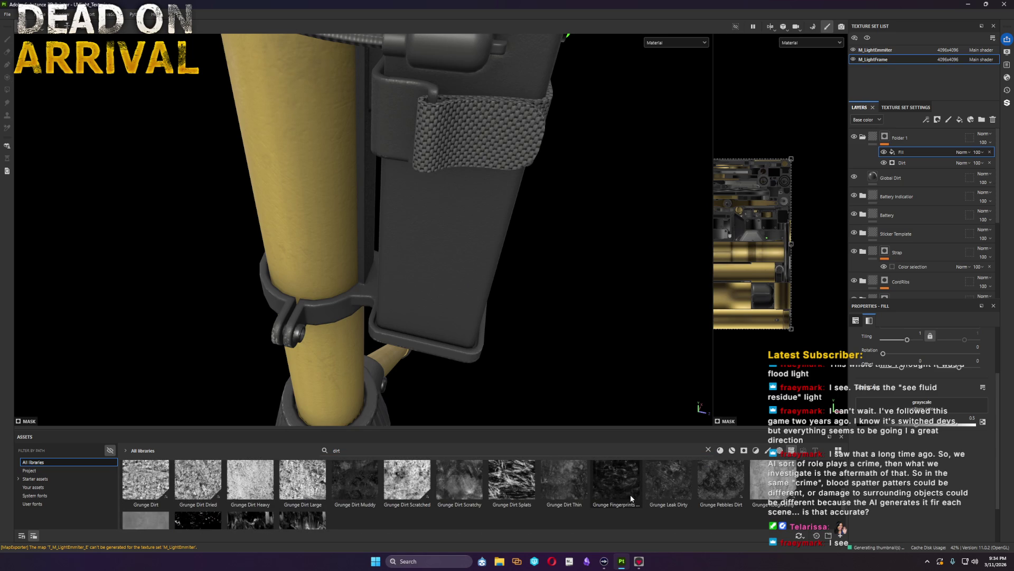
mouse_move(145, 481)
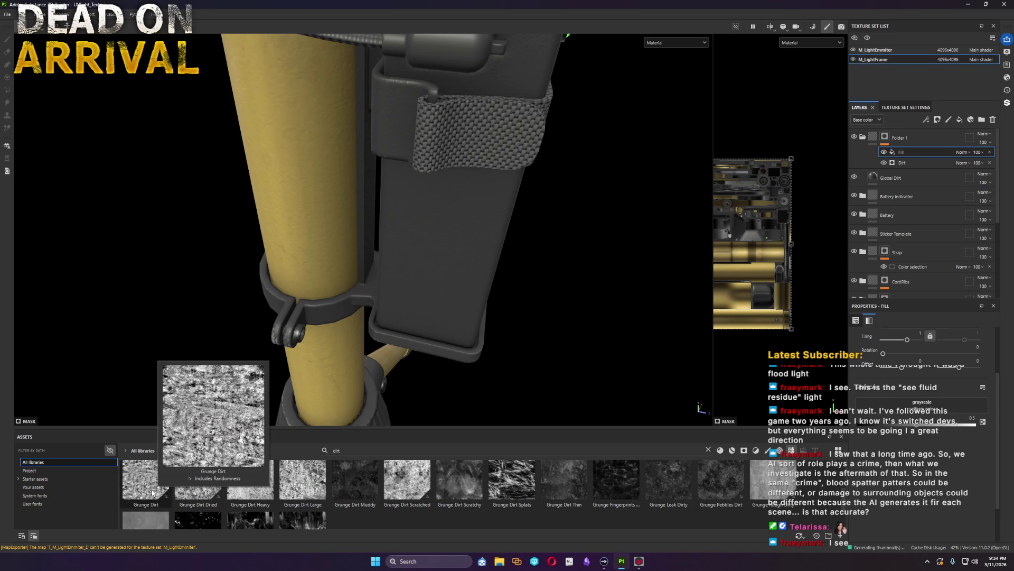
left_click_drag(153, 492, 891, 409)
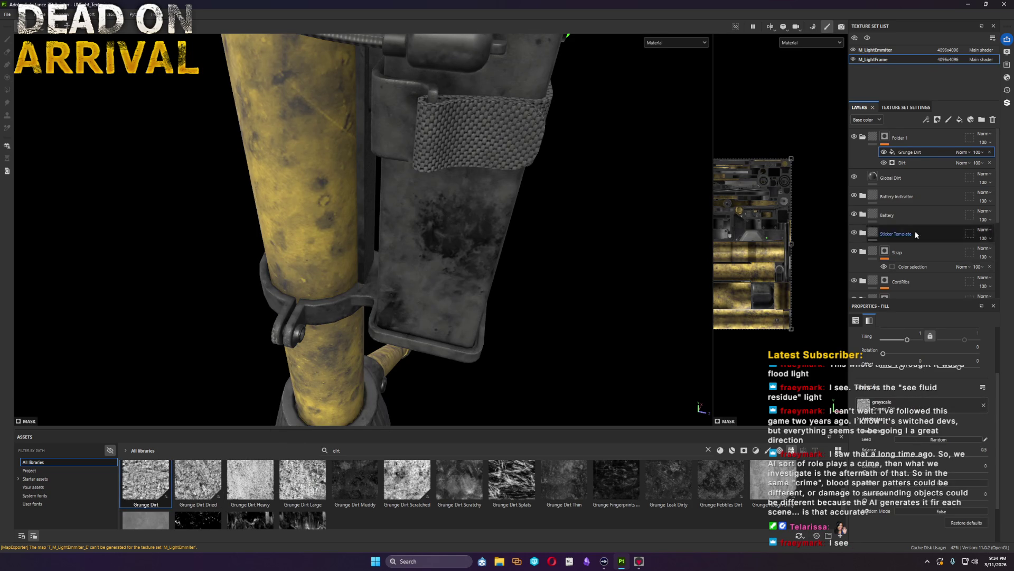
left_click(965, 151)
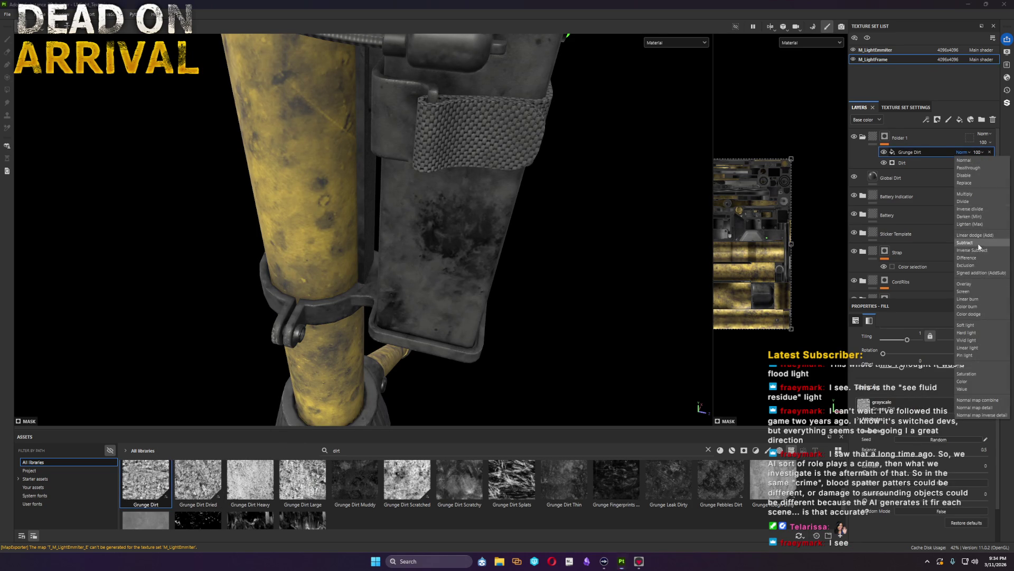
left_click(978, 244)
Step: Set the grunge tiling to 3 and balance to ~0.23, then collapse Folder 1 and view the full material
left_click(884, 136, "alt")
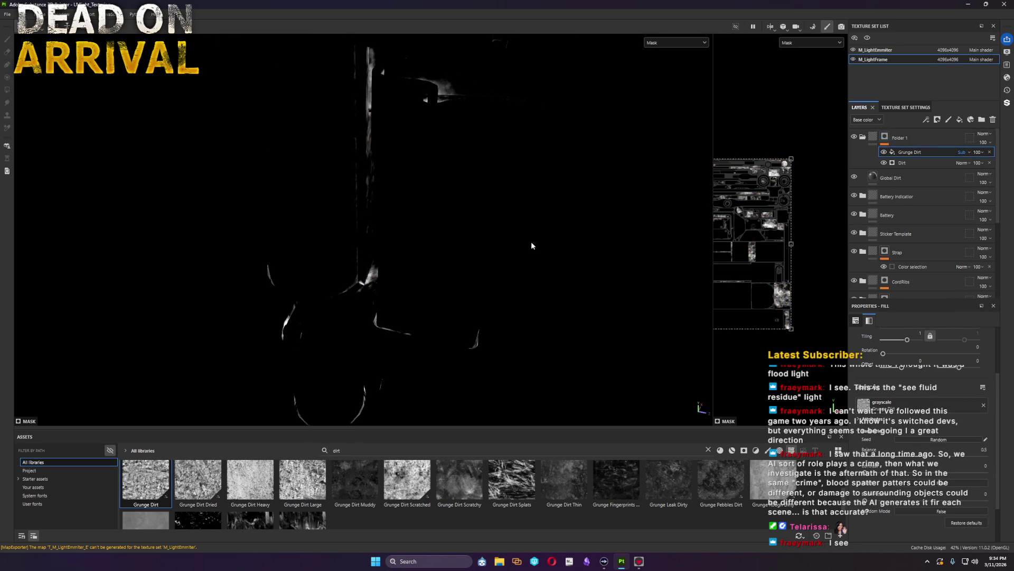
left_click(912, 163)
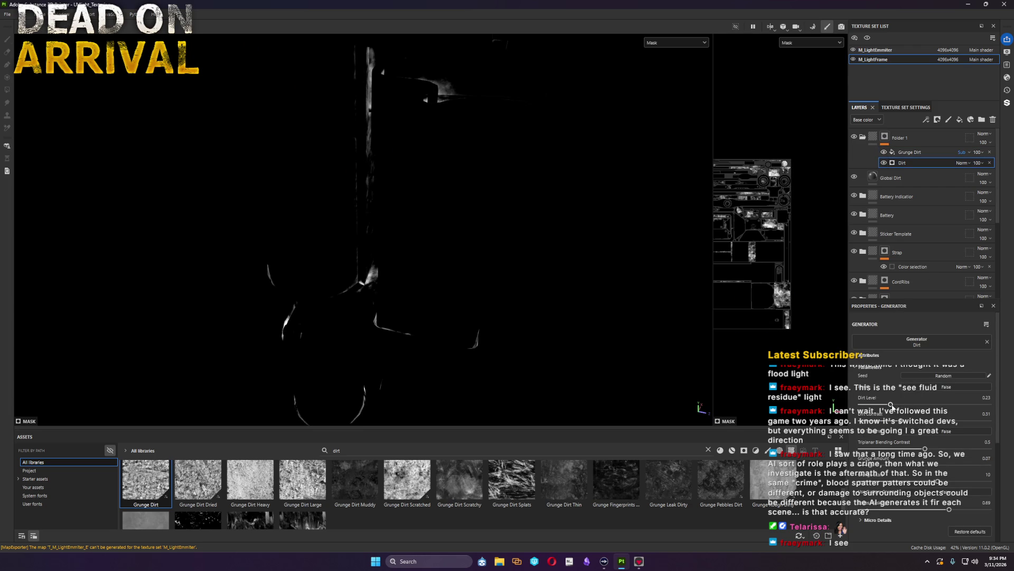
left_click(911, 151)
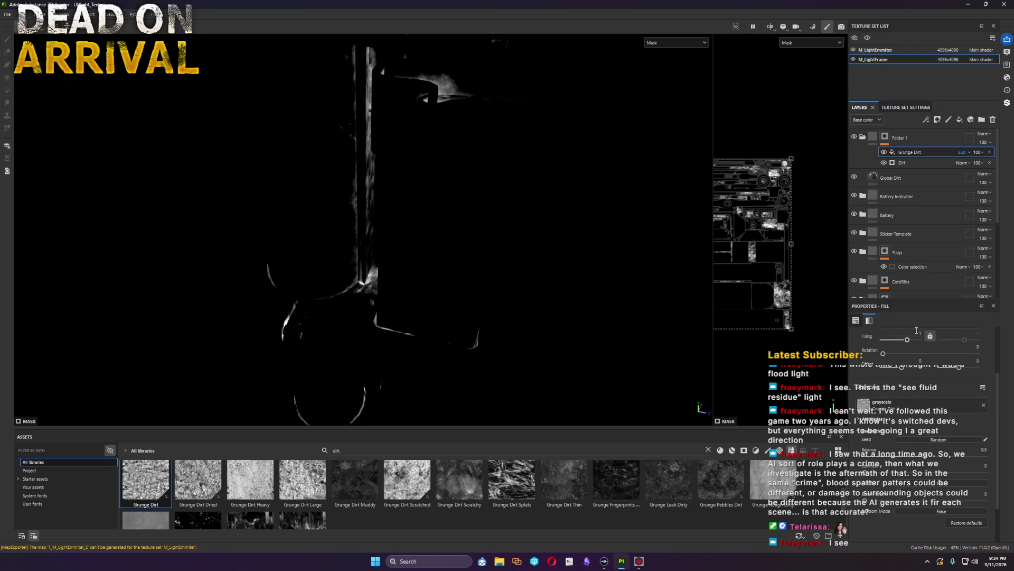
type("3")
key("Return")
mouse_move(927, 450)
left_mouse_down()
mouse_move(888, 456)
mouse_move(924, 462)
left_mouse_up()
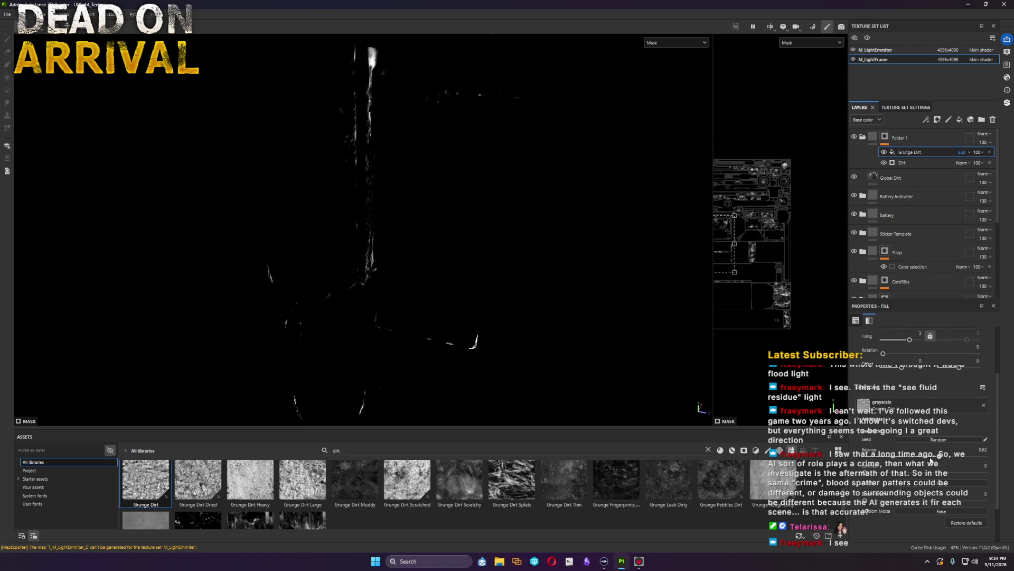
left_click(864, 138)
mouse_move(367, 170)
left_mouse_down("alt")
mouse_move(460, 158)
mouse_move(462, 218)
left_mouse_up("alt")
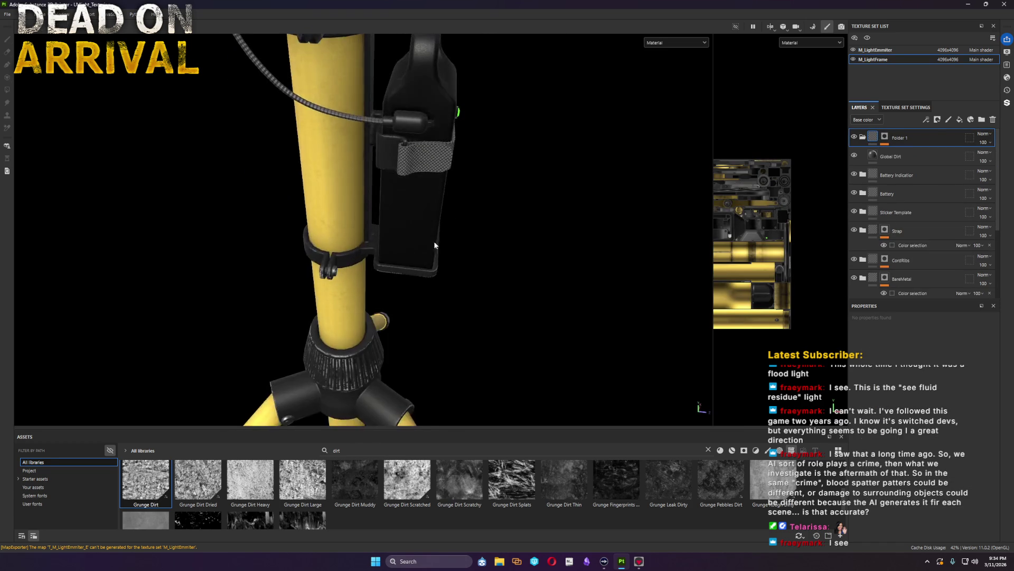
scroll(462, 218, "up", 3)
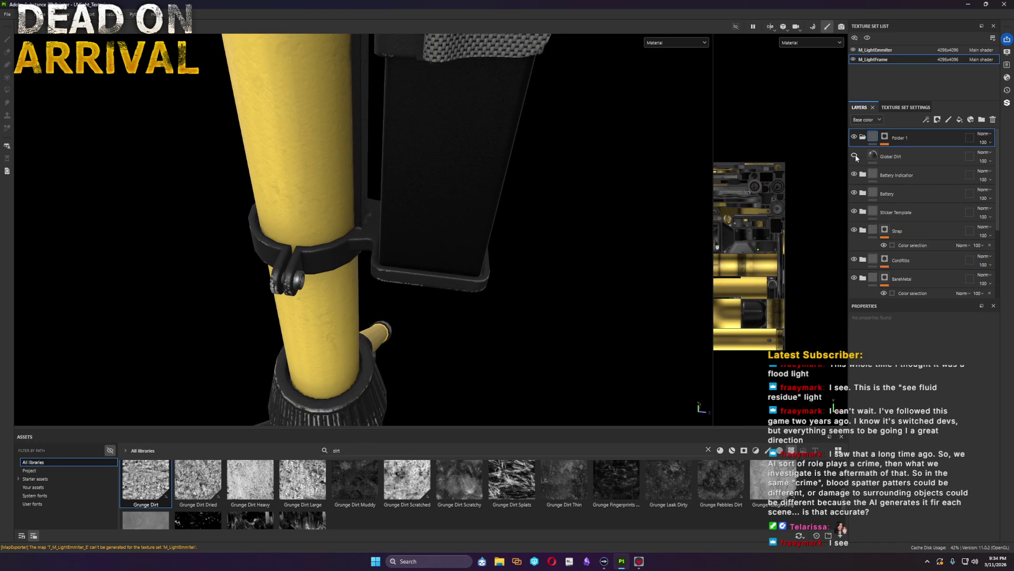
Step: Give Global Dirt roughness ~0.64 and a warm grey base colour
left_click(863, 158)
left_click(910, 401)
left_click_drag(906, 497, 935, 497)
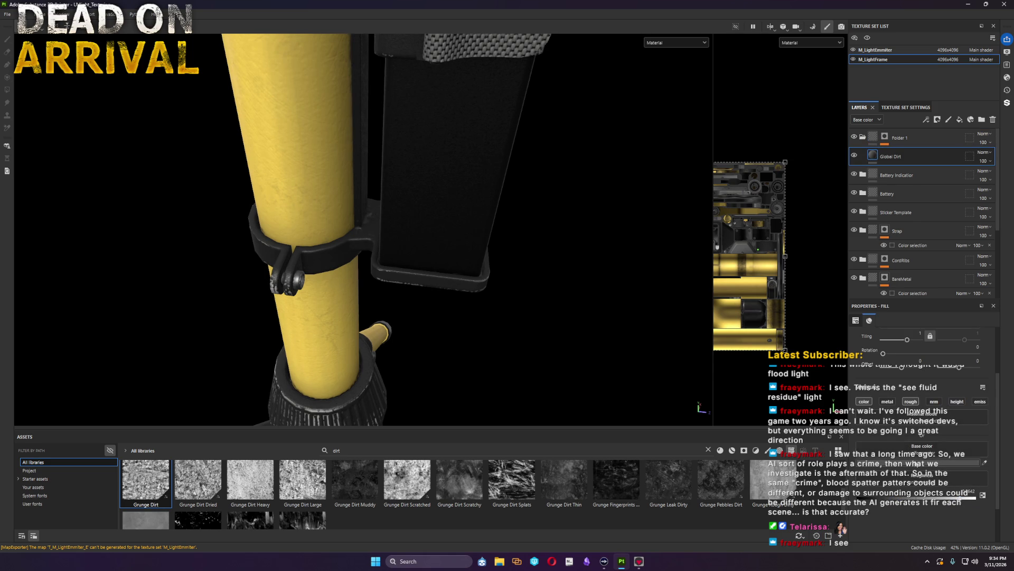
left_click(917, 463)
left_click_drag(844, 548, 847, 548)
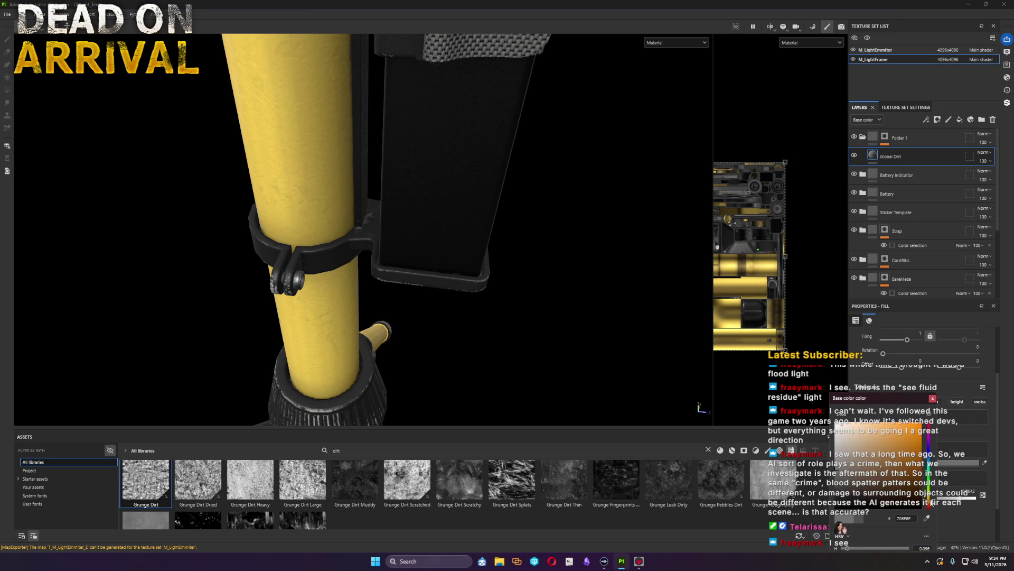
left_click_drag(865, 485, 848, 480)
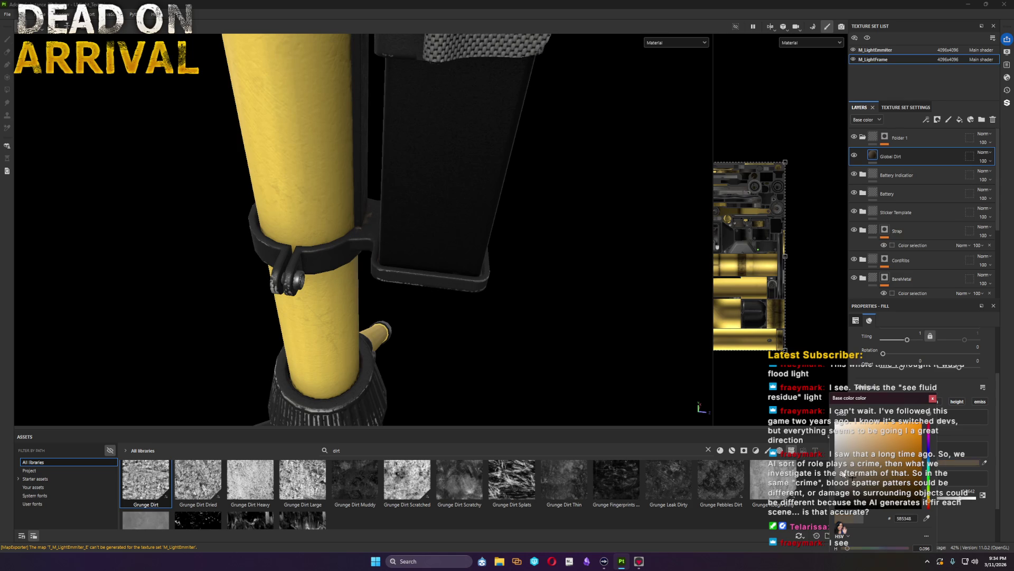
mouse_move(365, 214)
left_mouse_down("alt")
mouse_move(476, 261)
mouse_move(639, 273)
left_mouse_up("alt")
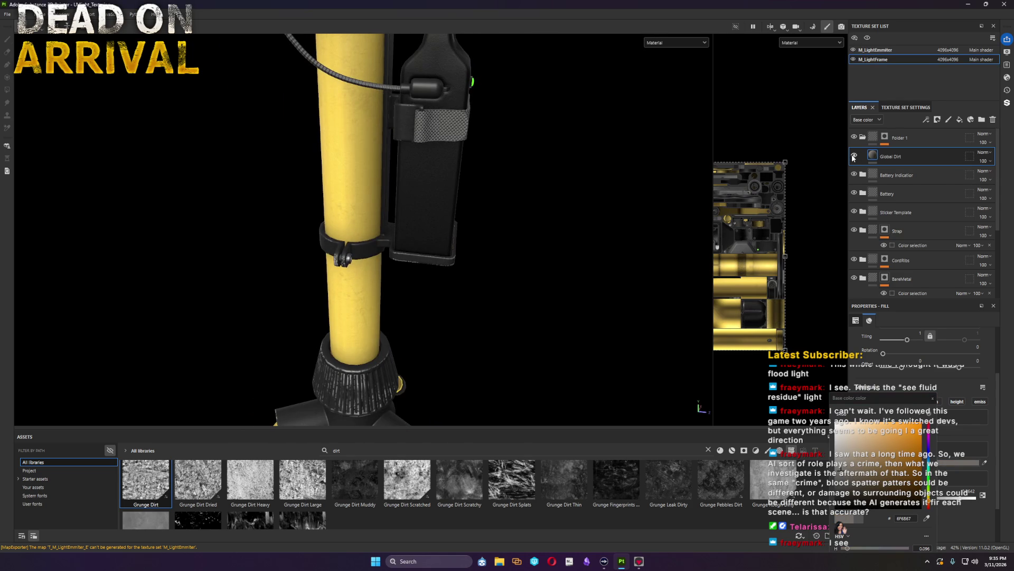
middle_click_drag(553, 272, 483, 253, "alt")
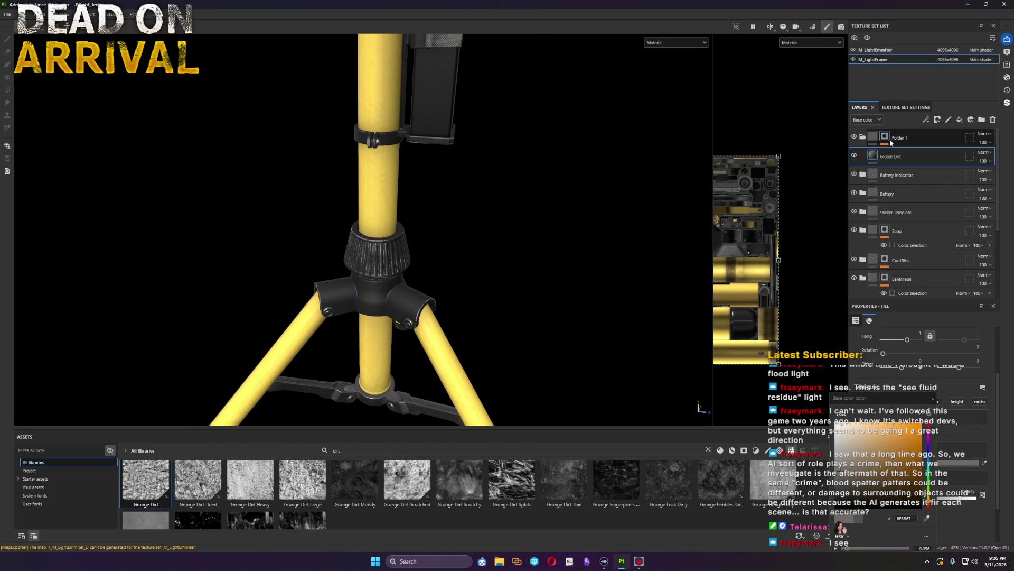
Step: Retune Folder 1's Dirt Level to about 0.42, checking it in mask and material views
left_click(884, 137)
left_click(911, 161)
left_click_drag(901, 404, 927, 405)
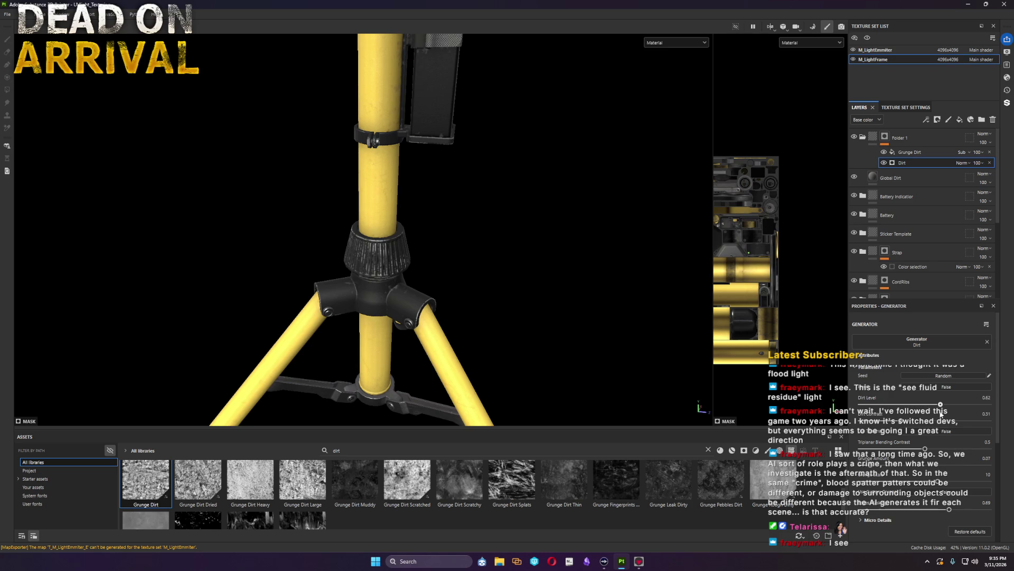
mouse_move(928, 404)
left_mouse_down()
mouse_move(914, 413)
mouse_move(929, 414)
left_mouse_up()
scroll(461, 317, "down", 2)
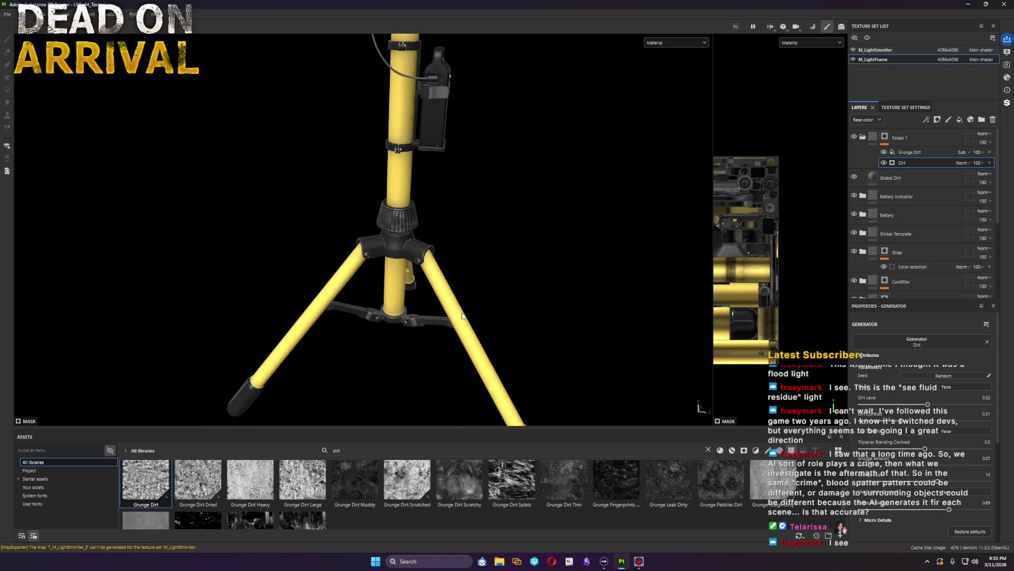
mouse_move(530, 318)
left_mouse_down("alt")
mouse_move(543, 333)
mouse_move(428, 355)
left_mouse_up("alt")
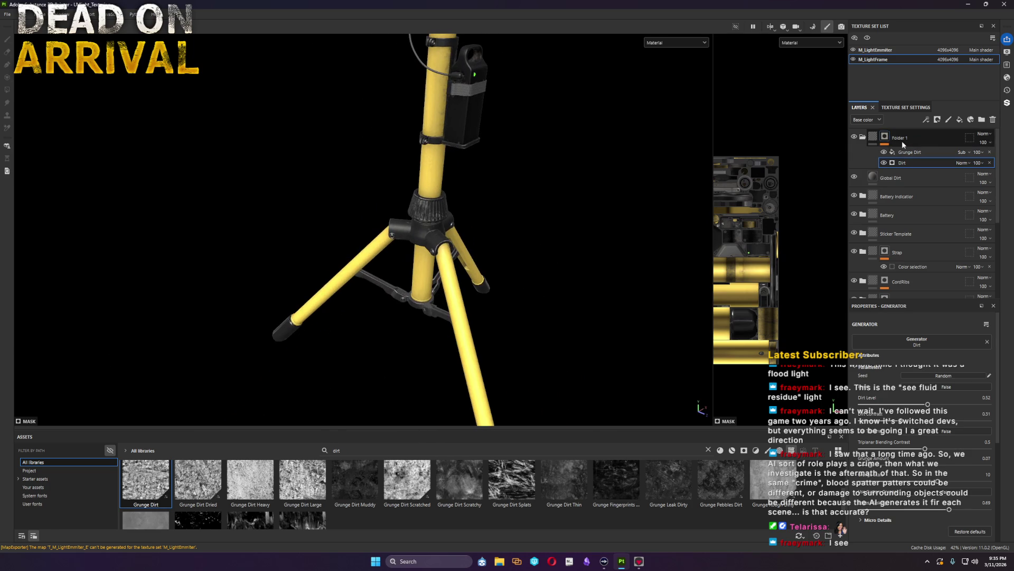
key("m")
mouse_move(509, 195)
middle_mouse_down("alt")
mouse_move(514, 278)
mouse_move(399, 278)
middle_mouse_up("alt")
left_click(876, 141)
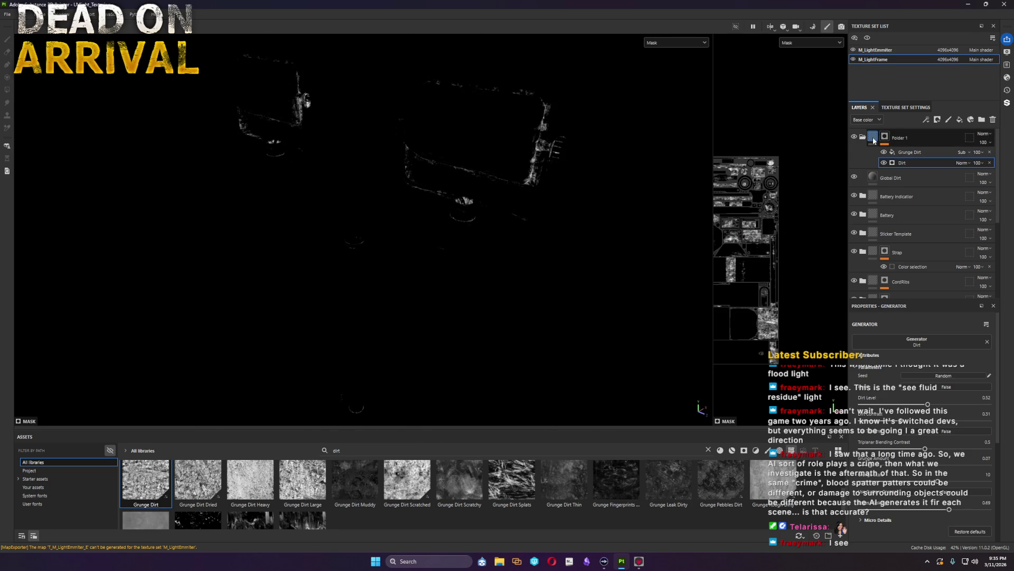
key("m")
left_click_drag(532, 261, 512, 272, "alt")
scroll(513, 272, "up", 3)
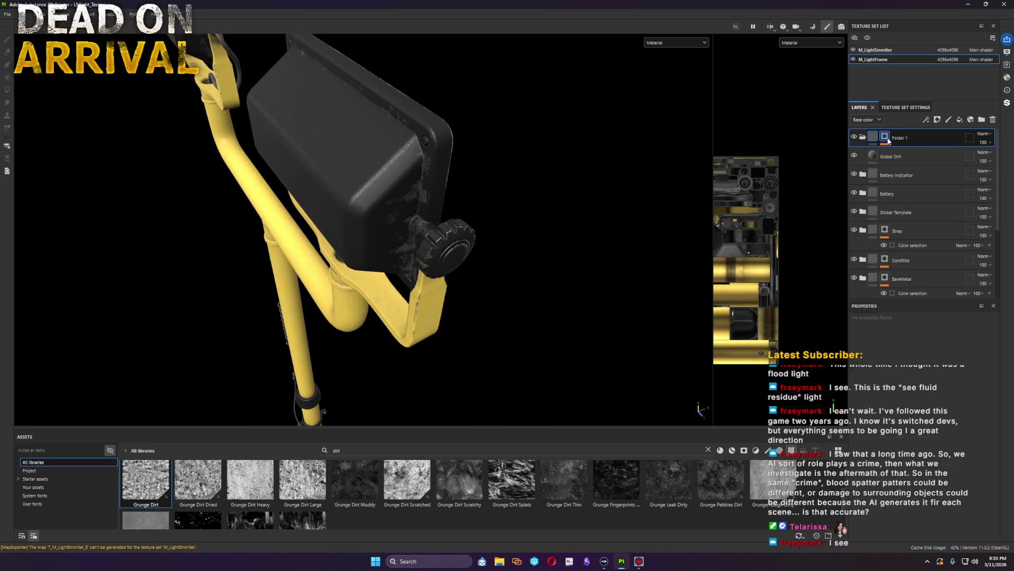
Step: Drop Folder 1's opacity to 55 and lower, fading the grunge dirt
left_click(885, 138)
type("55")
key("Return")
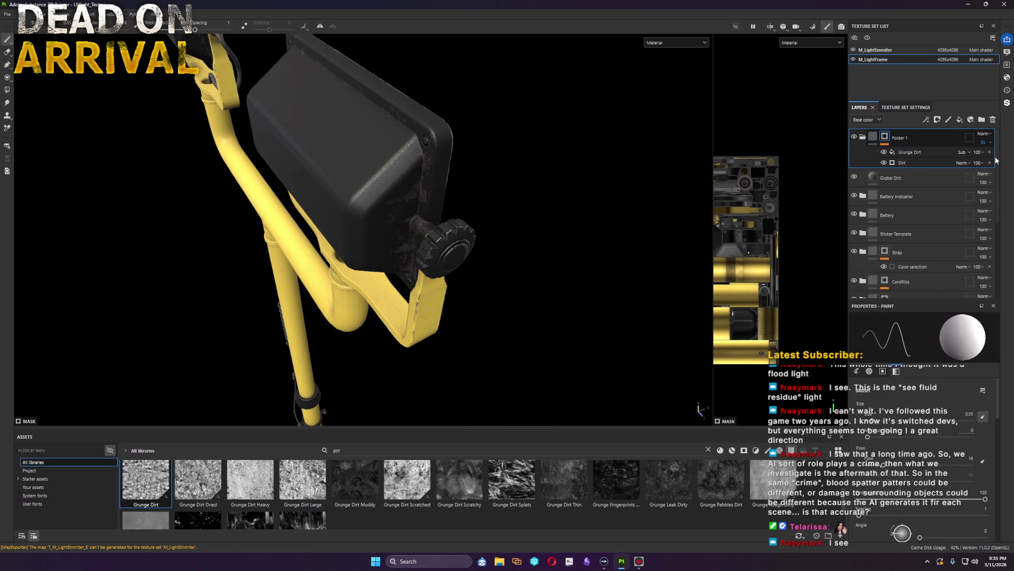
left_click(982, 141)
left_click_drag(986, 157, 981, 156)
left_click(981, 156)
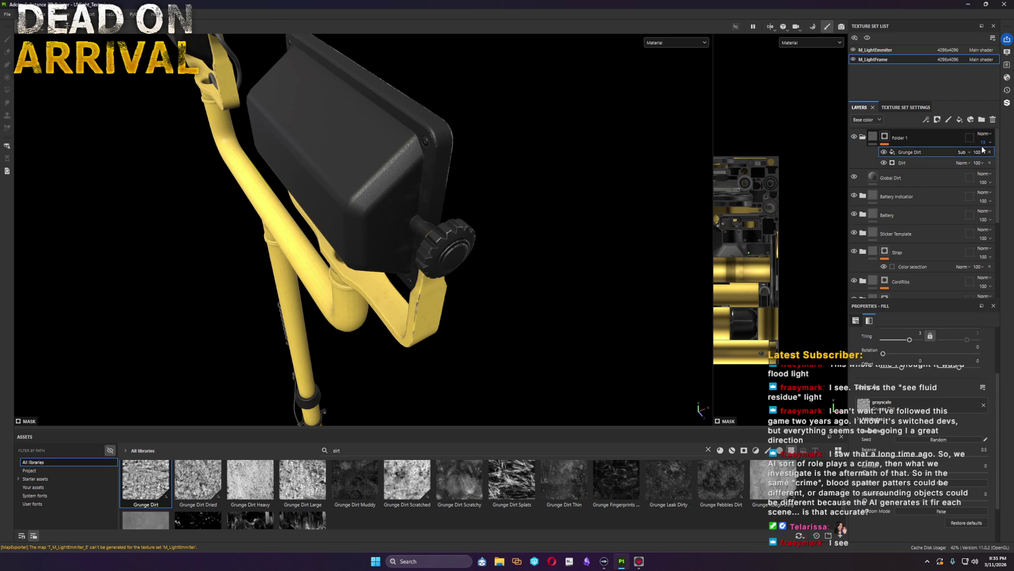
left_click_drag(539, 340, 516, 290, "alt")
scroll(472, 253, "up", 5)
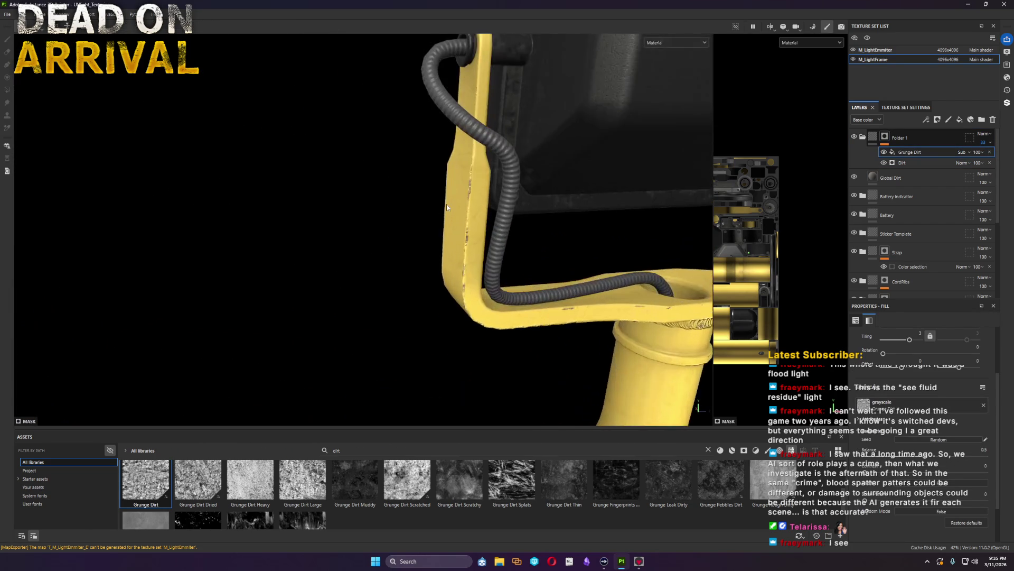
key("f")
scroll(446, 204, "up", 3)
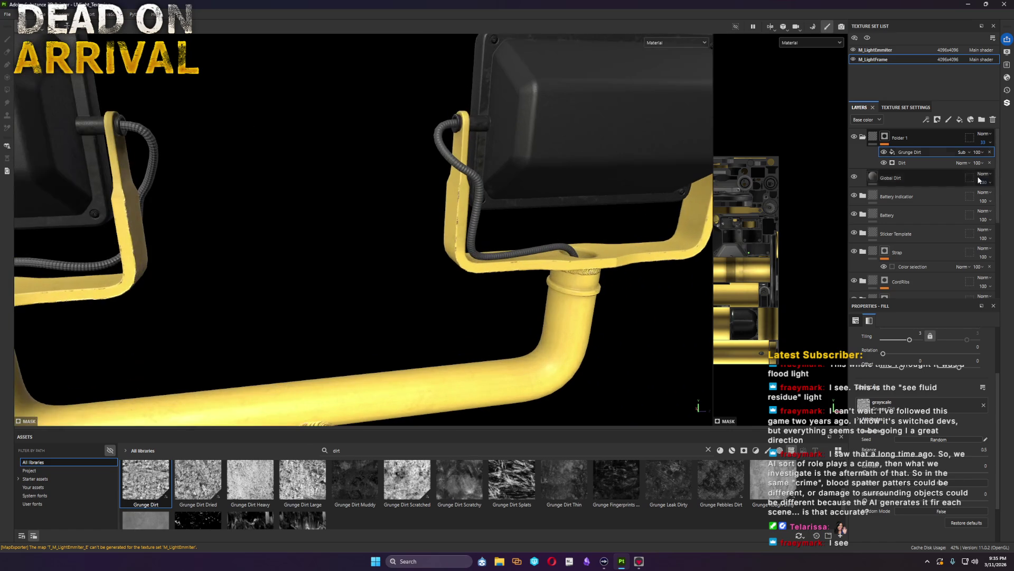
Step: Reduce a Global Dirt fill setting, inspect the battery box, and add paint Layer 4 with the brush
left_click(887, 178)
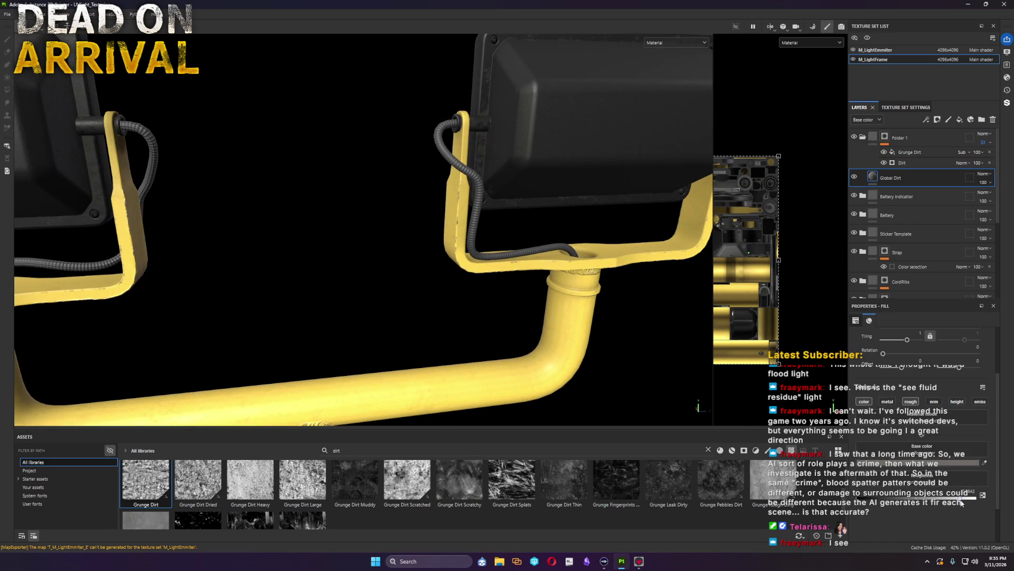
left_click_drag(902, 500, 936, 507)
key("f")
mouse_move(383, 278)
left_mouse_down("alt")
mouse_move(548, 186)
mouse_move(539, 215)
mouse_move(575, 283)
mouse_move(1009, 296)
mouse_move(534, 376)
left_mouse_up("alt")
scroll(534, 377, "up", 5)
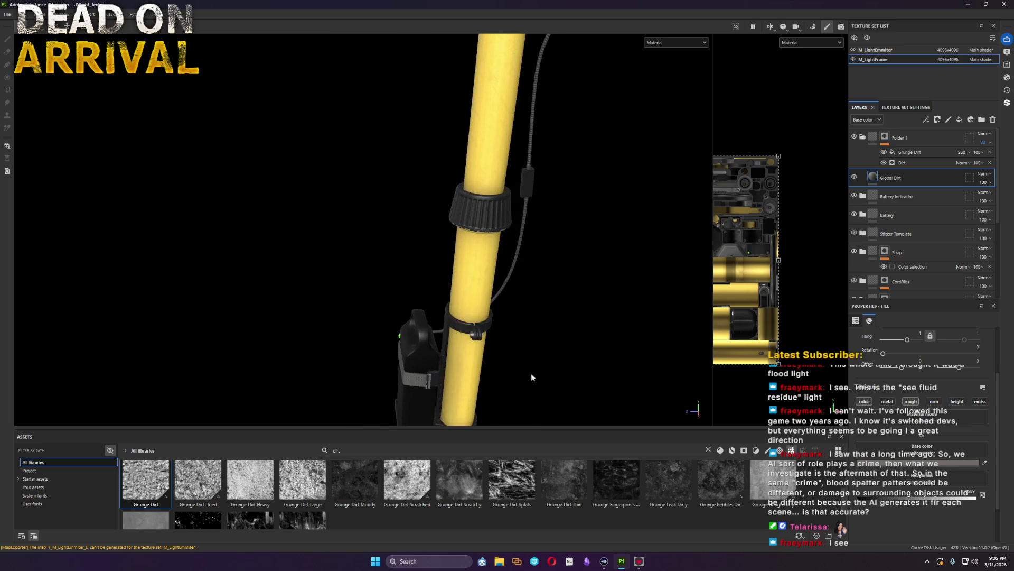
middle_click_drag(680, 362, 569, 162, "alt")
scroll(481, 295, "up", 2)
scroll(509, 317, "up", 2)
scroll(509, 317, "up", 2)
scroll(507, 336, "up", 2)
scroll(506, 336, "up", 3)
scroll(544, 306, "down", 2)
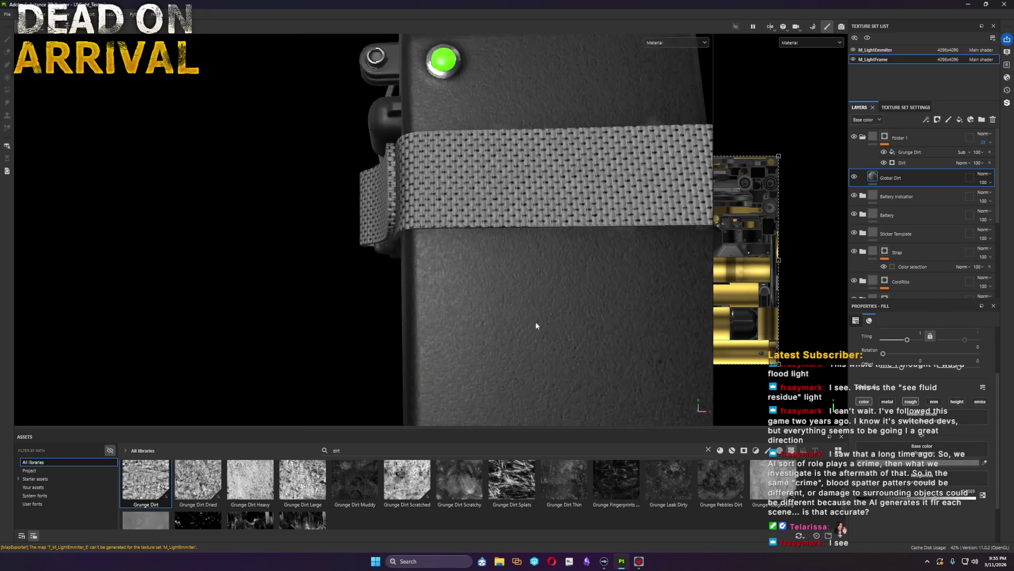
scroll(536, 324, "down", 2)
mouse_move(591, 357)
middle_mouse_down()
mouse_move(623, 276)
mouse_move(568, 165)
middle_mouse_up()
key("ctrl+shift+l")
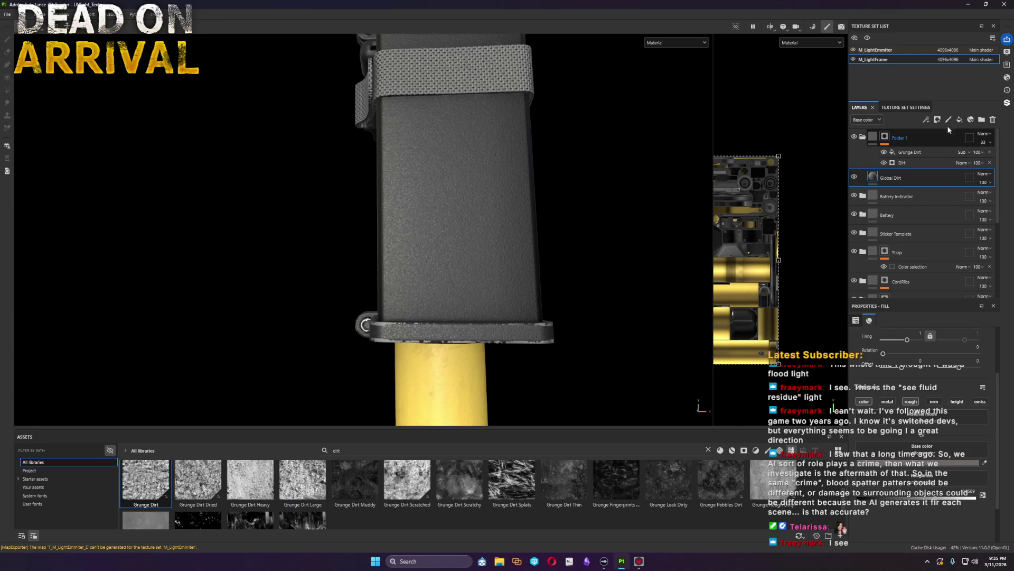
key("1")
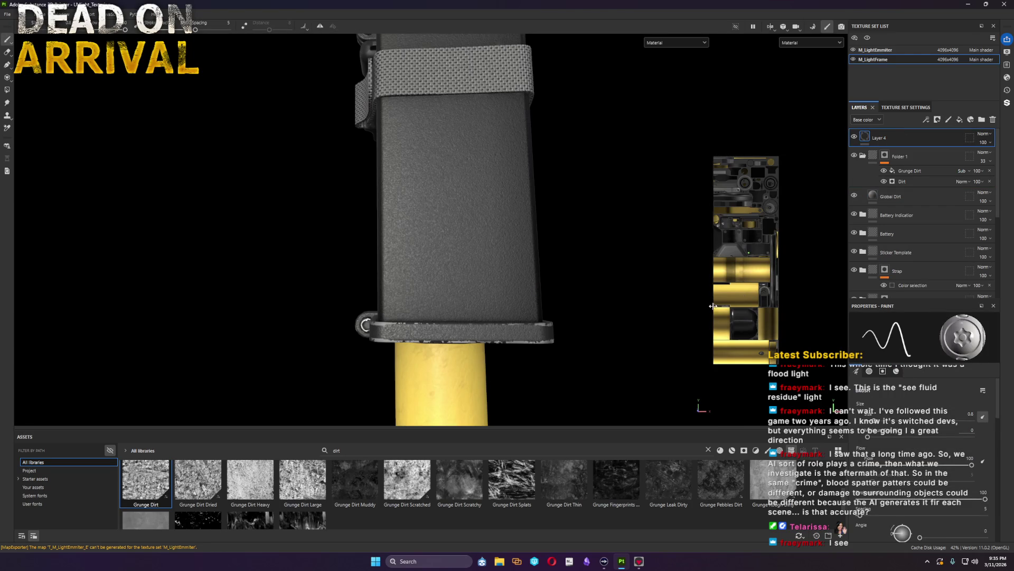
Step: Paint a black test stroke on the battery box and undo it
left_click_drag(713, 307, 475, 293)
left_click_drag(332, 269, 361, 253)
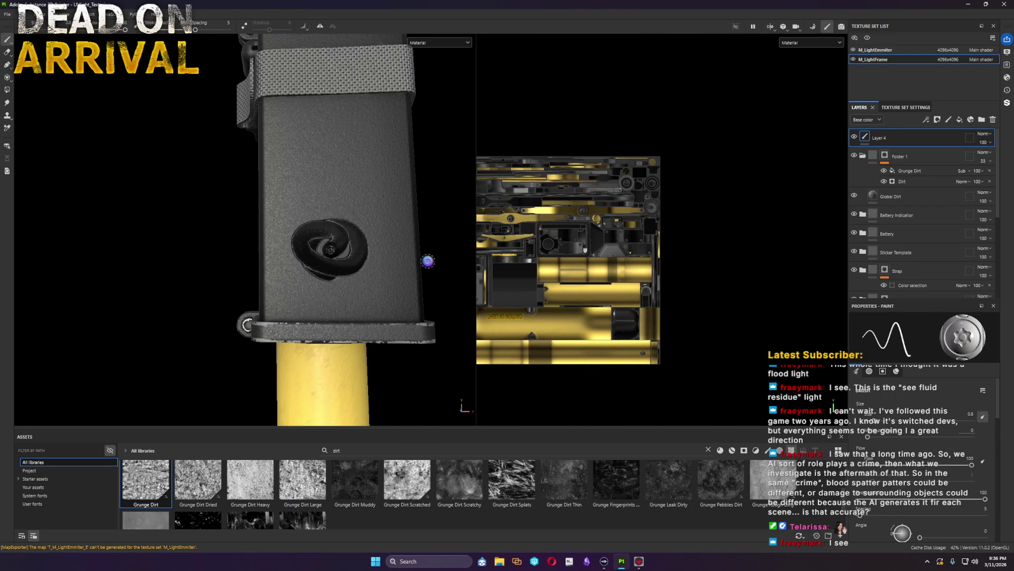
scroll(570, 282, "up", 5)
scroll(570, 282, "up", 3)
scroll(650, 268, "up", 3)
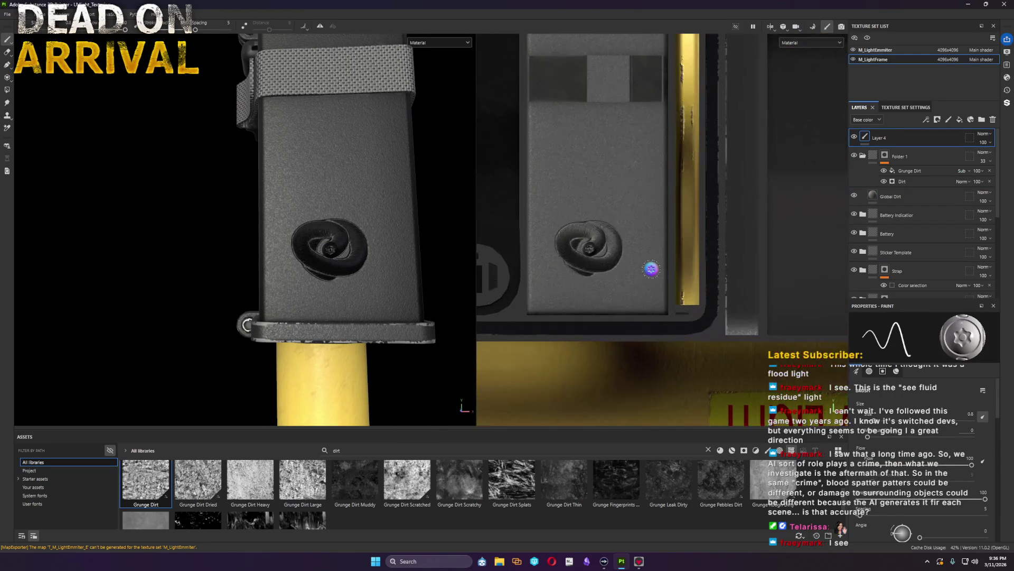
key("ctrl+z")
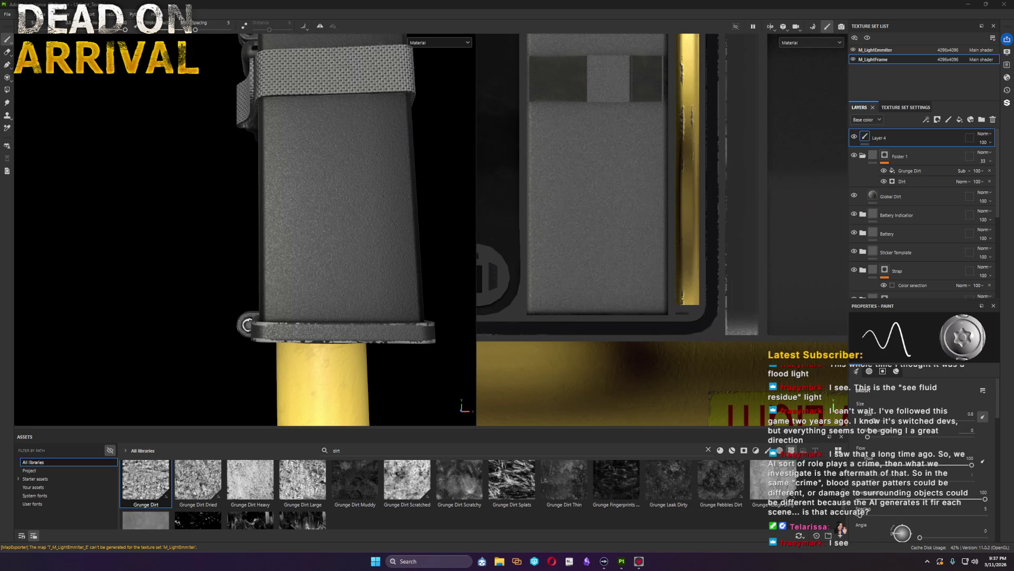
Step: Import the MPC242.jpg CAUTION sticker image into the session as a texture
left_click_drag(468, 560, 534, 526)
left_click(604, 198)
left_click(625, 226)
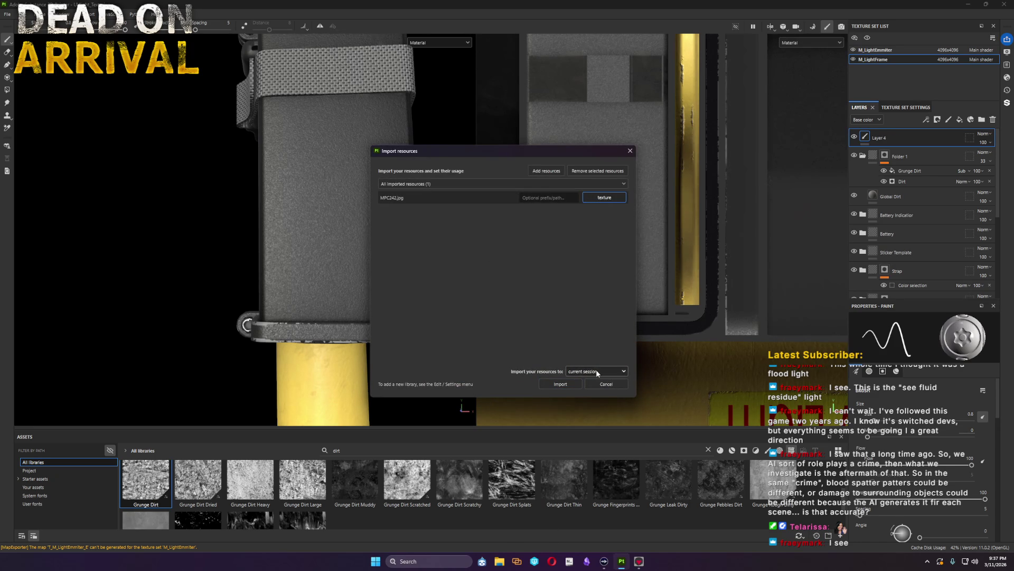
left_click(561, 384)
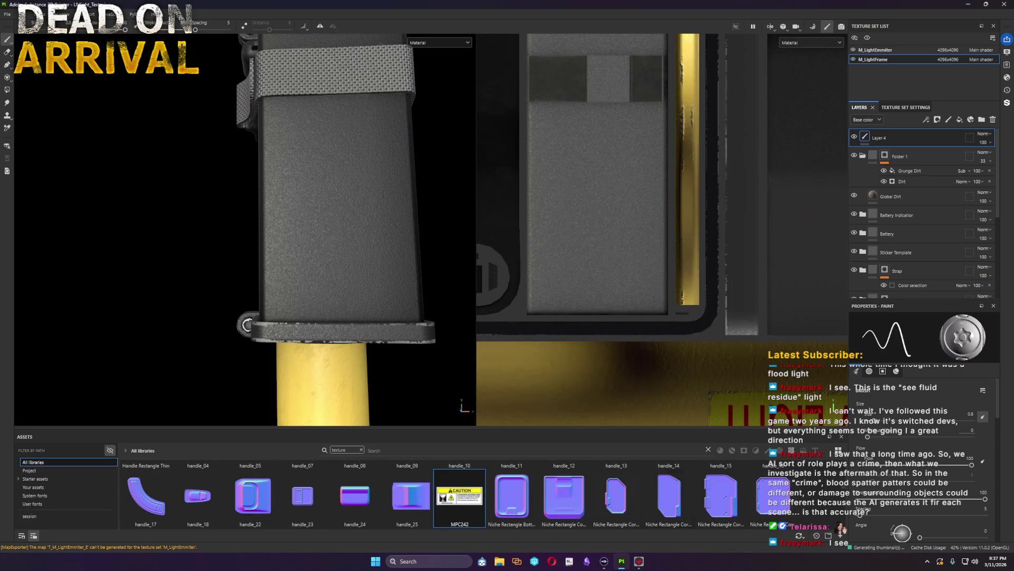
Step: Duplicate the Sticker Template folder and move the copy up below Layer 4
left_click(930, 251)
key("ctrl+d")
left_click_drag(918, 250, 919, 151)
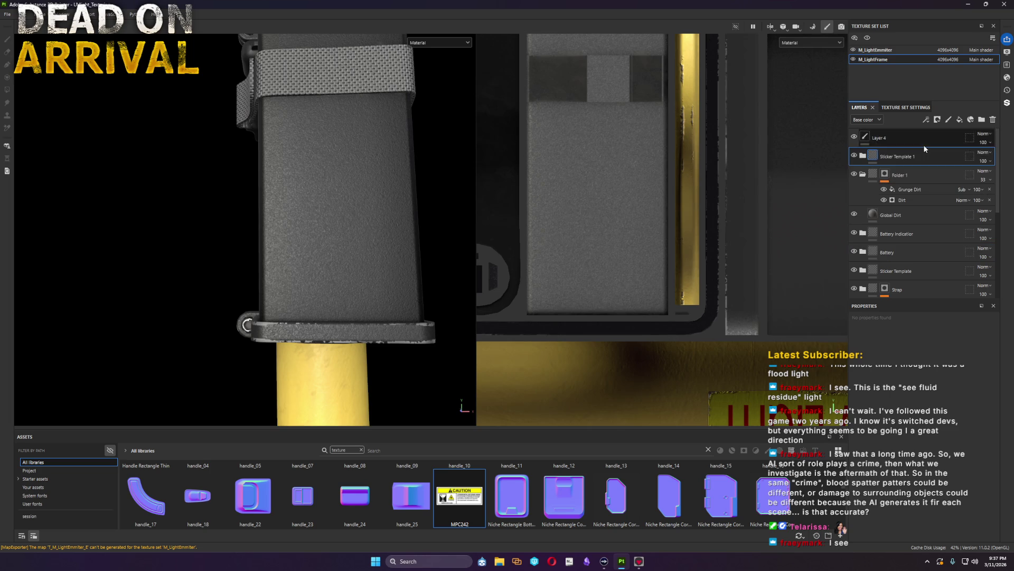
Step: Expand Sticker Template 1 and its Sticker Shape layer to show the mask effects
left_click(863, 156)
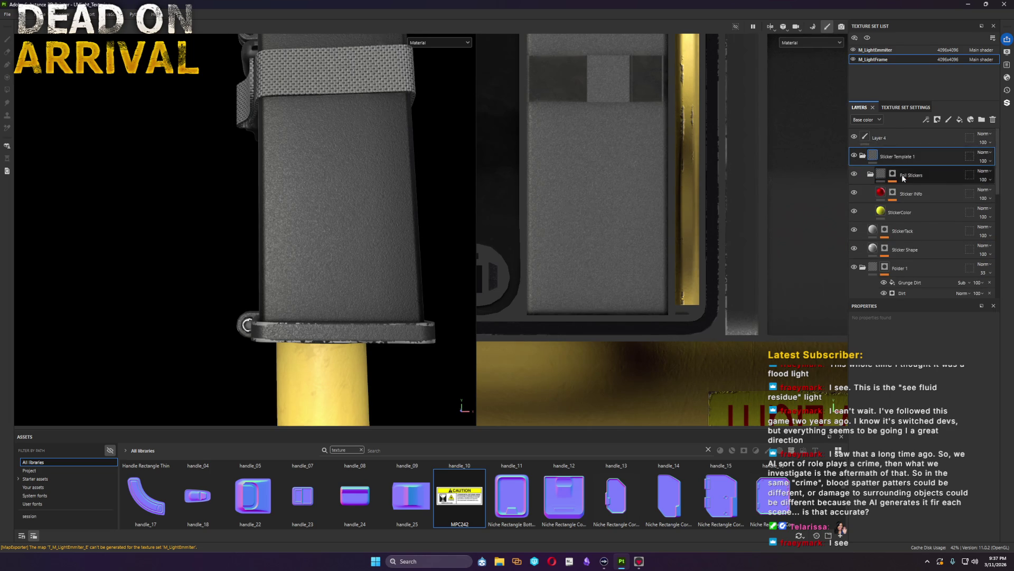
scroll(920, 181, "down", 2)
left_click_drag(907, 260, 891, 205)
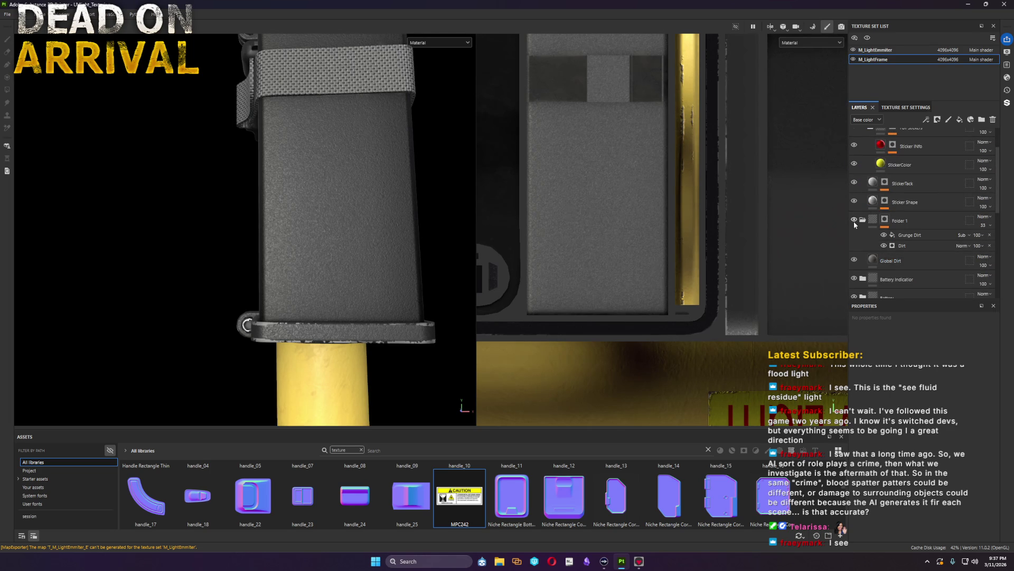
left_click(885, 201)
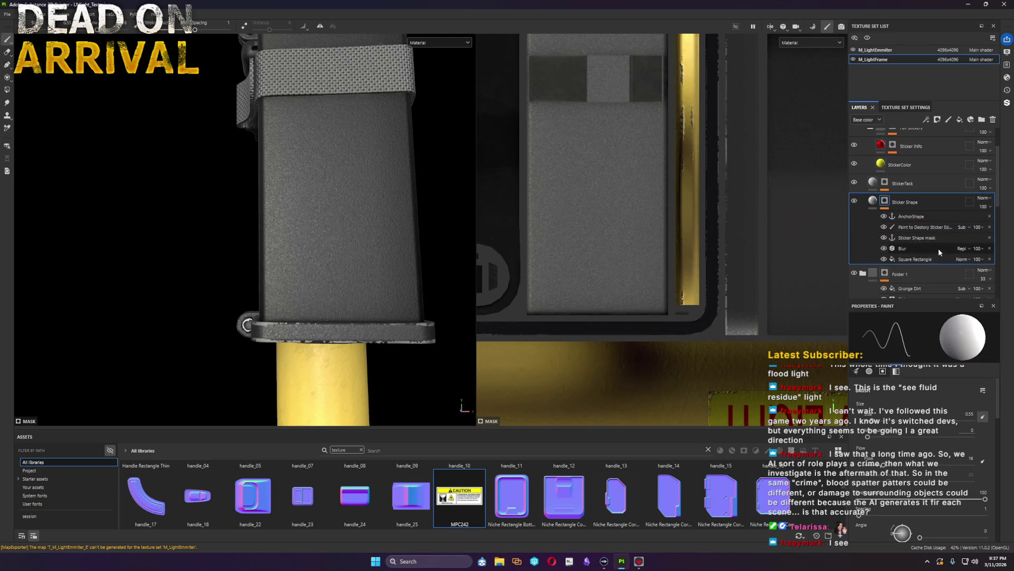
Step: Move the Square Rectangle sticker projection down the pole onto the battery box
left_click(915, 258)
scroll(682, 255, "down", 5)
scroll(630, 267, "down", 3)
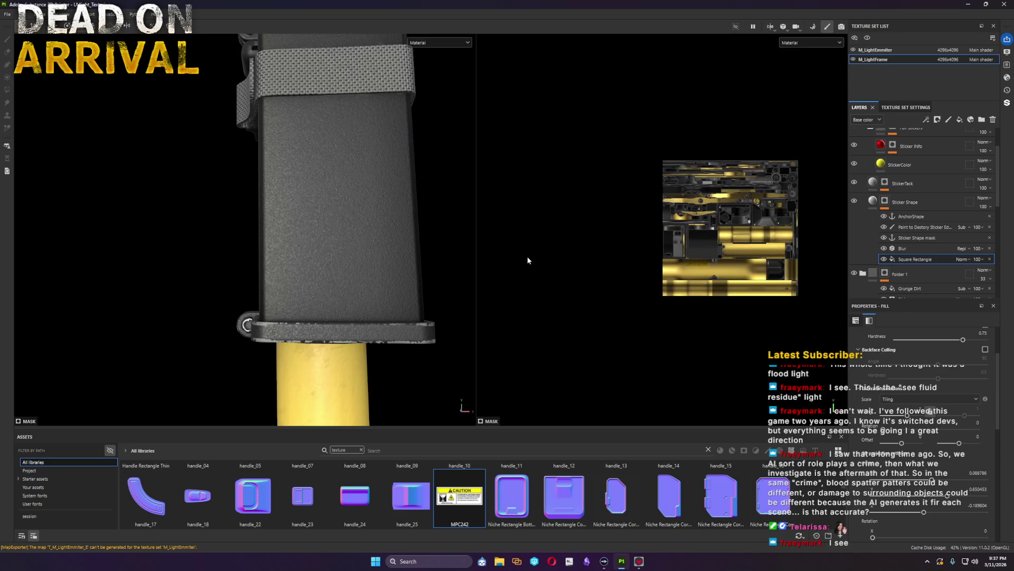
scroll(410, 235, "down", 8)
mouse_move(370, 210)
left_mouse_down("alt")
mouse_move(248, 170)
mouse_move(535, 185)
left_mouse_up("alt")
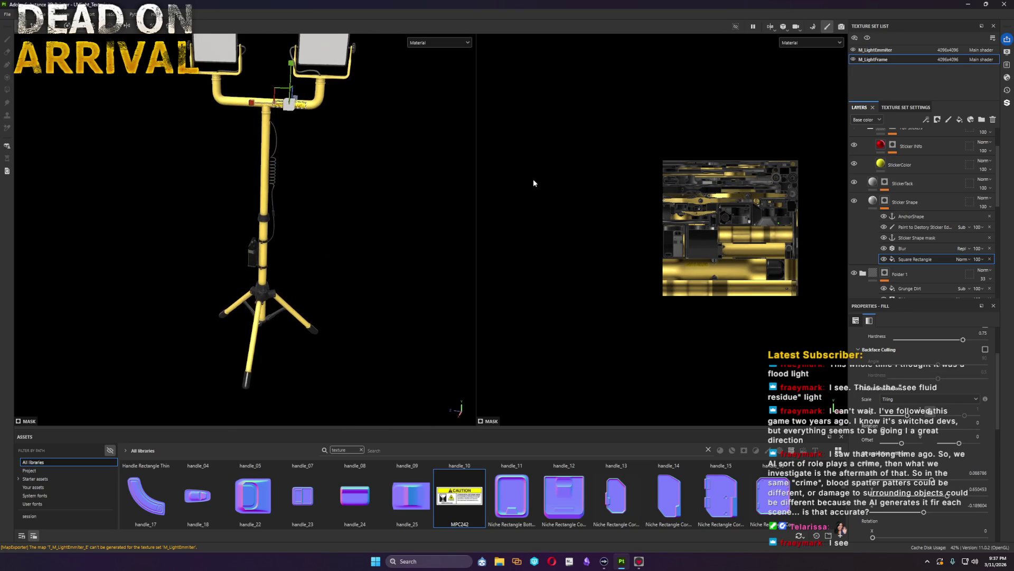
left_click_drag(281, 94, 237, 245)
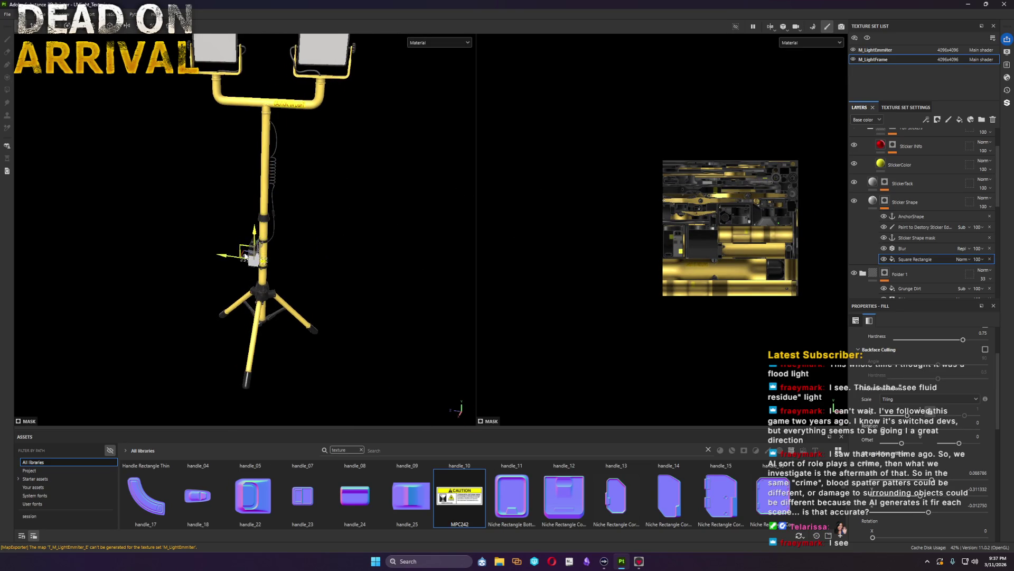
left_click_drag(317, 272, 281, 301, "alt")
scroll(280, 302, "up", 2)
scroll(289, 321, "up", 2)
scroll(301, 349, "up", 1)
scroll(302, 349, "down", 3)
scroll(285, 286, "up", 1)
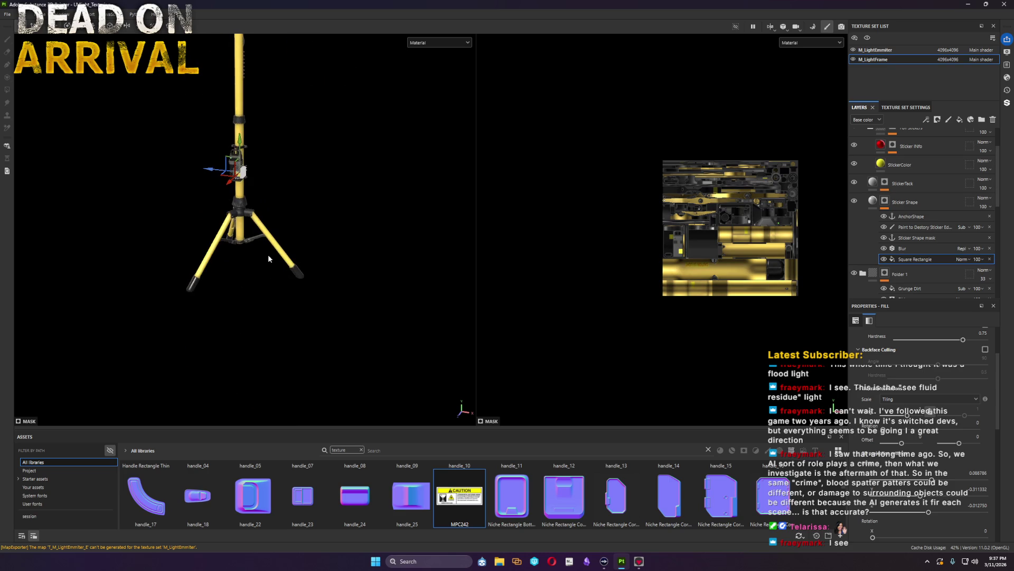
scroll(244, 151, "up", 2)
scroll(244, 151, "up", 3)
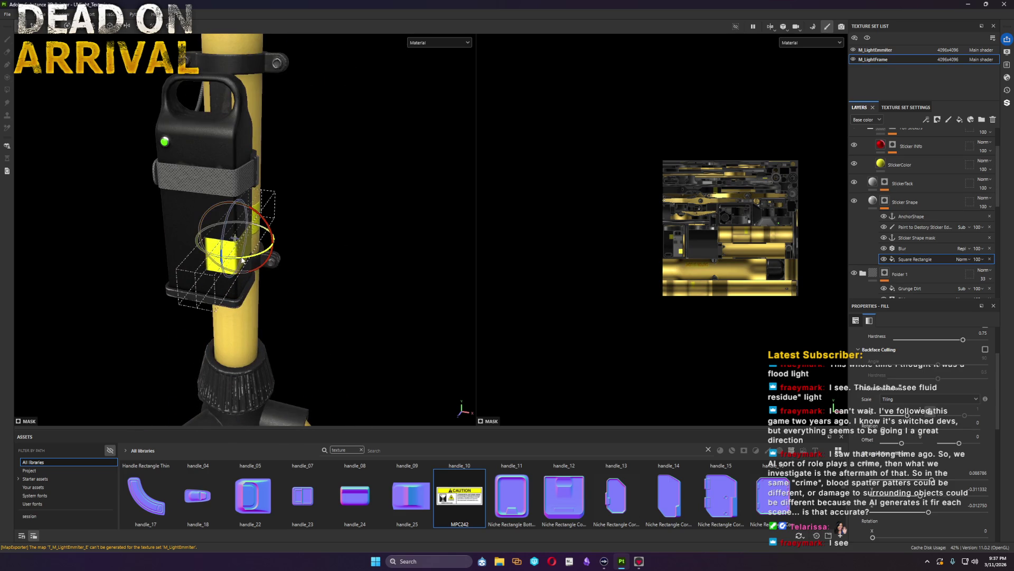
left_click_drag(241, 262, 212, 239)
Step: Flatten the sticker projection and slide it onto the battery box's lower front face
key("r")
key("ctrl+z")
key("w")
left_click_drag(227, 247, 171, 257)
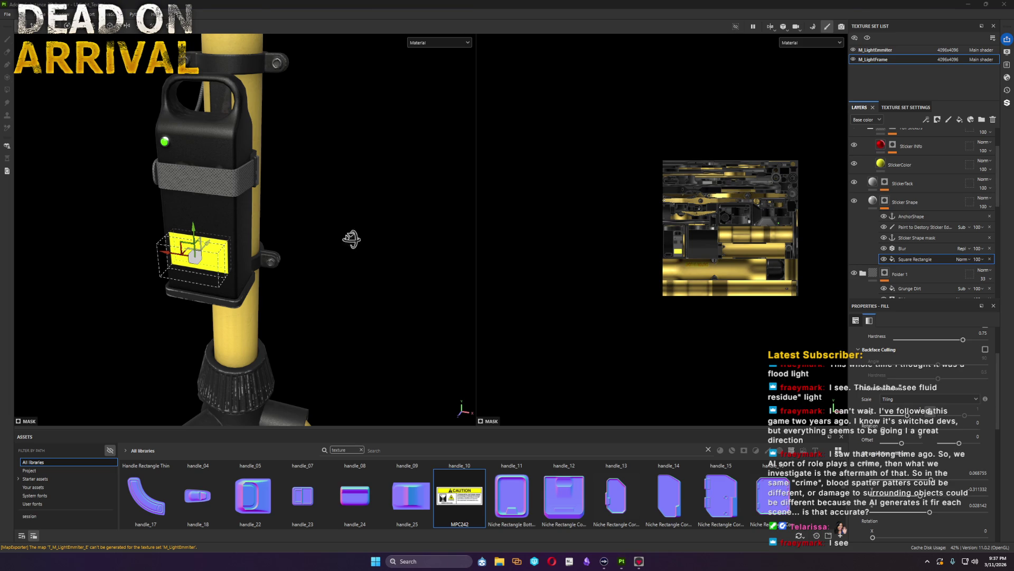
left_click_drag(354, 243, 428, 218, "alt")
left_click_drag(206, 251, 202, 265)
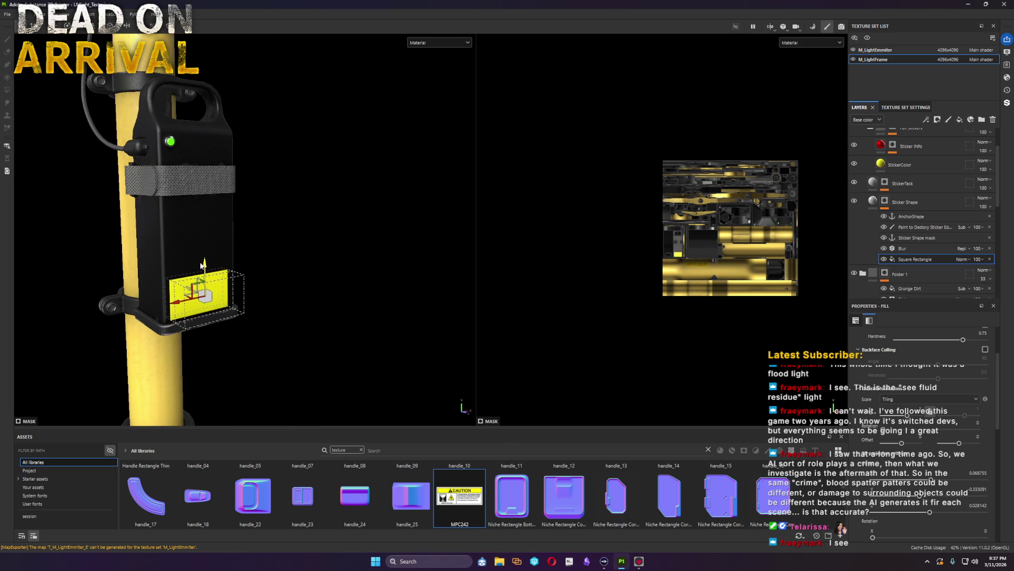
scroll(203, 265, "up", 5)
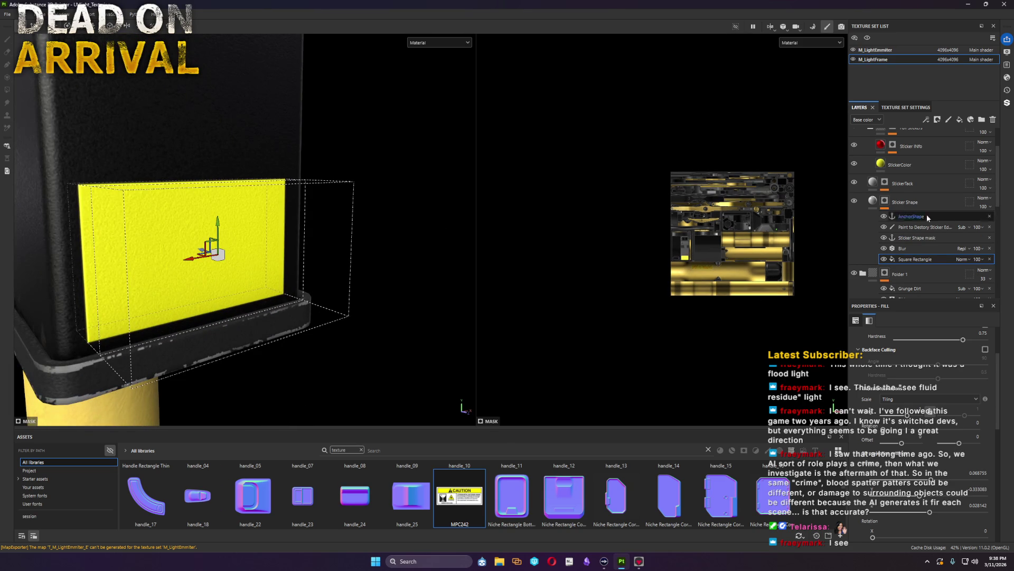
left_click(884, 166)
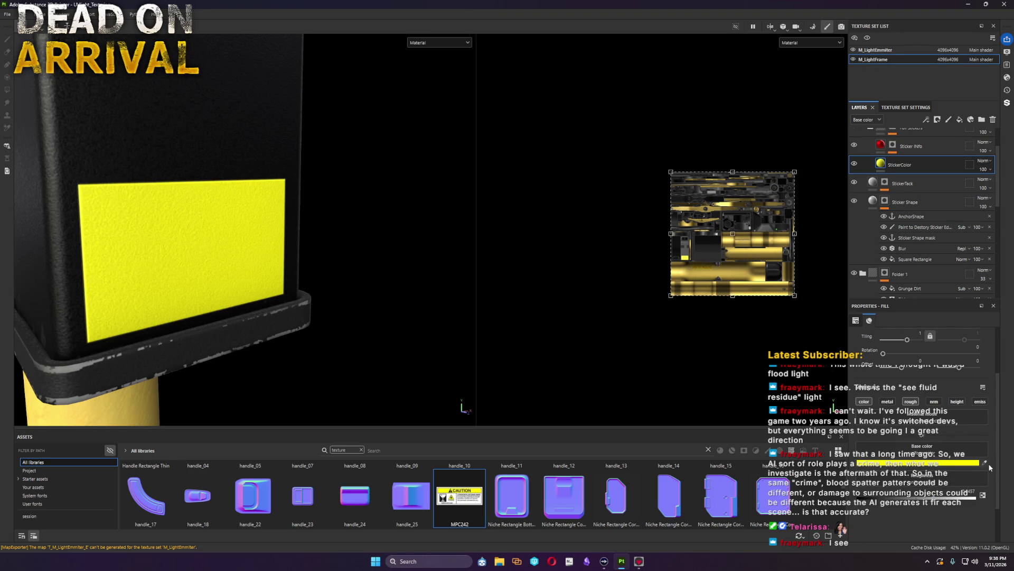
Step: Fill StickerColor with the MPC242 label image and set UV Wrap to None
left_click_drag(855, 476, 864, 447)
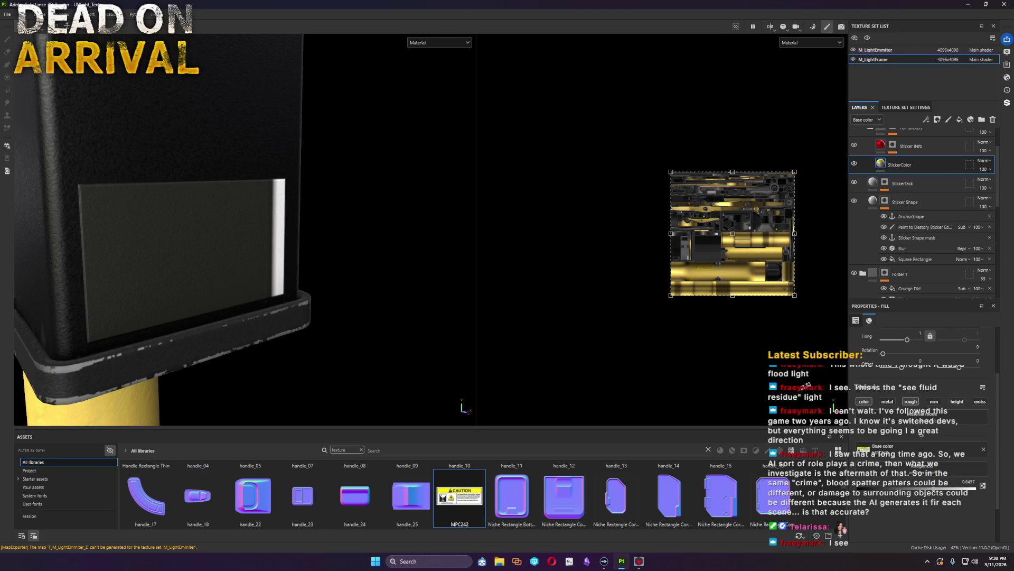
scroll(766, 249, "up", 2)
scroll(766, 249, "up", 2)
scroll(765, 249, "up", 1)
scroll(765, 249, "down", 3)
middle_click_drag(766, 249, 718, 251)
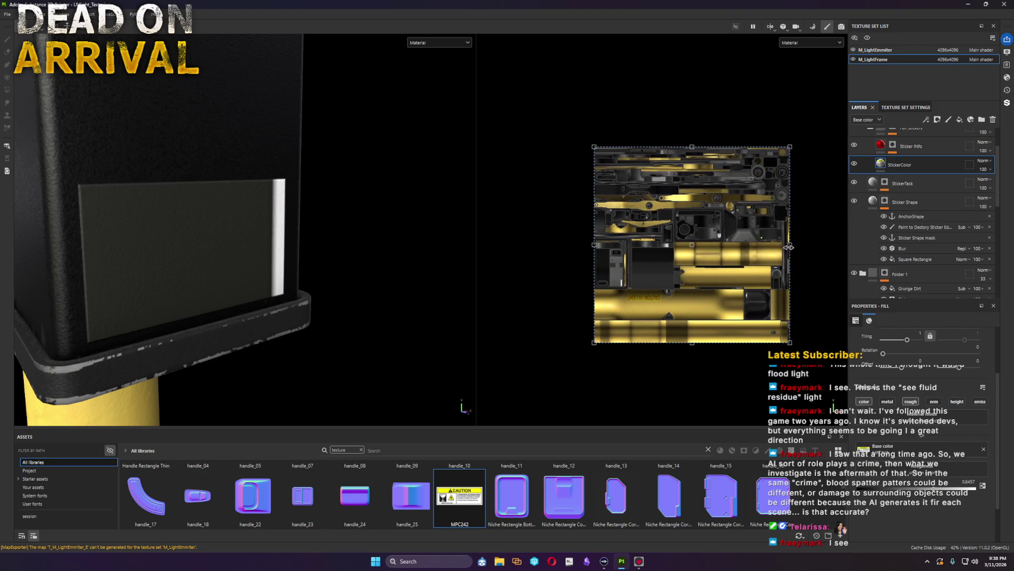
left_click_drag(790, 245, 635, 264)
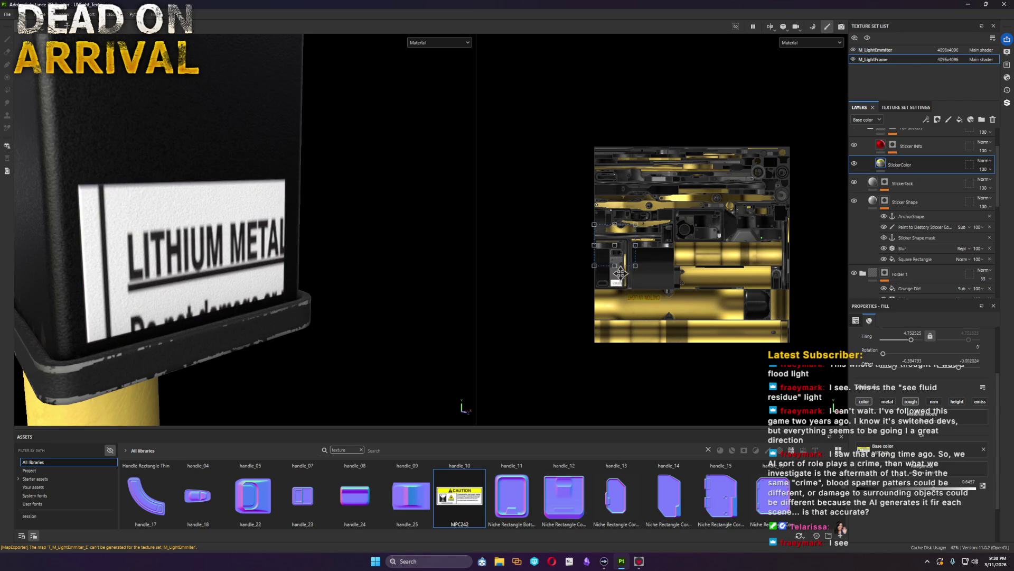
scroll(618, 259, "up", 3)
scroll(618, 259, "up", 2)
scroll(919, 375, "up", 3)
left_click(919, 374)
left_click(912, 409)
Step: Resize the label projection in the 2D view until the full CAUTION label fits the sticker shape
mouse_move(656, 251)
left_mouse_down()
mouse_move(627, 253)
mouse_move(645, 211)
left_mouse_up()
scroll(599, 260, "up", 3)
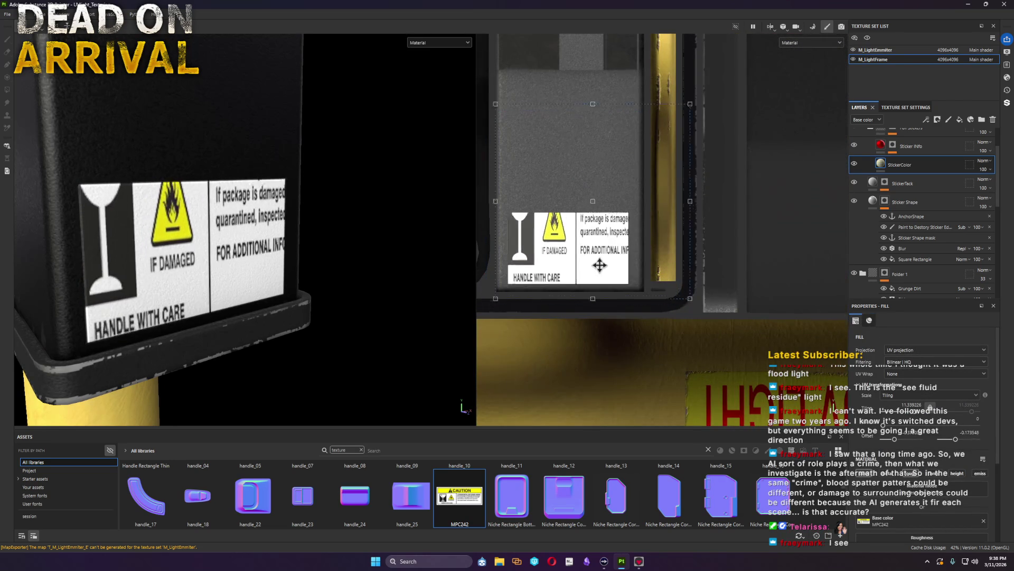
left_click_drag(705, 92, 631, 211)
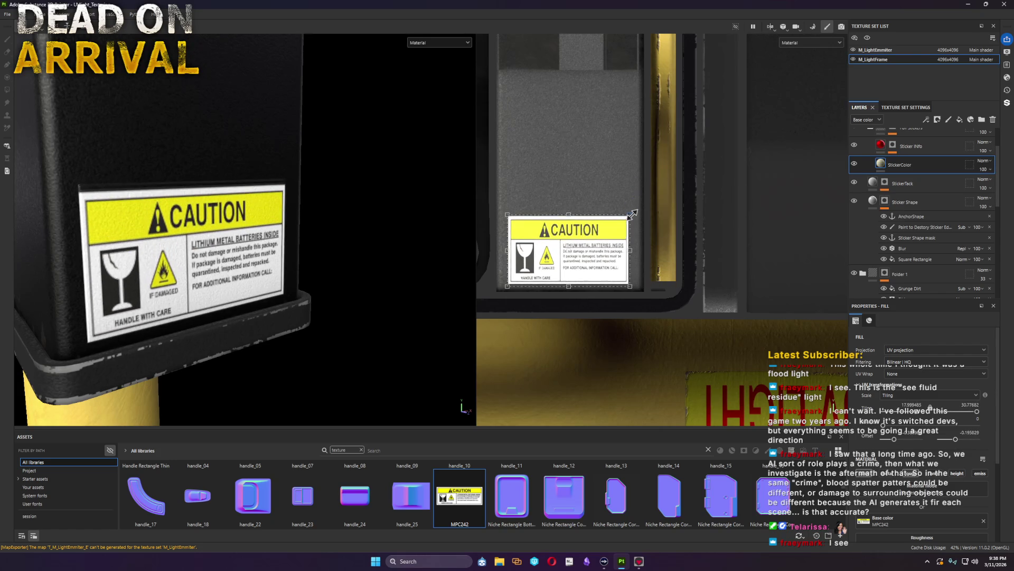
scroll(631, 211, "up", 2)
scroll(632, 214, "up", 2)
scroll(634, 220, "up", 1)
left_click_drag(634, 220, 635, 204)
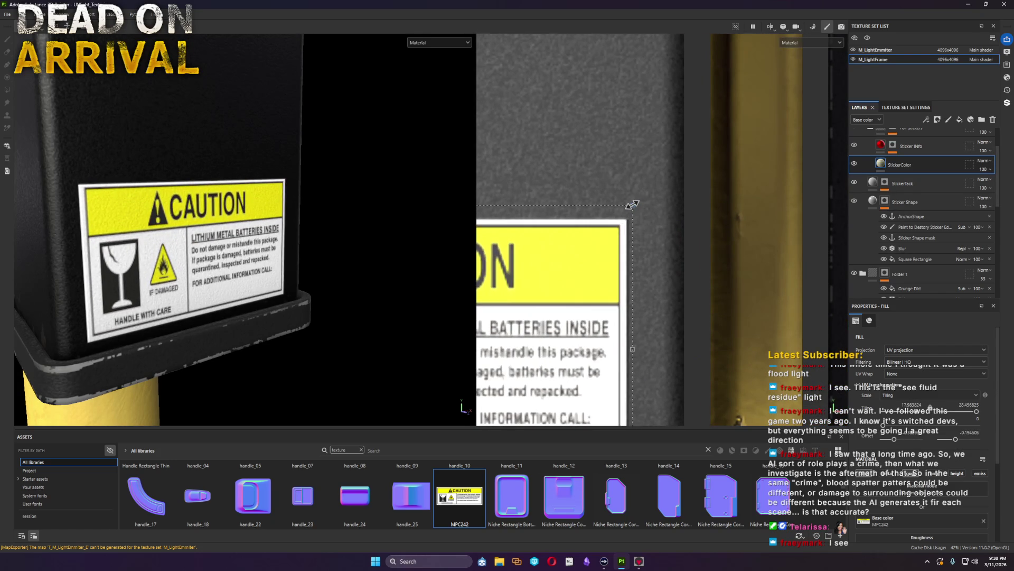
middle_click_drag(635, 204, 1002, 167)
scroll(1001, 167, "up", 1)
scroll(733, 253, "up", 1)
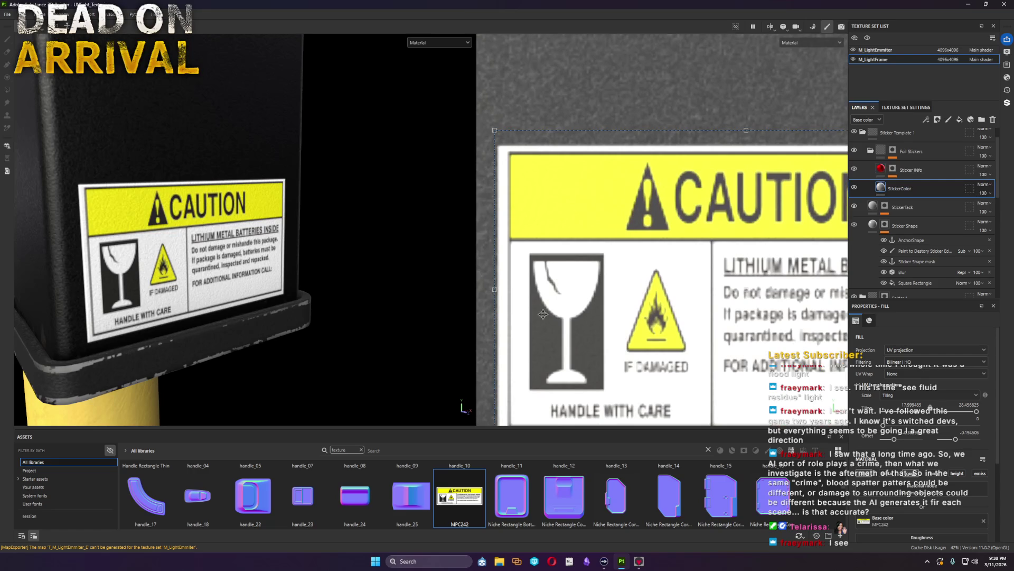
left_click_drag(493, 291, 492, 289)
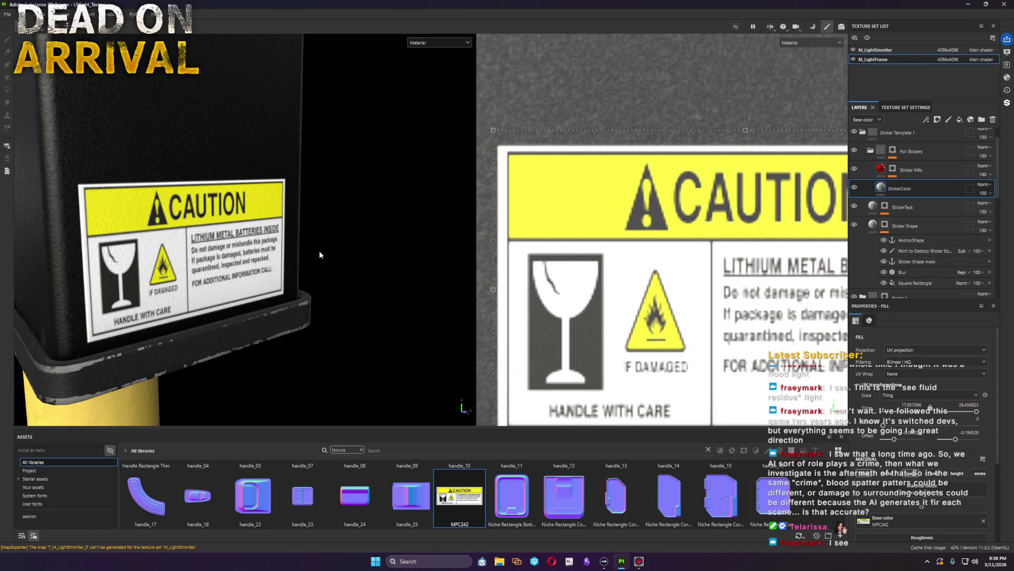
scroll(409, 274, "down", 3)
scroll(409, 274, "up", 3)
middle_click_drag(690, 303, 745, 154)
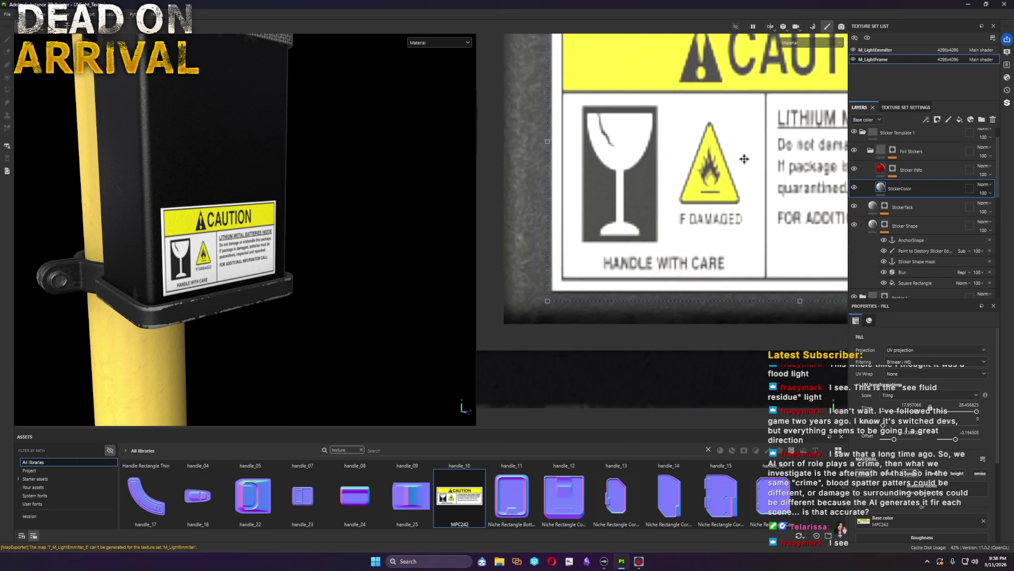
left_click_drag(547, 302, 545, 302)
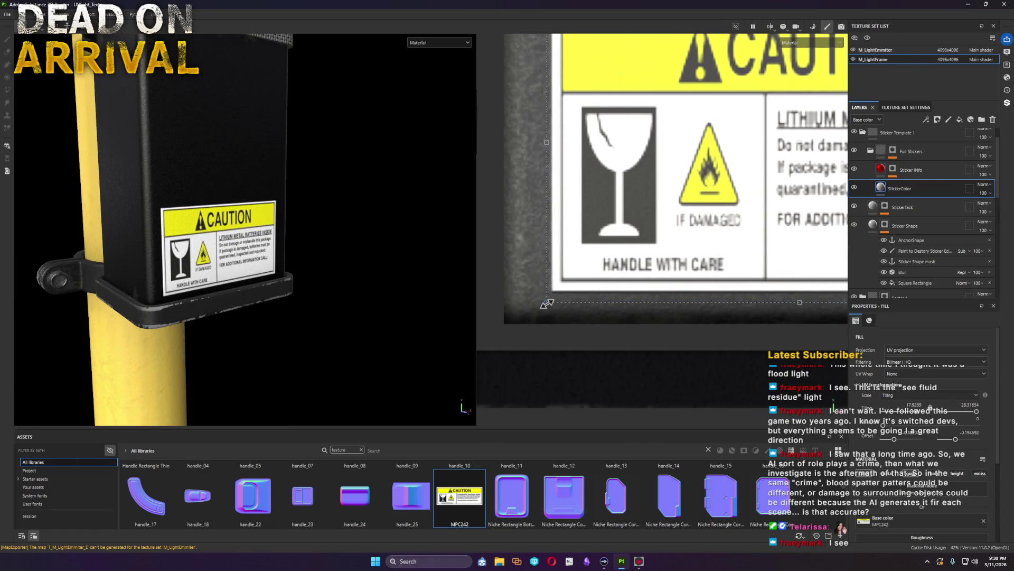
scroll(248, 273, "up", 3)
left_click_drag(248, 272, 210, 254, "alt")
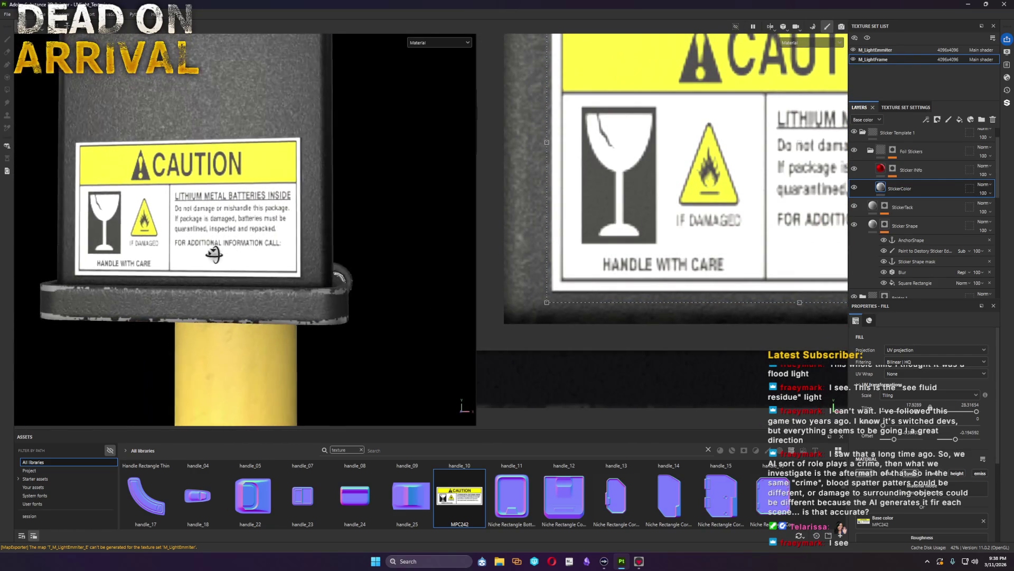
key("ctrl+z")
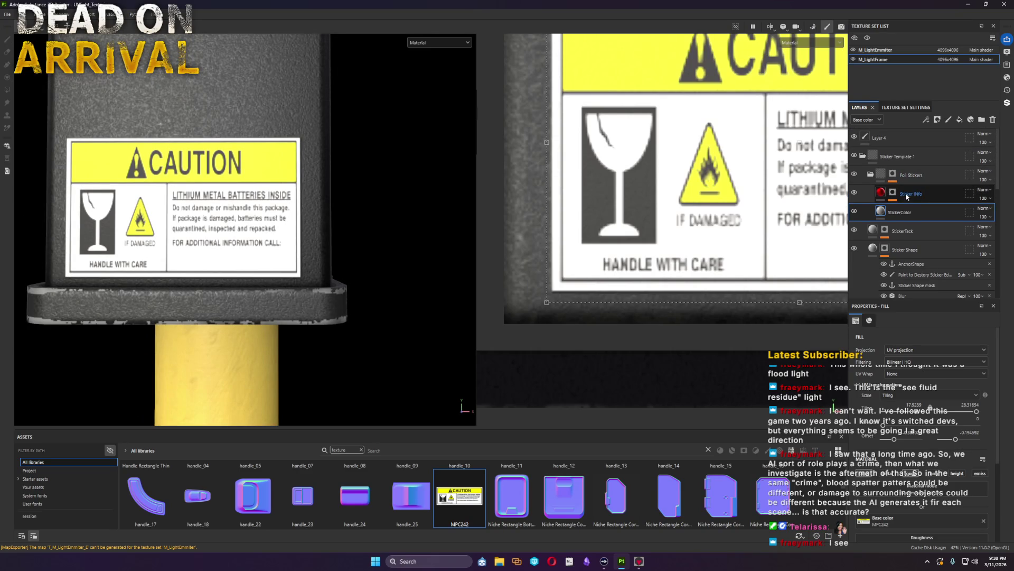
Step: Delete the sticker layers, undo it, and reselect the StickerColor layer
left_click(892, 193)
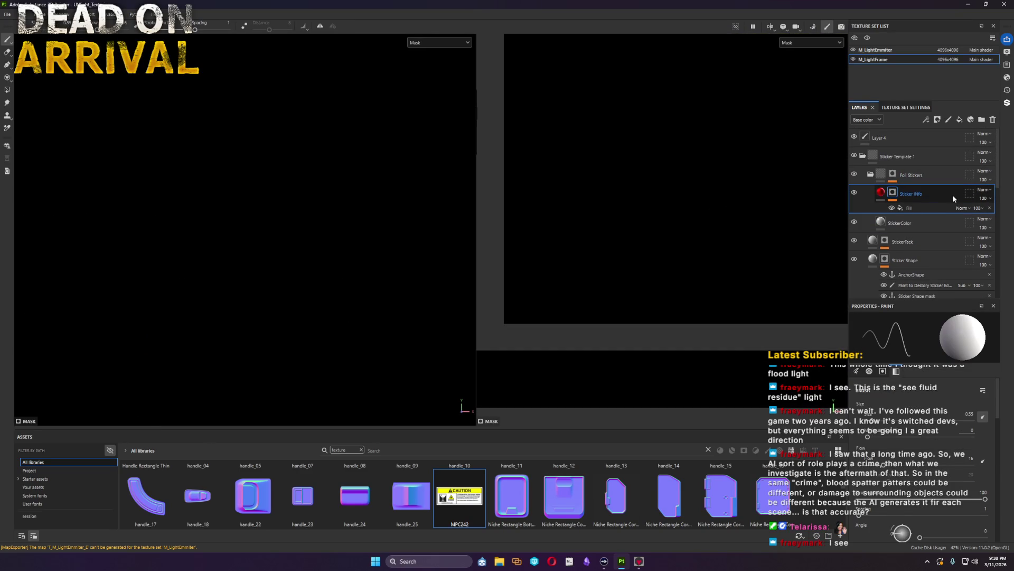
key("Delete")
key("Delete")
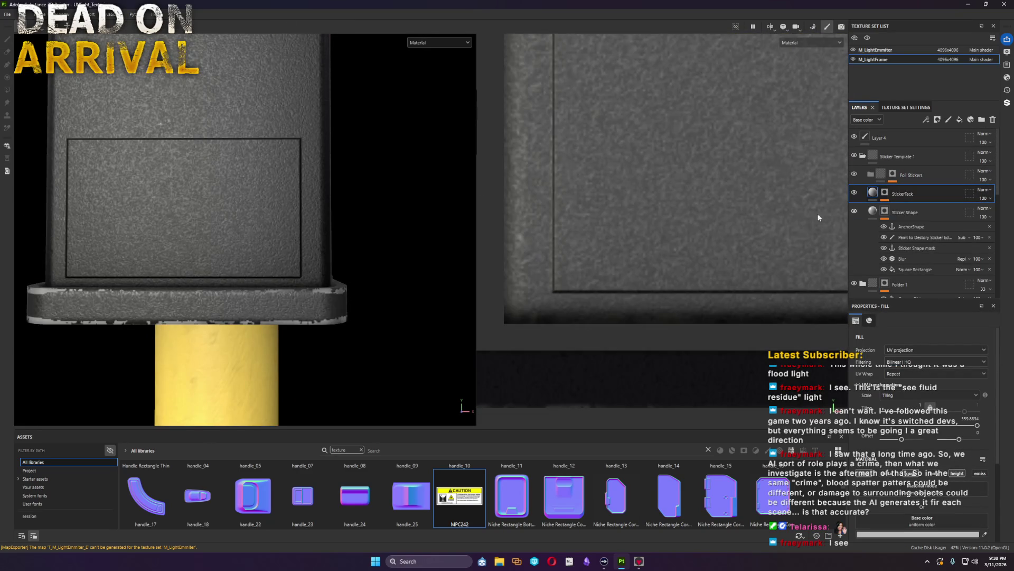
key("ctrl+z")
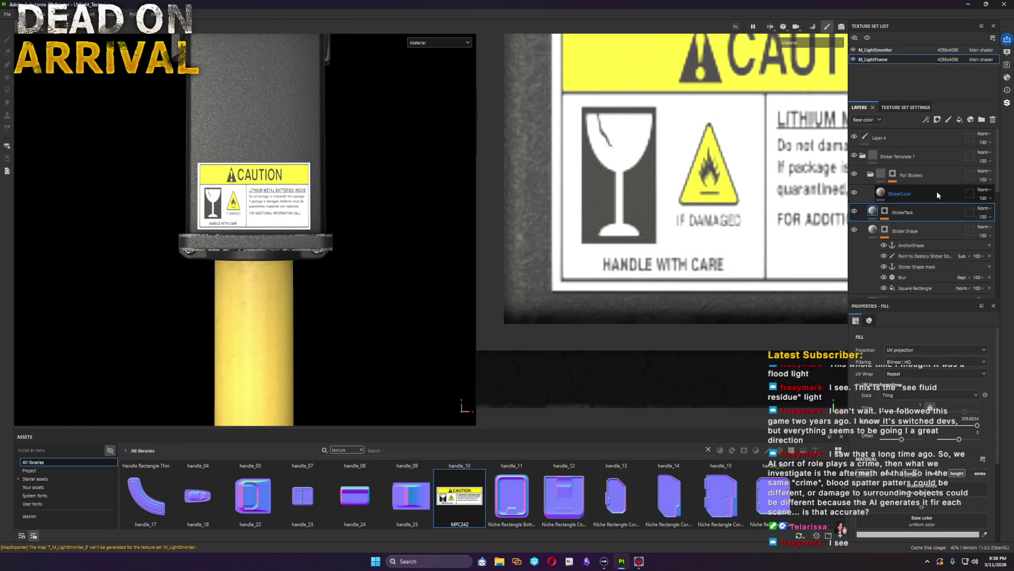
left_click(945, 174)
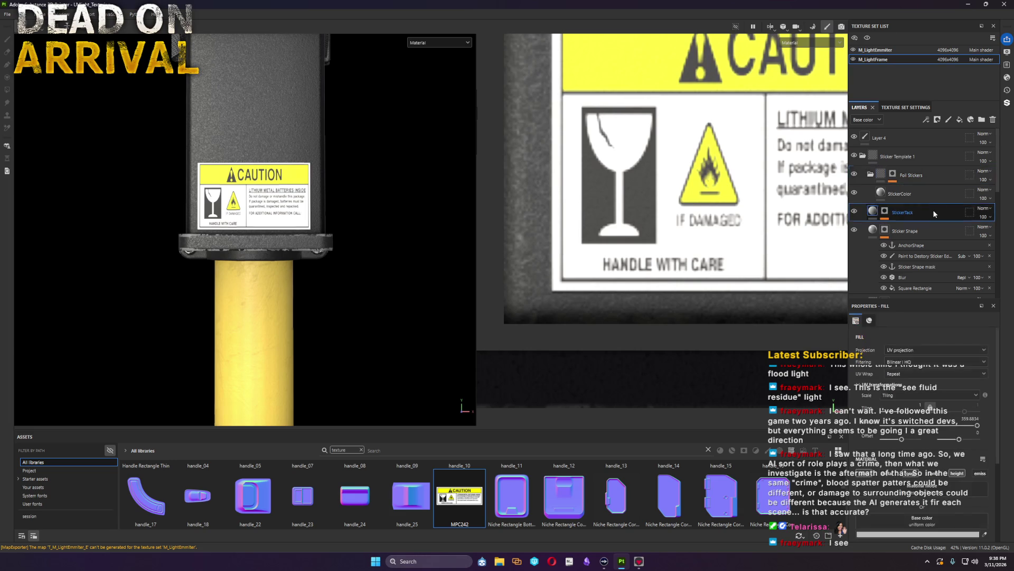
left_click(925, 191)
left_click(854, 194)
left_click(855, 193)
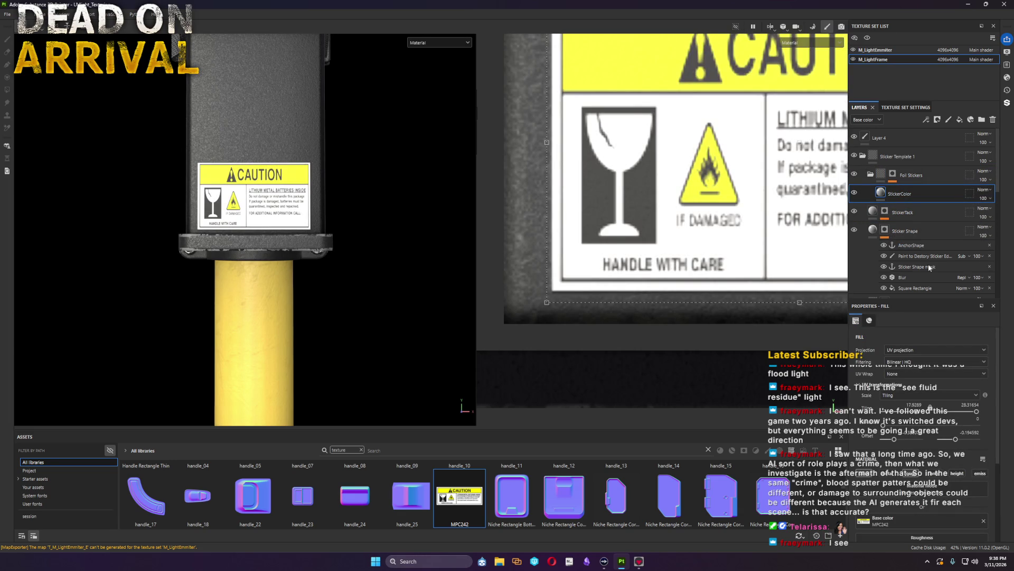
Step: Remove the 'Paint to Destroy Sticker Edge' effect and add a fresh paint effect to the Sticker Shape mask
left_click(989, 256)
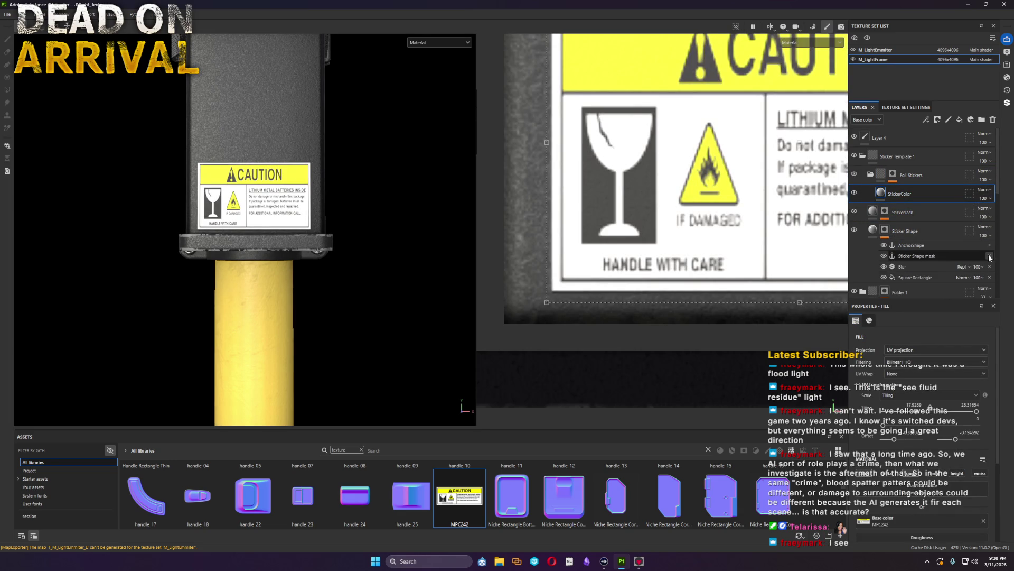
right_click(903, 257)
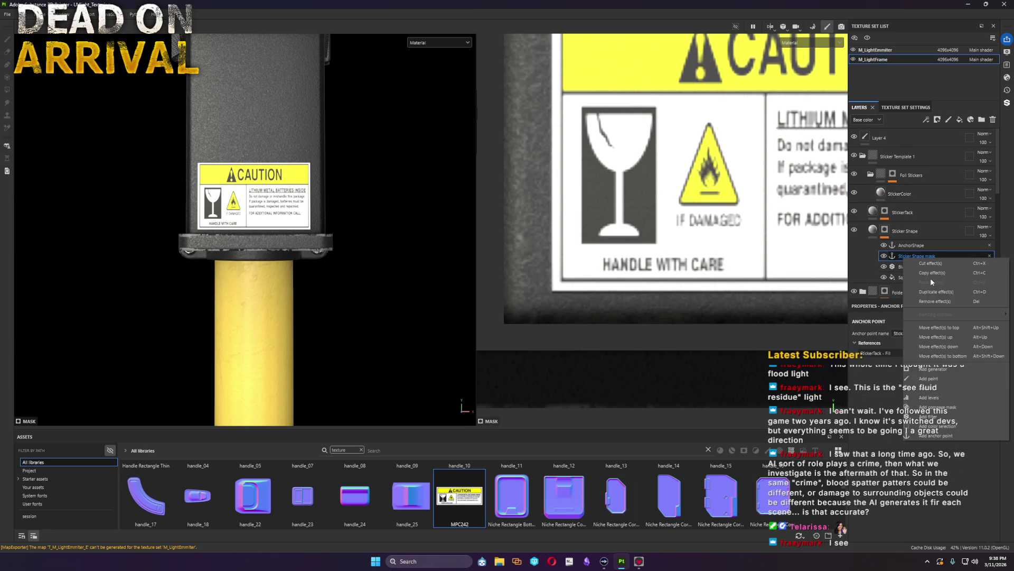
left_click(943, 379)
scroll(291, 175, "up", 5)
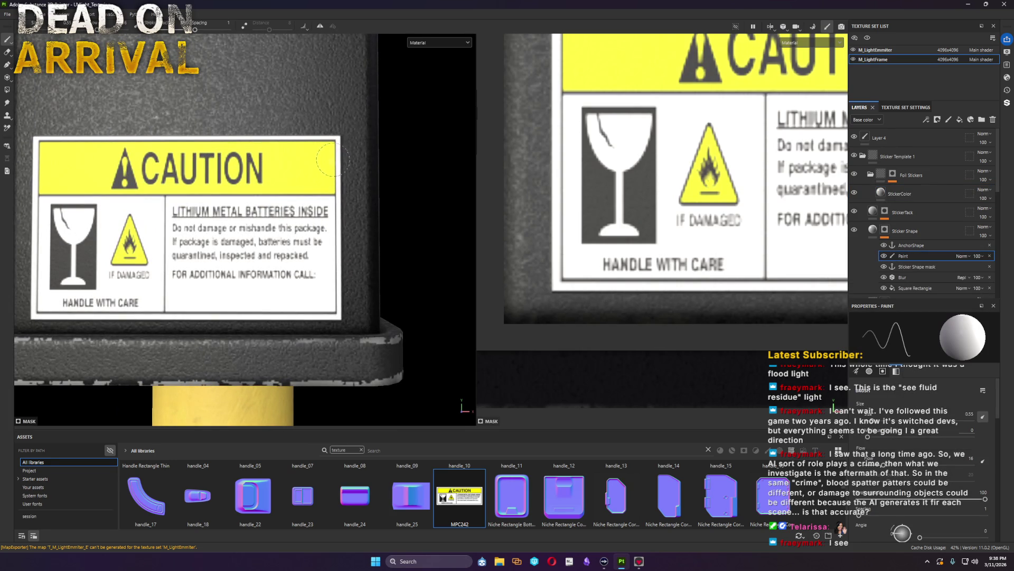
Step: Brush black along all four sticker edges to wear them into a ragged shape
key("x")
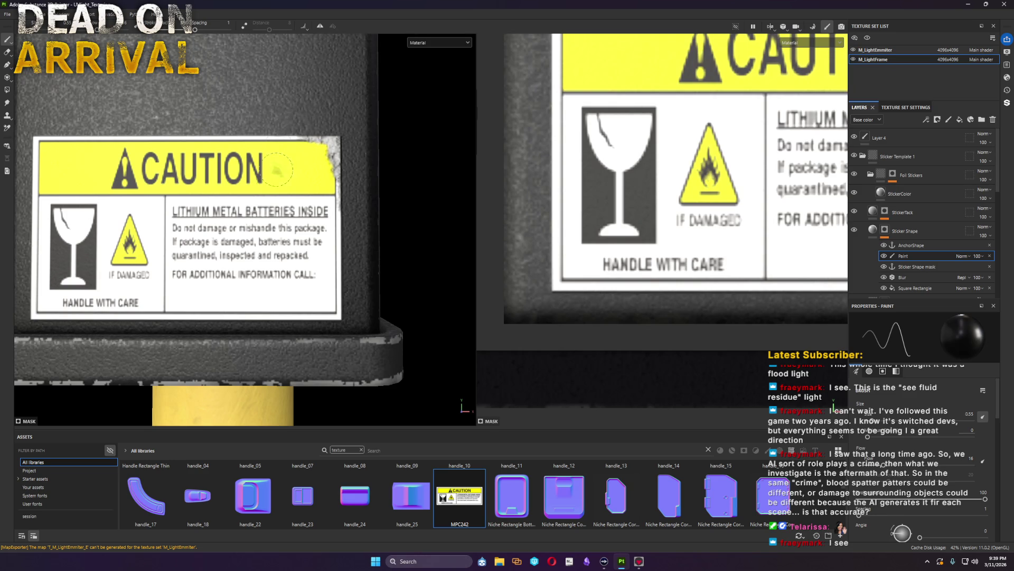
left_click_drag(279, 151, 164, 150, "alt")
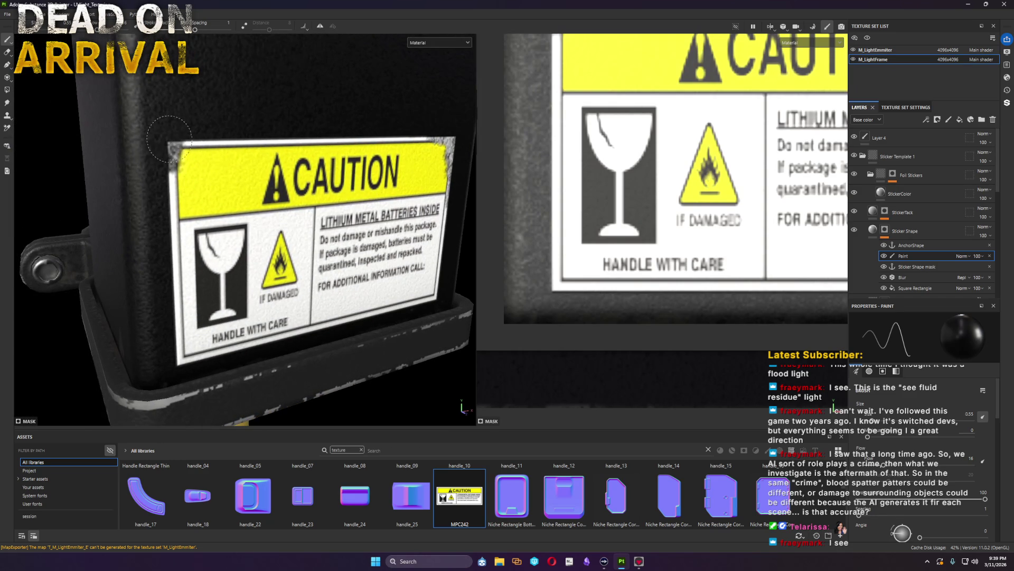
left_click_drag(219, 125, 336, 131)
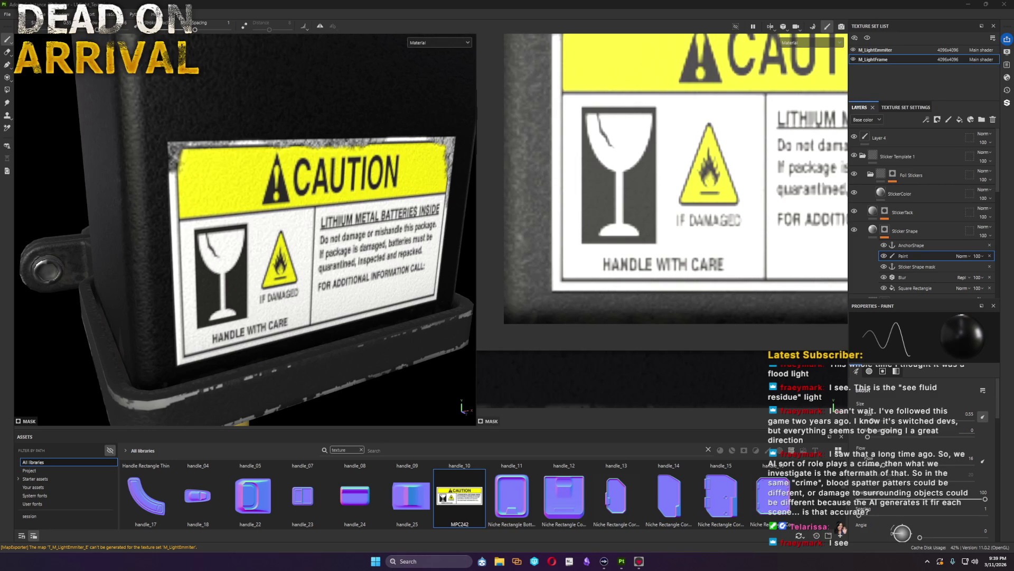
mouse_move(177, 366)
left_mouse_down()
mouse_move(159, 308)
mouse_move(262, 357)
left_mouse_up()
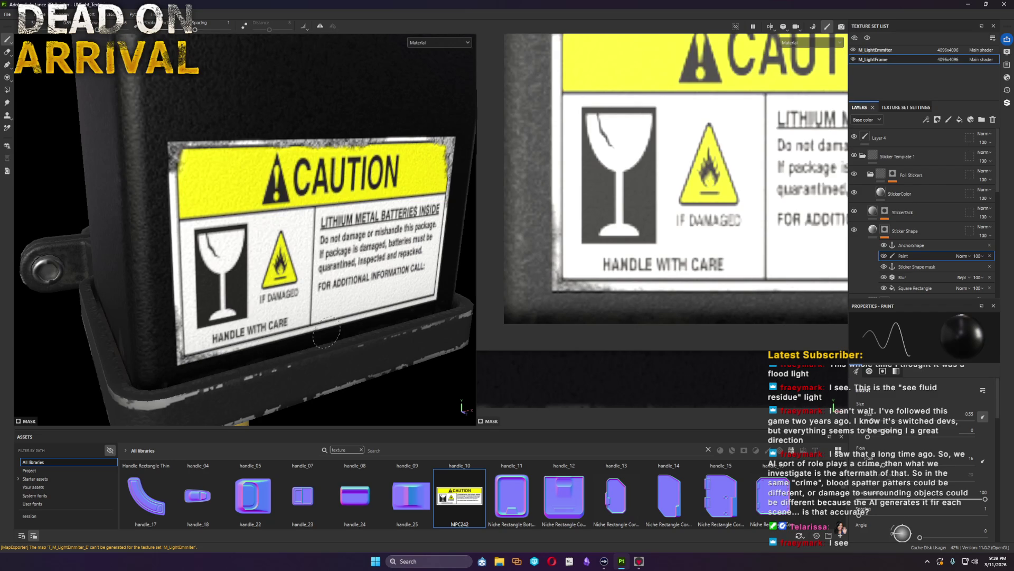
left_click_drag(325, 337, 381, 321)
left_click_drag(433, 262, 444, 256)
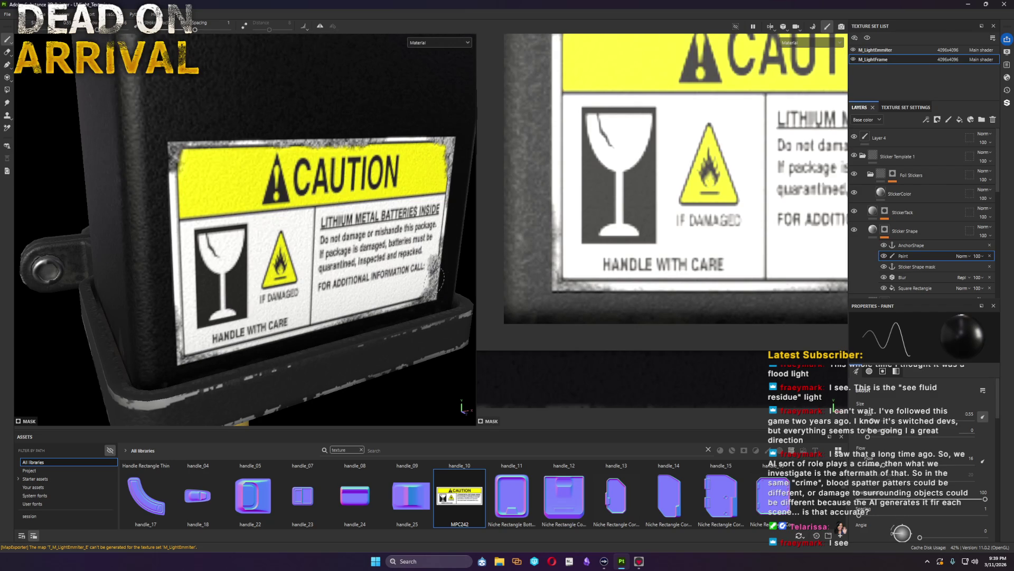
scroll(412, 278, "down", 3)
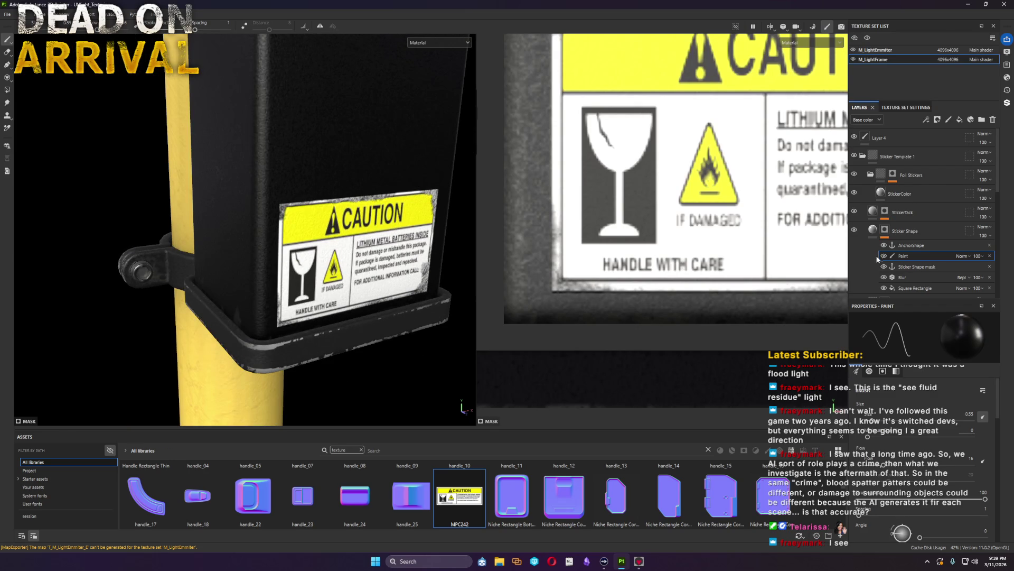
left_click(895, 214)
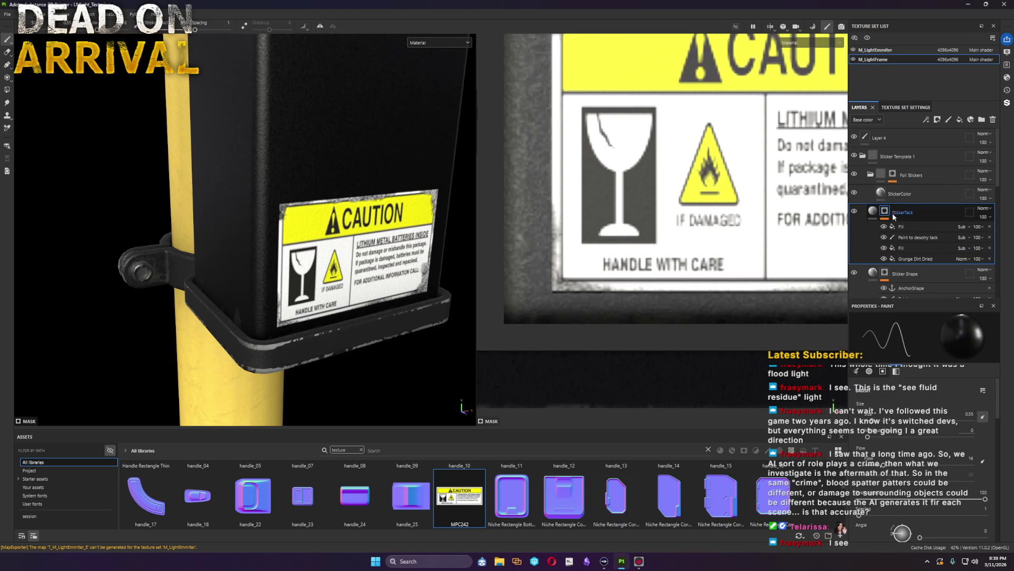
Step: Replace the StickerTack mask's 'Paint to destroy tack' effect with a new Paint effect and return to Material view
left_click(886, 211, "alt")
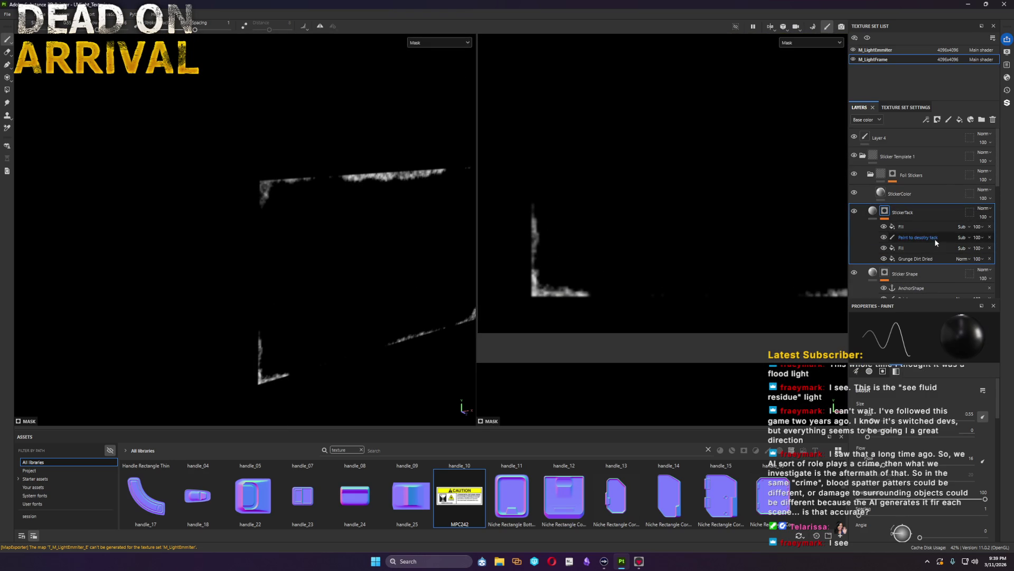
key("Delete")
right_click(904, 240)
key("Escape")
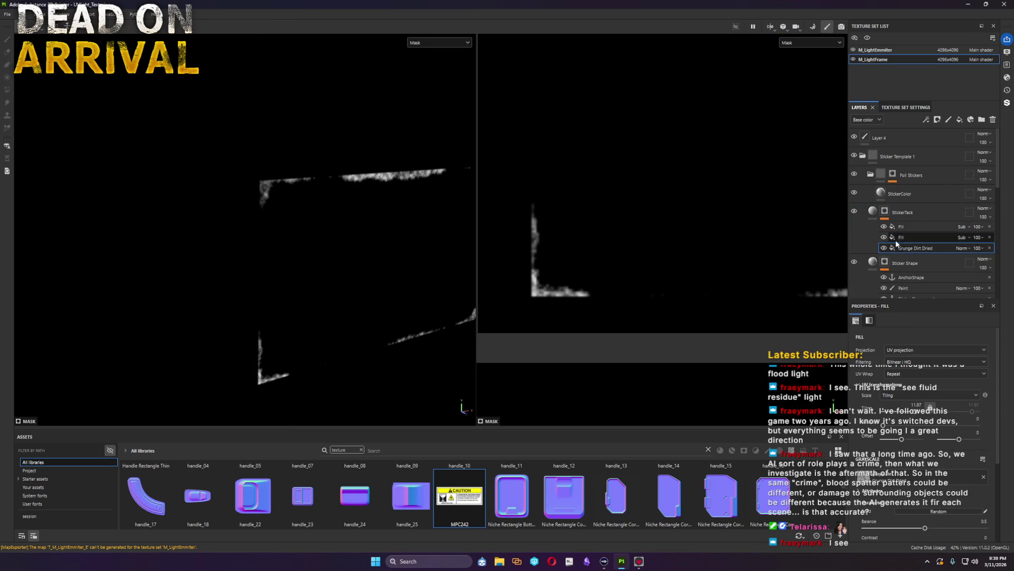
right_click(901, 237)
left_click(952, 357)
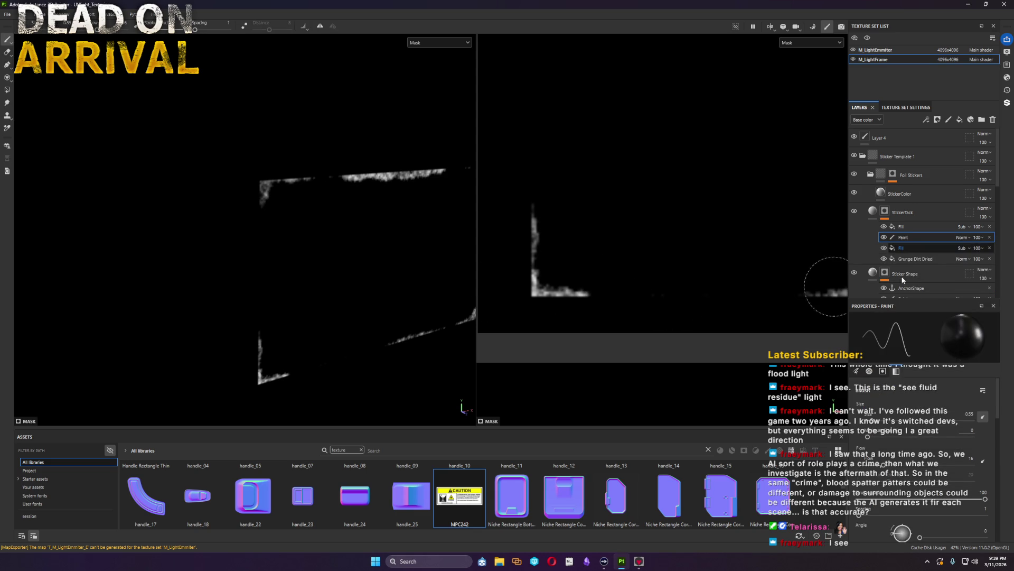
key("m")
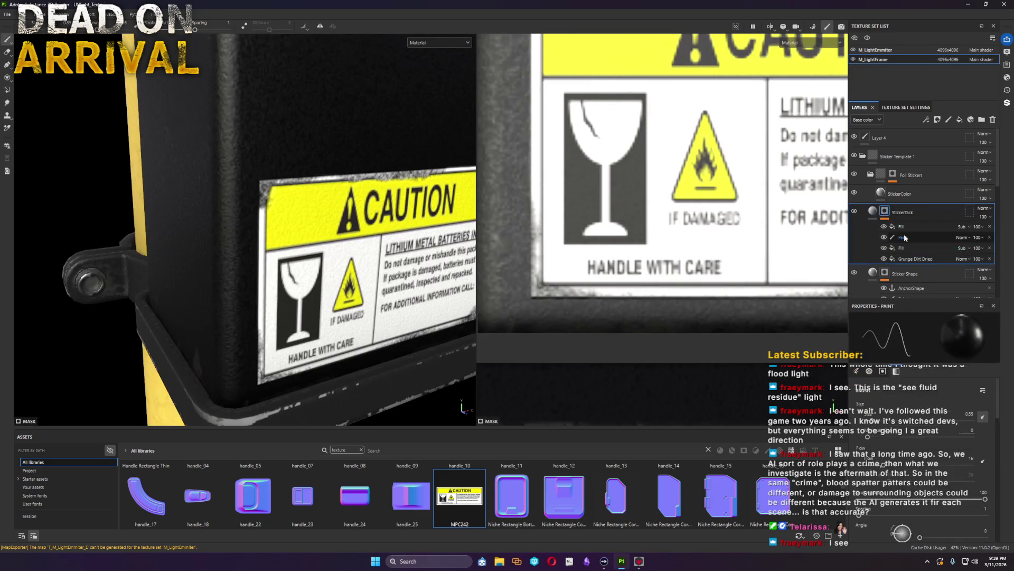
scroll(261, 111, "up", 3)
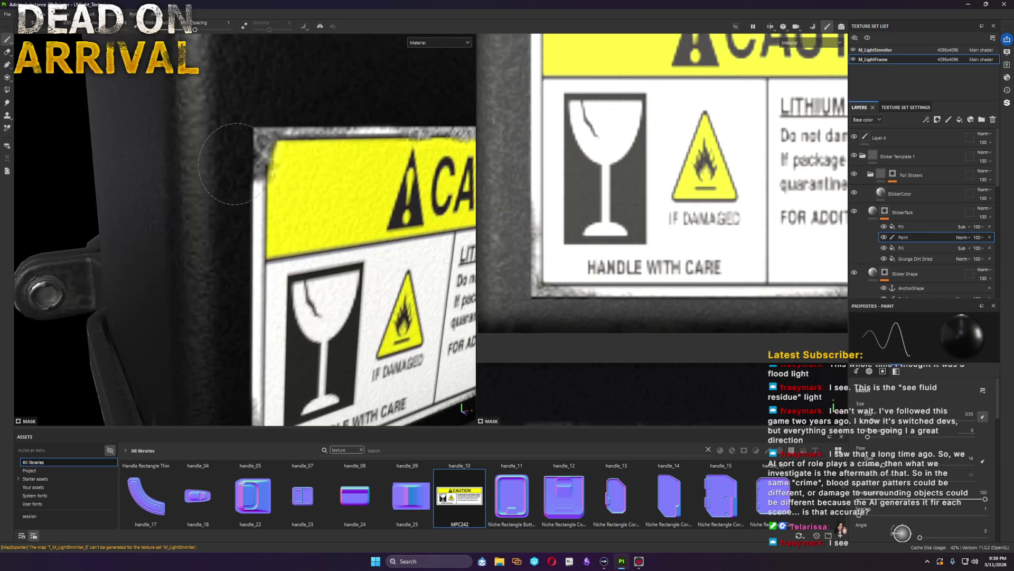
Step: Brush peeled wear into the sticker's top-right corner and lower-right edge
left_click_drag(261, 111, 143, 127, "alt")
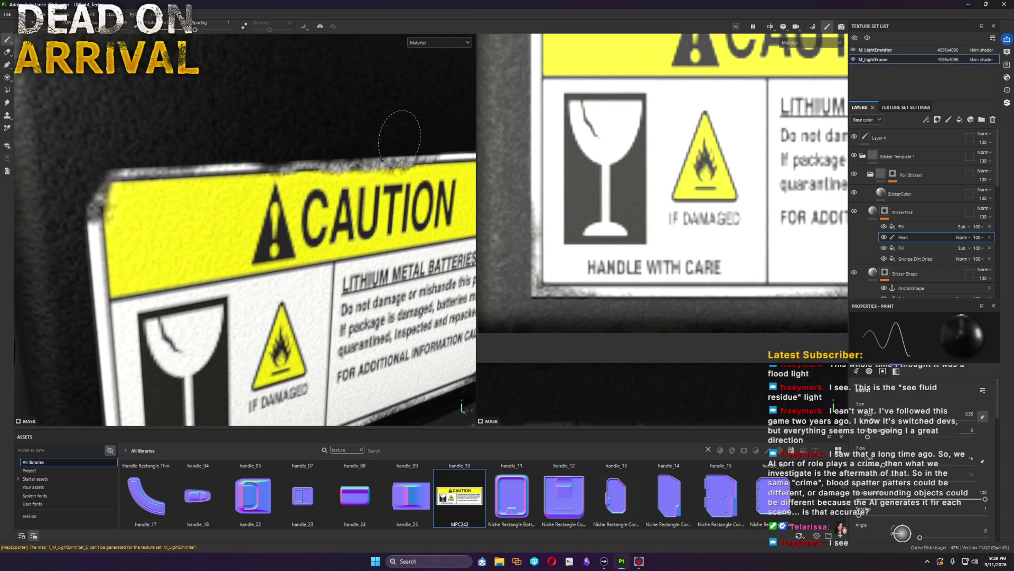
mouse_move(380, 151)
left_mouse_down("alt")
mouse_move(333, 170)
mouse_move(168, 190)
left_mouse_up("alt")
scroll(314, 183, "up", 2)
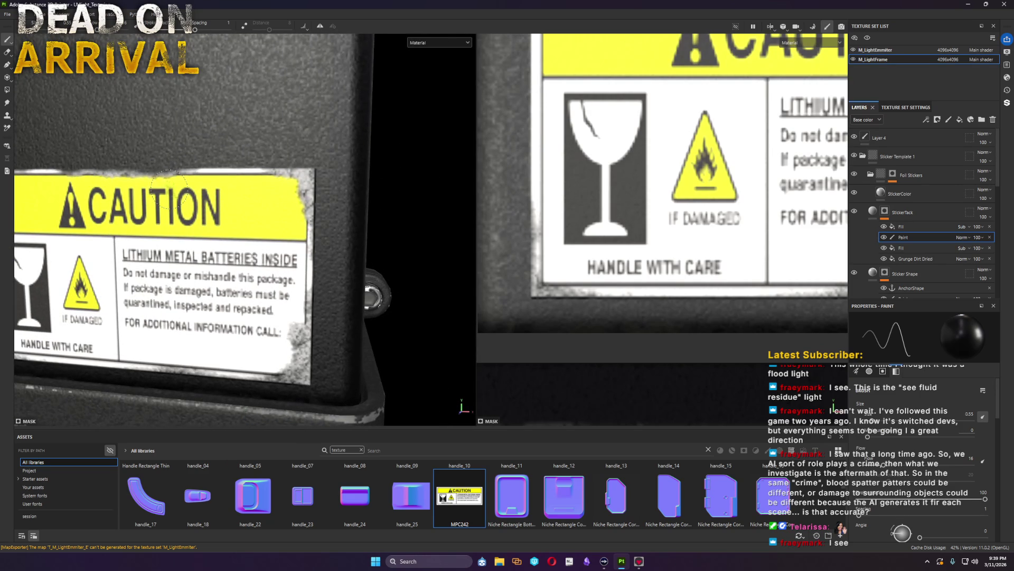
left_click_drag(322, 182, 323, 197)
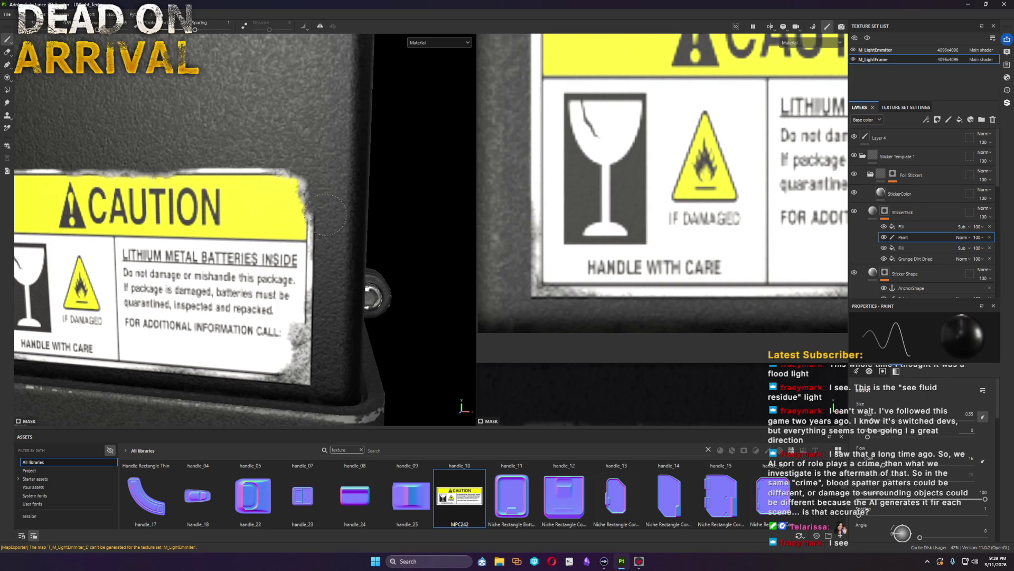
left_click_drag(291, 384, 314, 344)
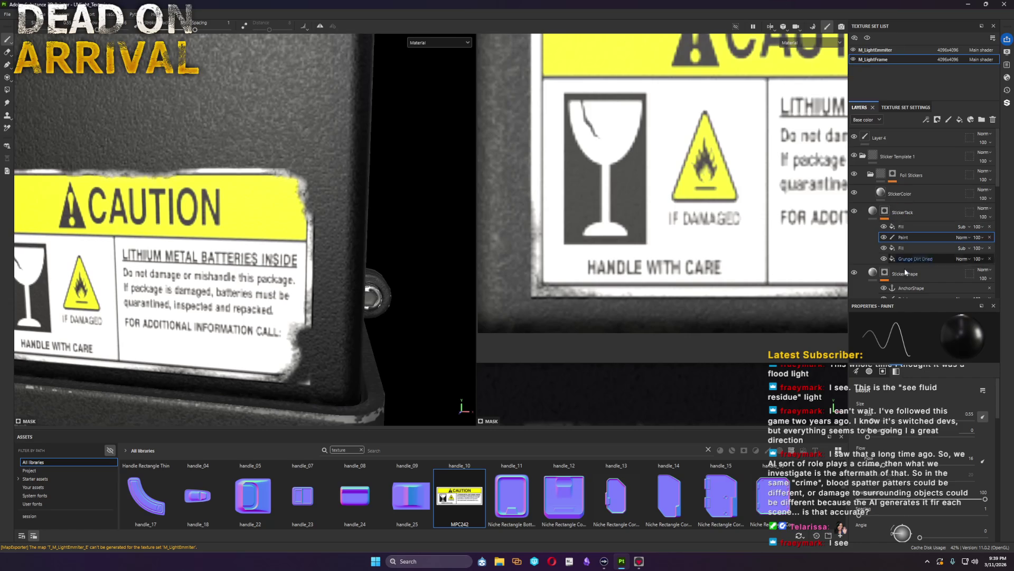
scroll(933, 281, "down", 2)
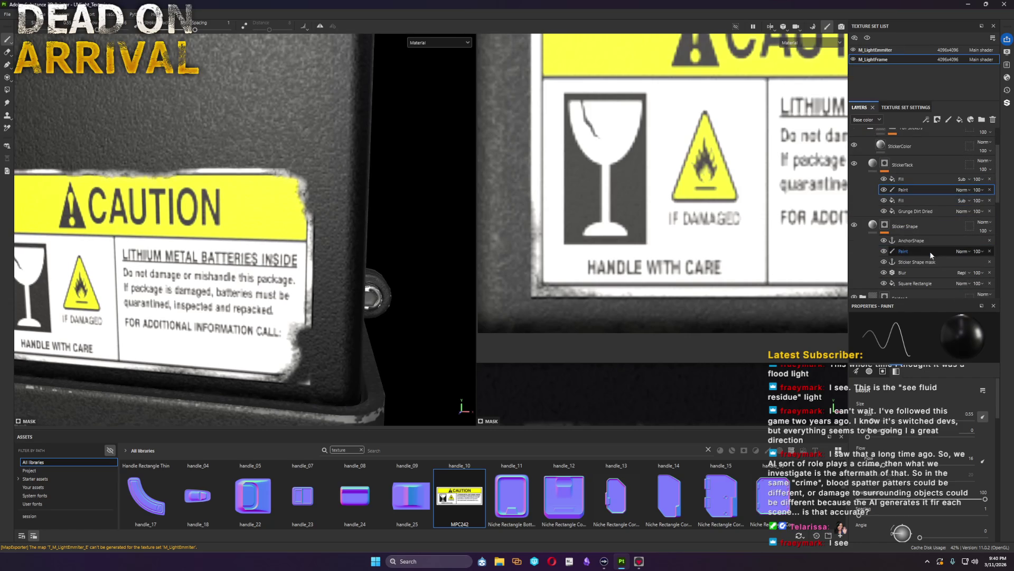
left_click(903, 251)
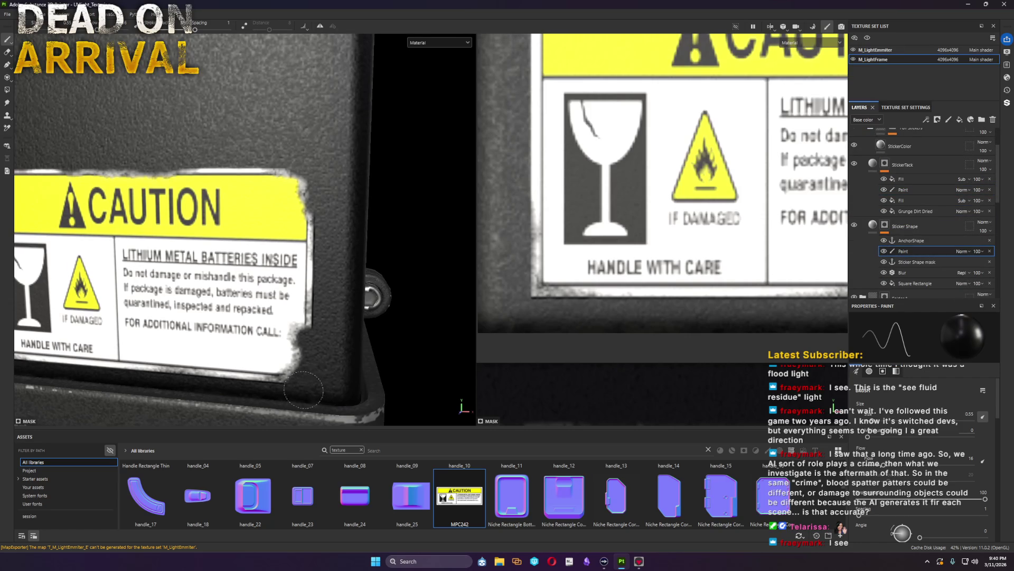
Step: Brush peeled wear along the sticker's lower-left edge with the StickerTack paint effect
left_click(903, 189)
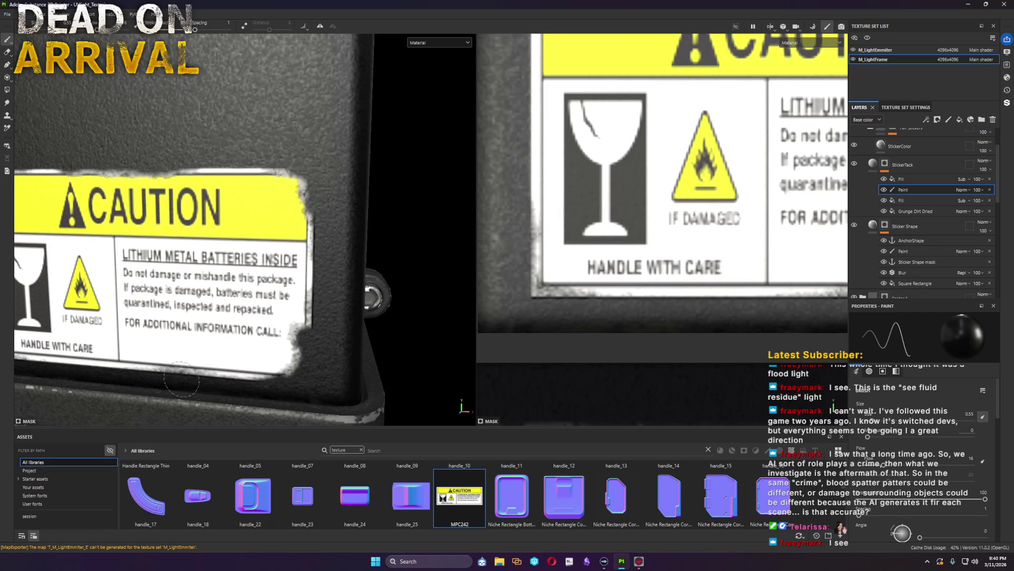
left_click_drag(105, 374, 327, 346, "alt")
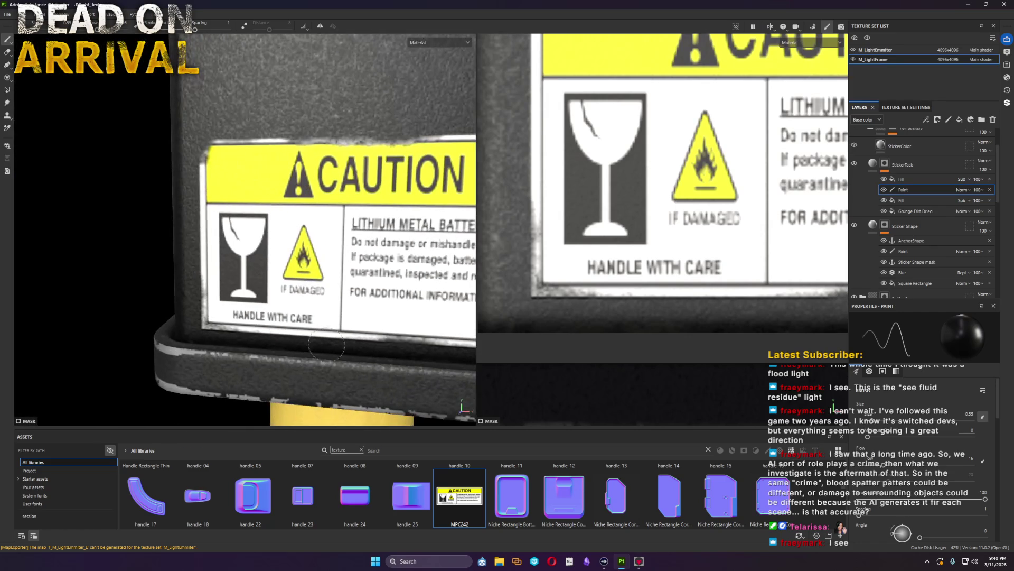
mouse_move(202, 337)
left_mouse_down()
mouse_move(343, 312)
mouse_move(313, 292)
left_mouse_up()
scroll(283, 341, "down", 5)
scroll(343, 311, "up", 5)
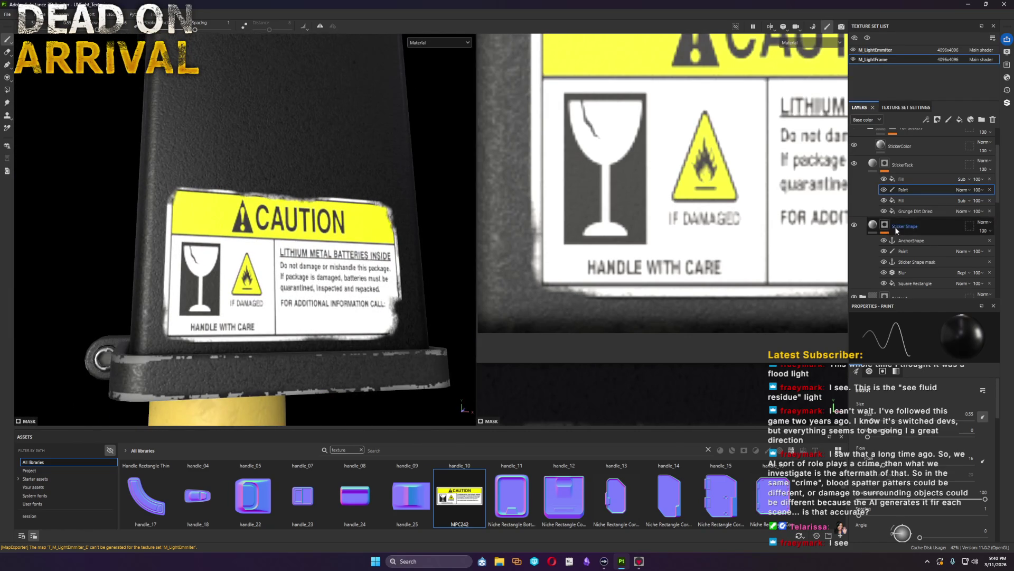
scroll(907, 221, "up", 1)
left_click(904, 170)
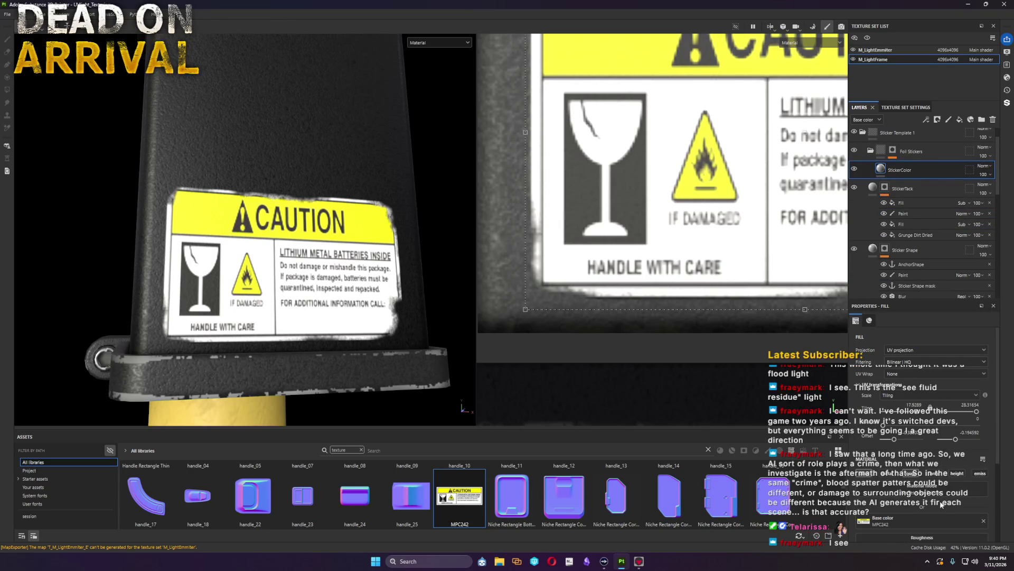
scroll(945, 507, "down", 2)
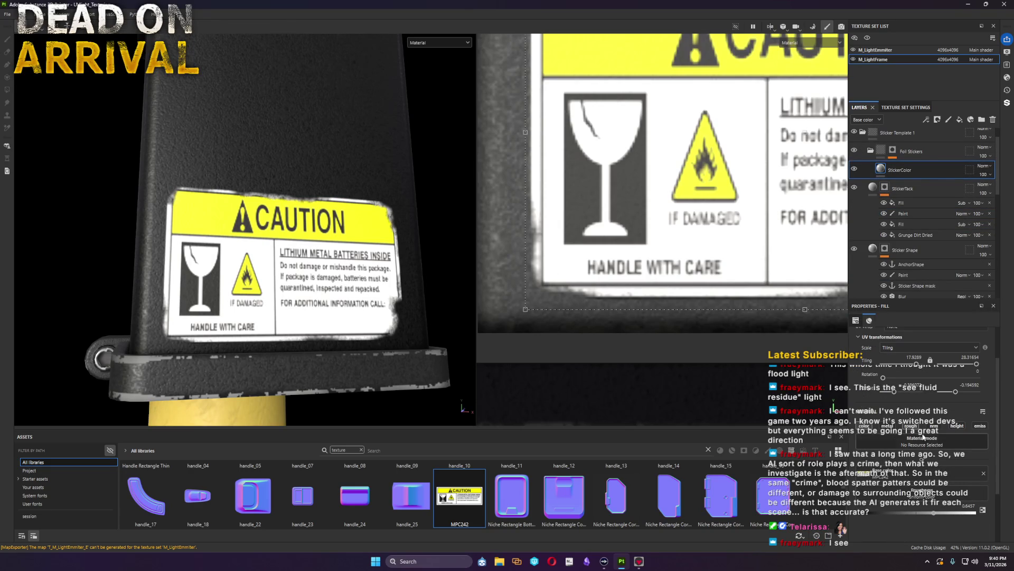
Step: Enable the metal channel on the StickerColor fill and set Metallic to 1 for a foil look
mouse_move(932, 513)
left_mouse_down()
mouse_move(873, 511)
mouse_move(905, 515)
mouse_move(899, 521)
left_mouse_up()
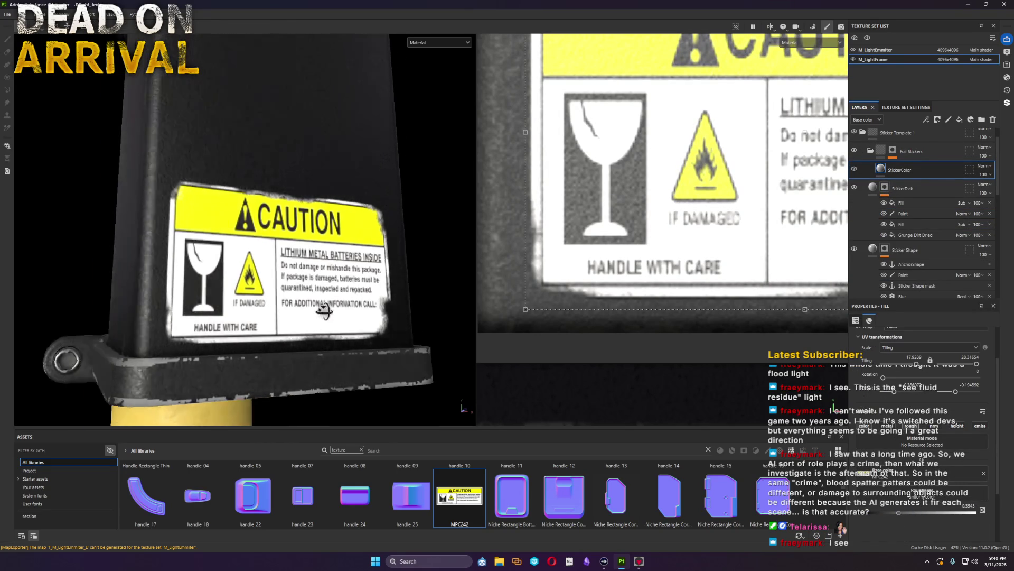
left_click(887, 426)
left_click_drag(912, 519, 974, 512)
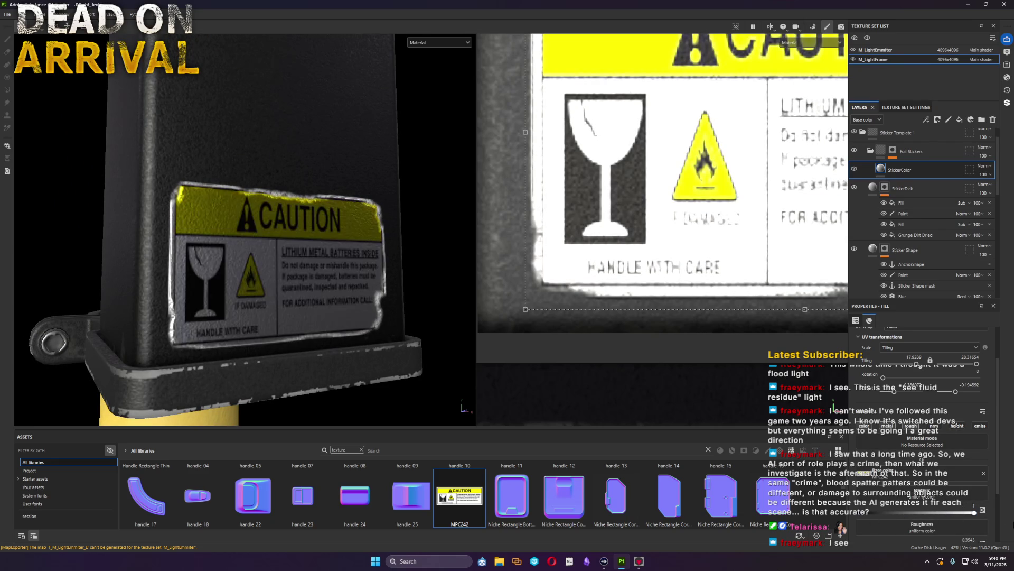
mouse_move(430, 317)
left_mouse_down("alt")
mouse_move(348, 339)
mouse_move(380, 337)
left_mouse_up("alt")
scroll(966, 518, "down", 3)
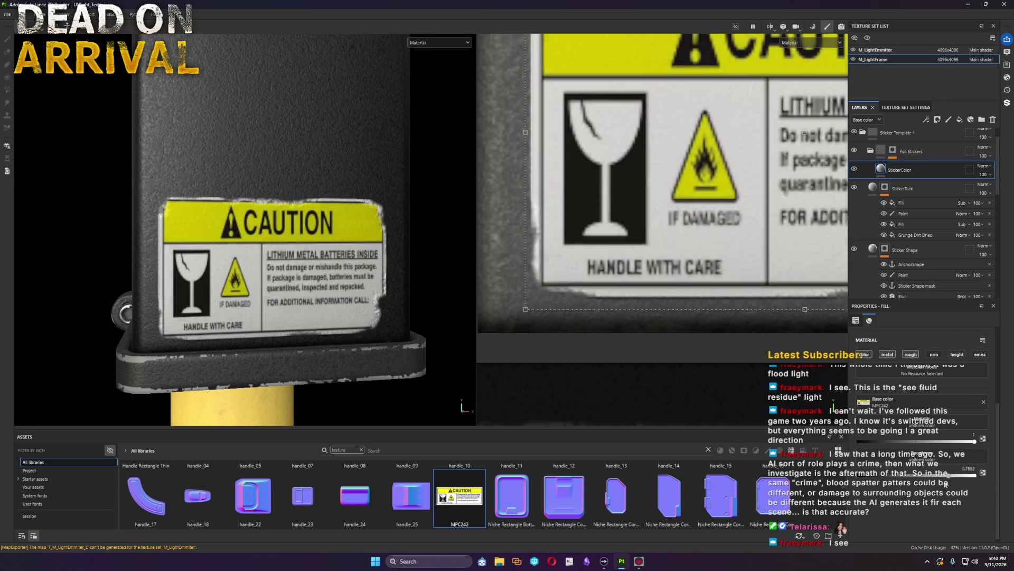
scroll(246, 332, "down", 3)
mouse_move(238, 317)
left_mouse_down("alt")
mouse_move(247, 331)
mouse_move(150, 324)
mouse_move(182, 307)
mouse_move(289, 356)
mouse_move(250, 354)
left_mouse_up("alt")
scroll(124, 296, "down", 3)
scroll(289, 357, "up", 2)
scroll(270, 355, "up", 3)
scroll(254, 354, "up", 3)
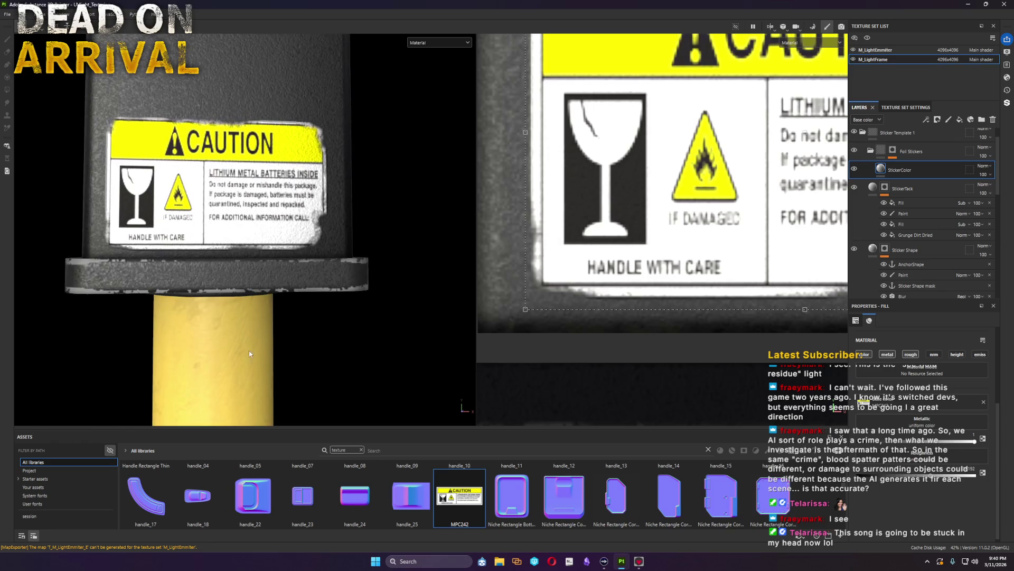
left_click(362, 450)
type("fold")
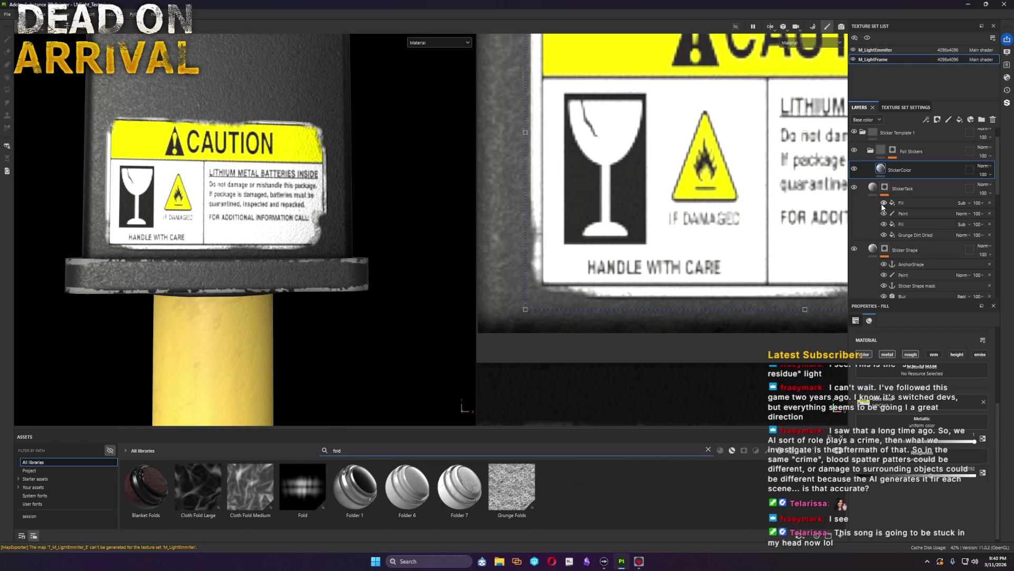
scroll(349, 271, "down", 5)
scroll(324, 257, "down", 3)
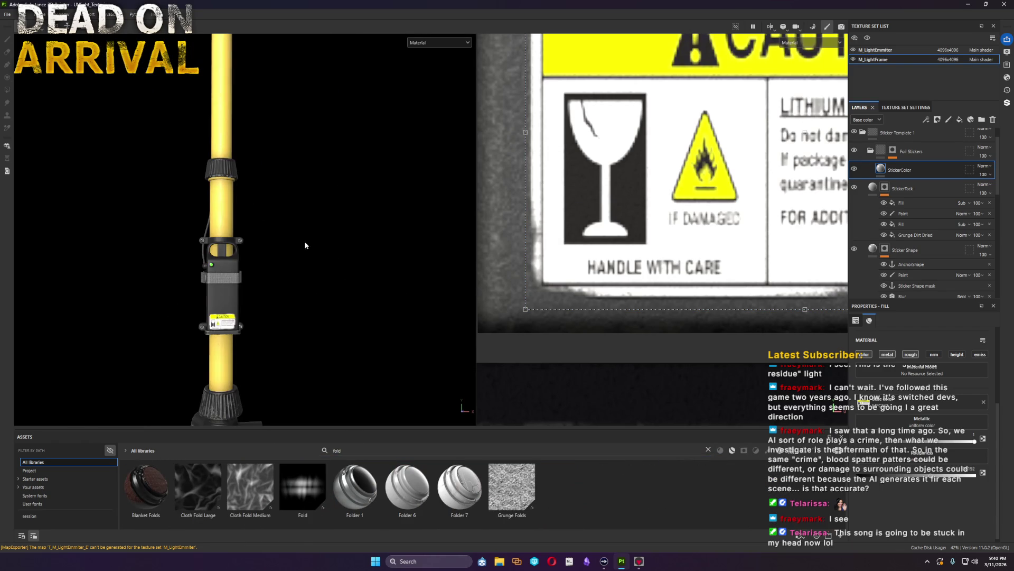
scroll(290, 180, "up", 2)
scroll(290, 179, "up", 3)
Step: Collapse the sticker folders, expand Strap, and add a Fill layer above Fabric Nylon
mouse_move(290, 180)
left_mouse_down("alt")
mouse_move(301, 265)
mouse_move(410, 278)
mouse_move(332, 297)
left_mouse_up("alt")
scroll(301, 265, "up", 2)
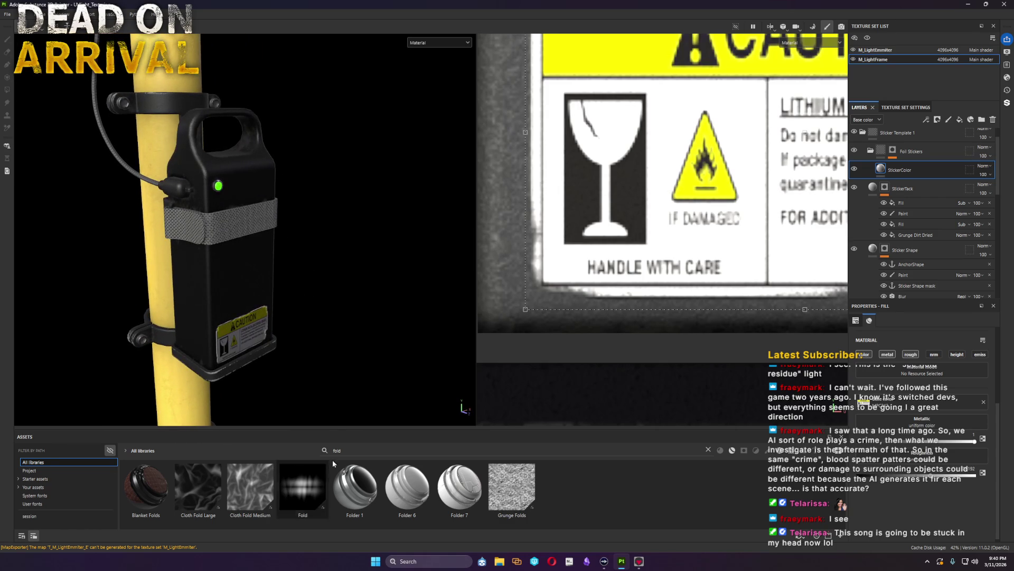
left_click(872, 150)
left_click(862, 133)
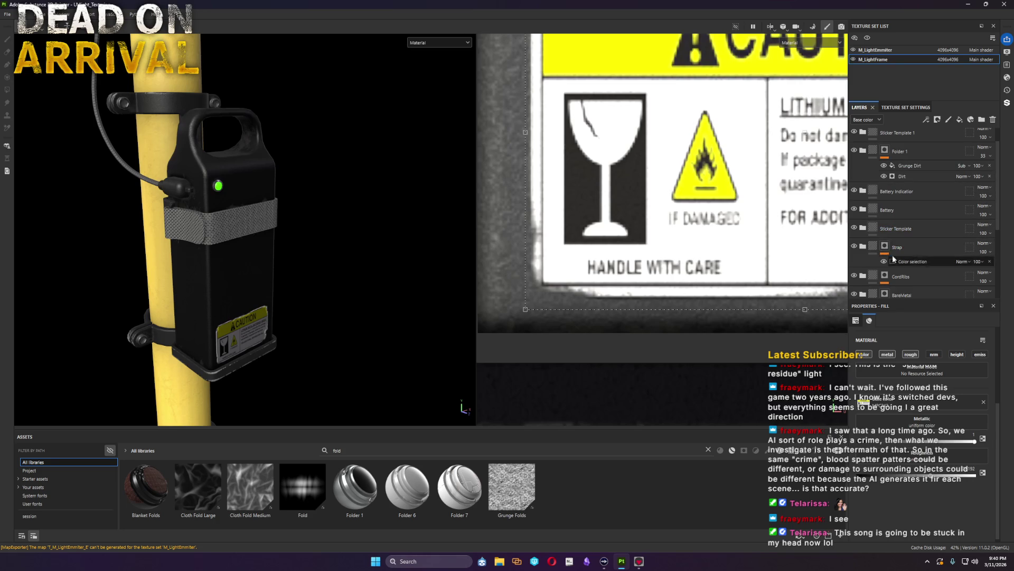
left_click(863, 247)
scroll(914, 276, "down", 1)
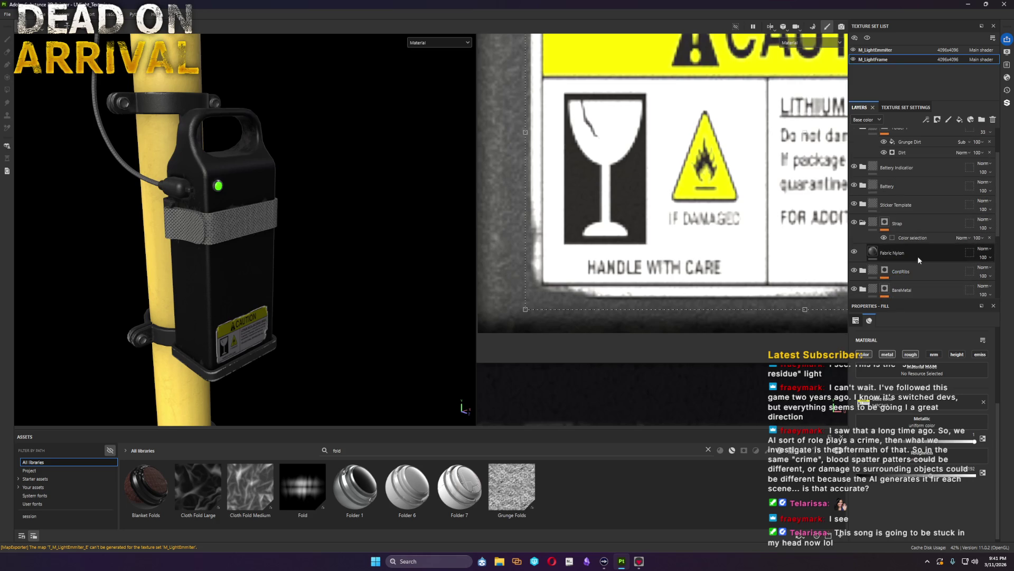
left_click(960, 120)
right_click(892, 254)
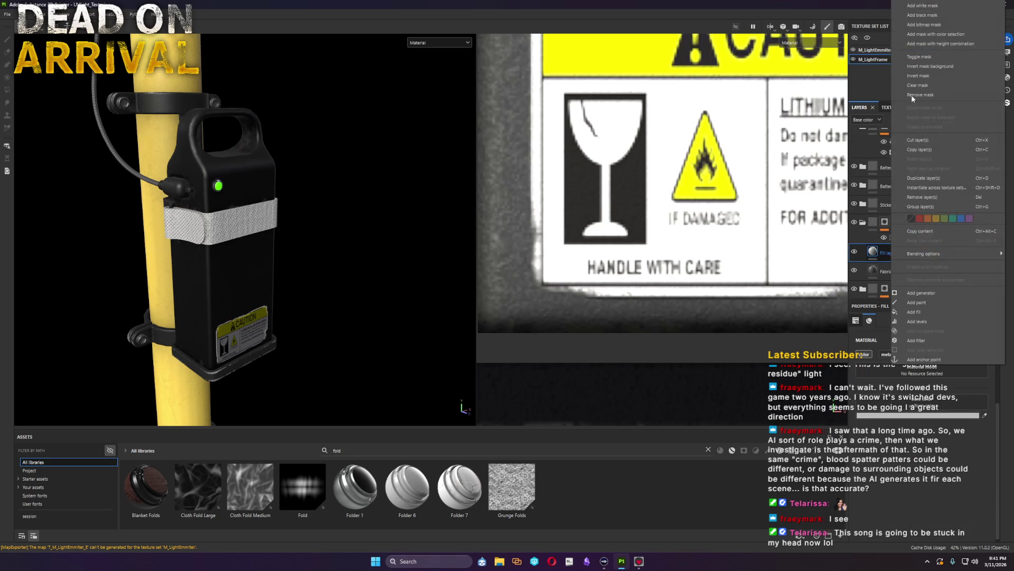
Step: Mask Fill layer 8 with a Cloth Fold Large fill and rescale its tiling
left_click(920, 17)
left_click(903, 274)
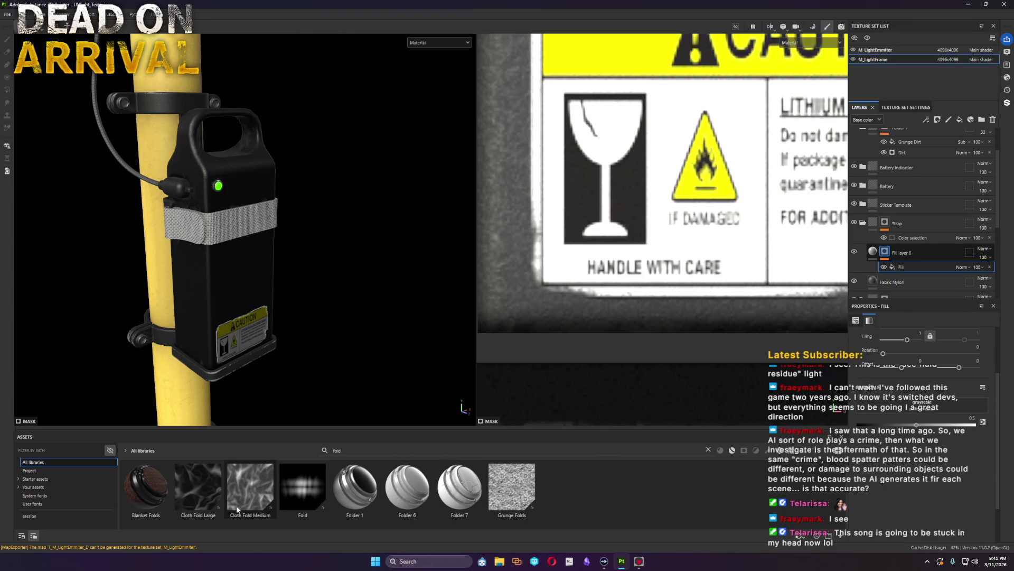
left_click_drag(209, 494, 964, 408)
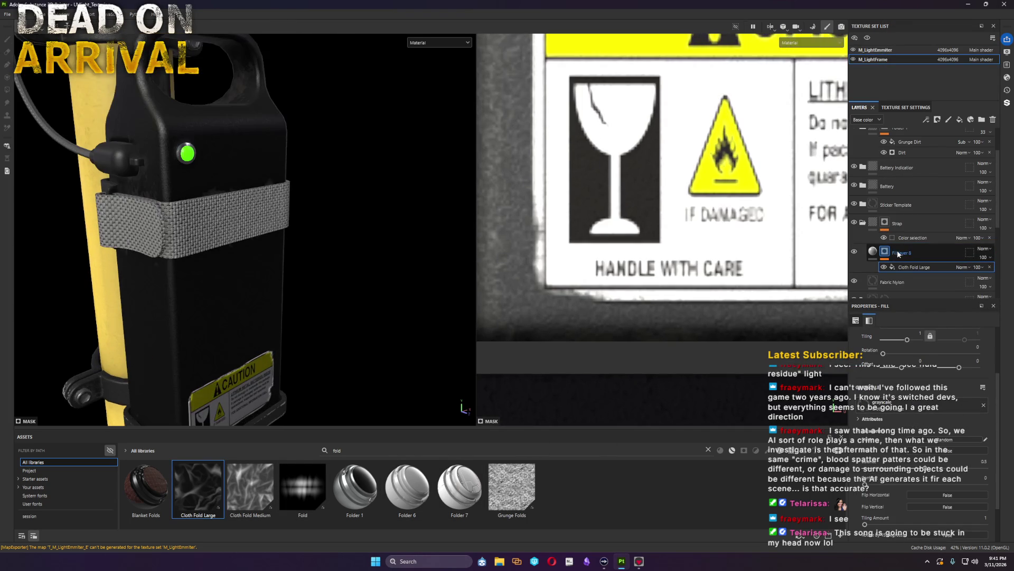
left_click(886, 253, "alt")
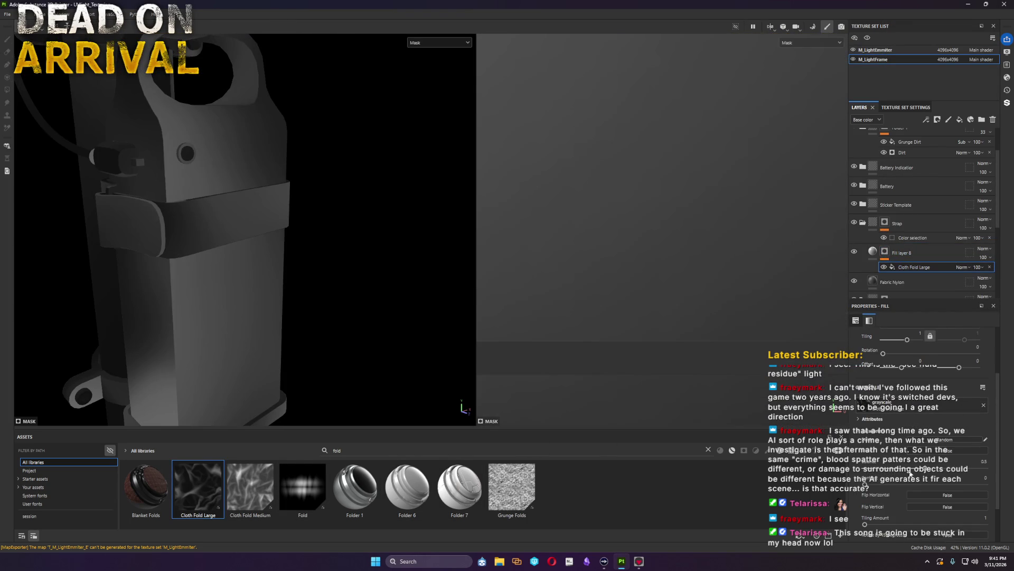
scroll(919, 365, "up", 5)
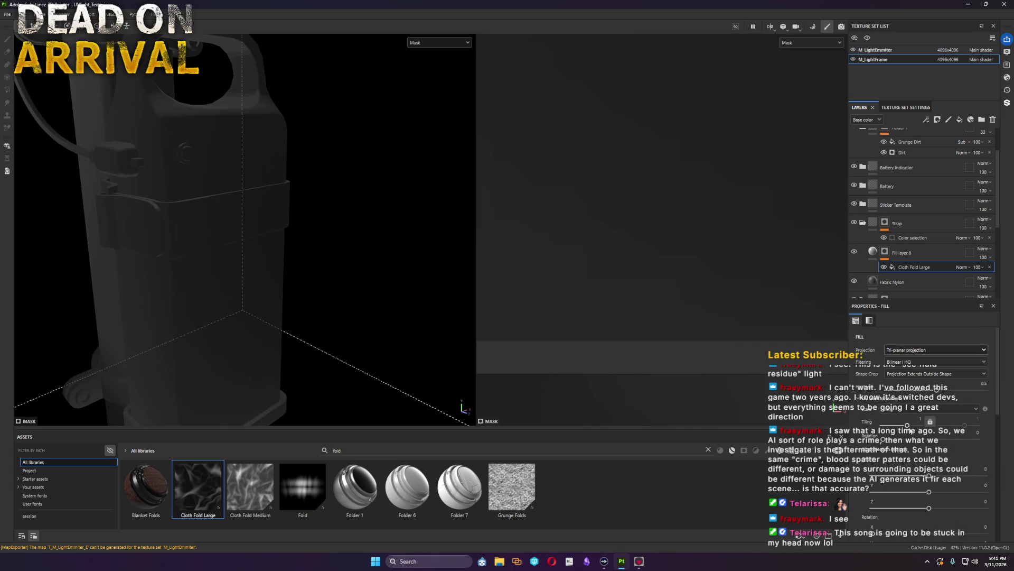
left_click_drag(929, 421, 918, 421)
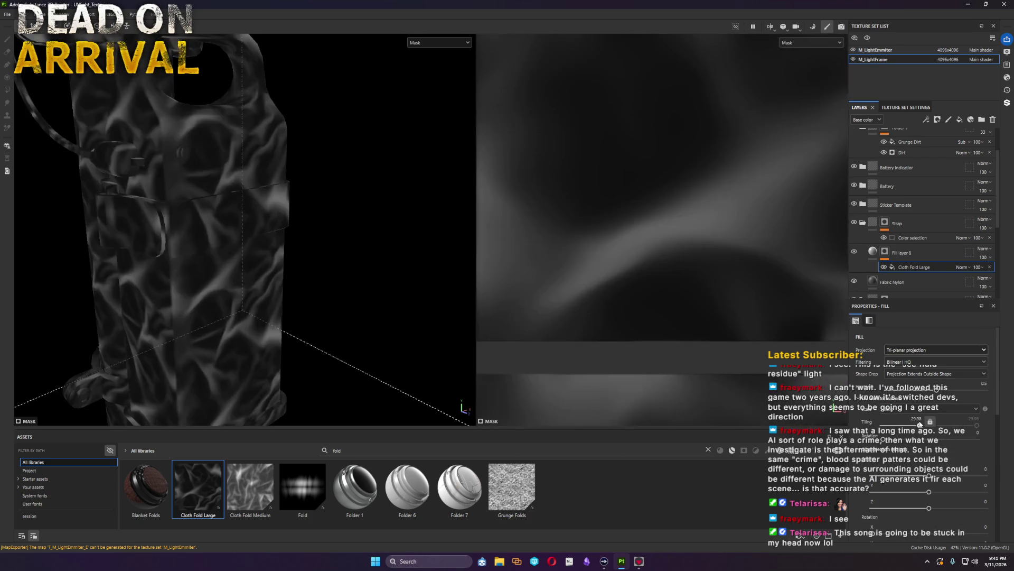
Step: Enable the fill's height channel and push the folds to about -0.06 height
left_click(874, 252)
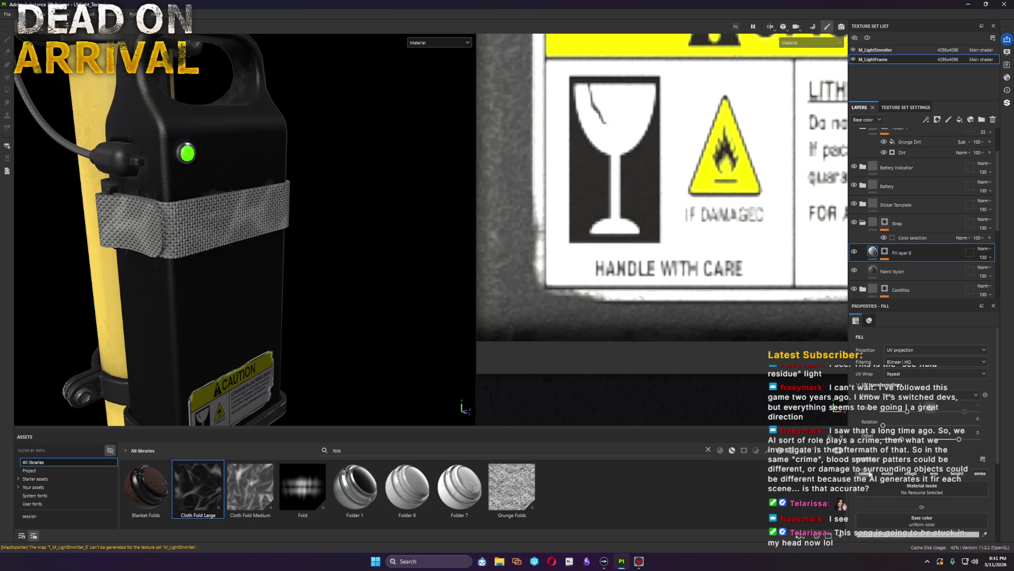
left_click(958, 474)
scroll(932, 503, "down", 2)
left_click_drag(918, 470, 886, 481)
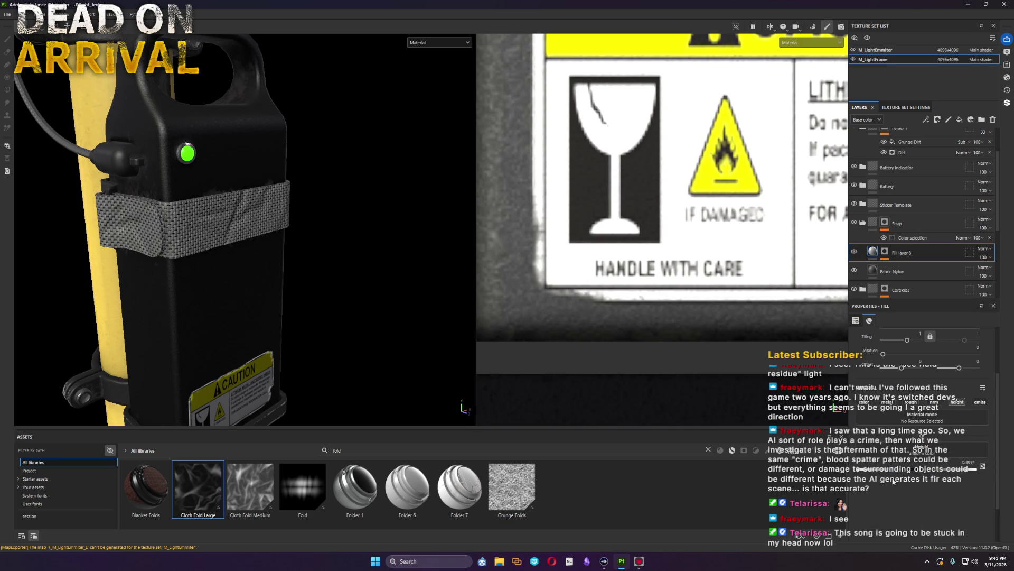
right_click(886, 255)
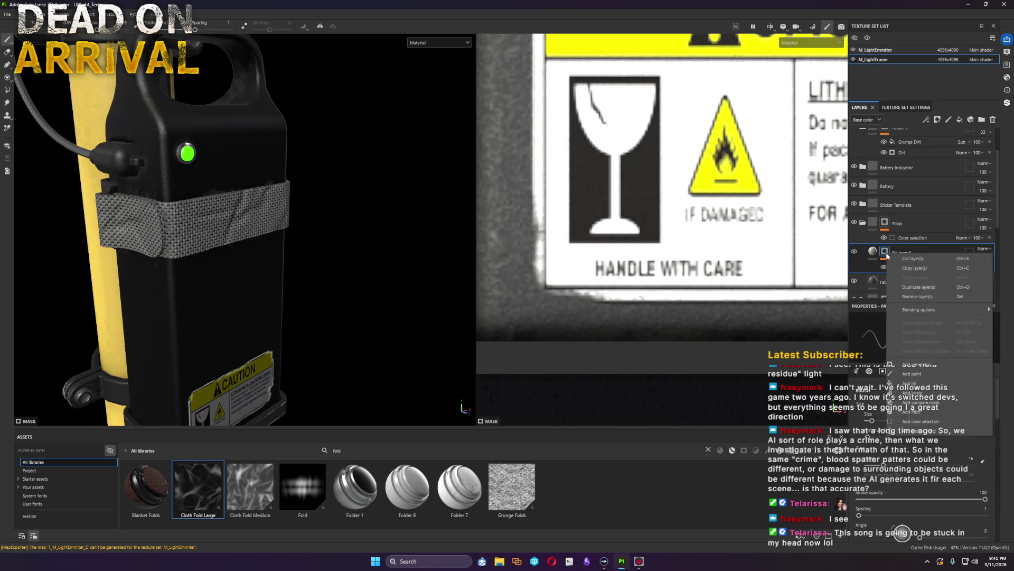
Step: Swap the mask texture to Cloth Fold Medium and shift the fold pattern's offset across the strap
left_click(905, 383)
scroll(912, 401, "up", 3)
left_click_drag(919, 425, 919, 425)
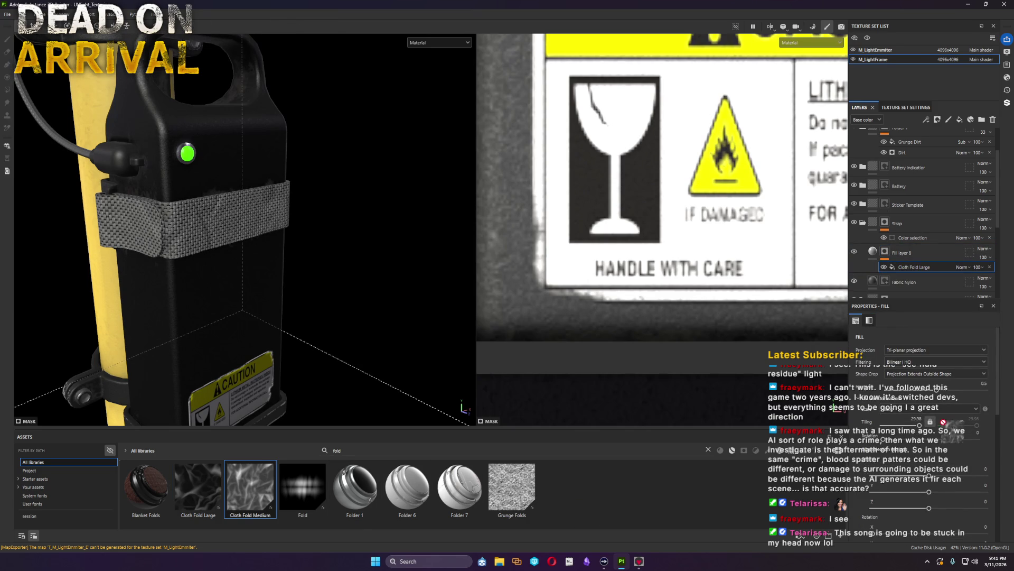
scroll(933, 458, "down", 5)
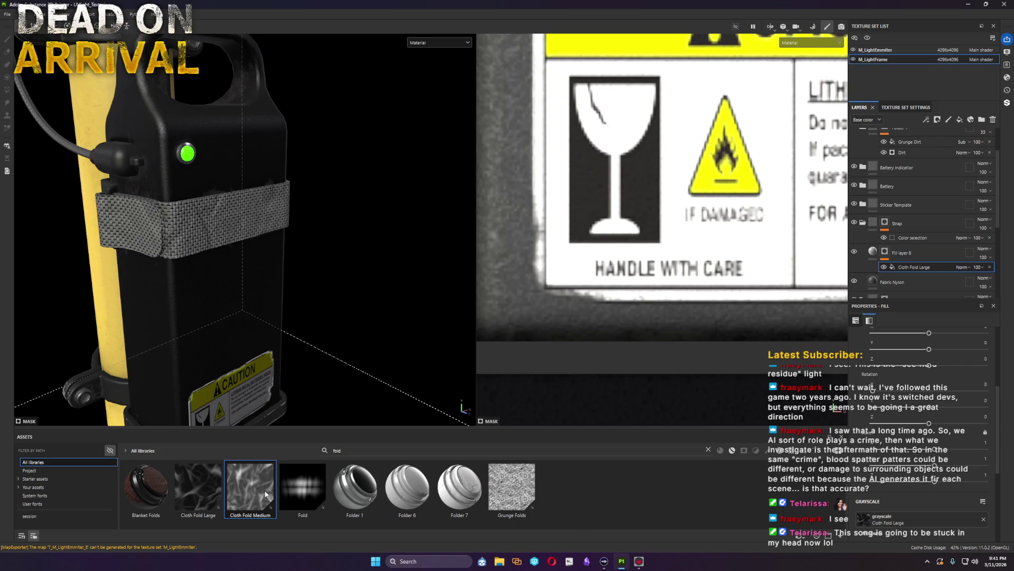
left_click_drag(445, 492, 738, 490)
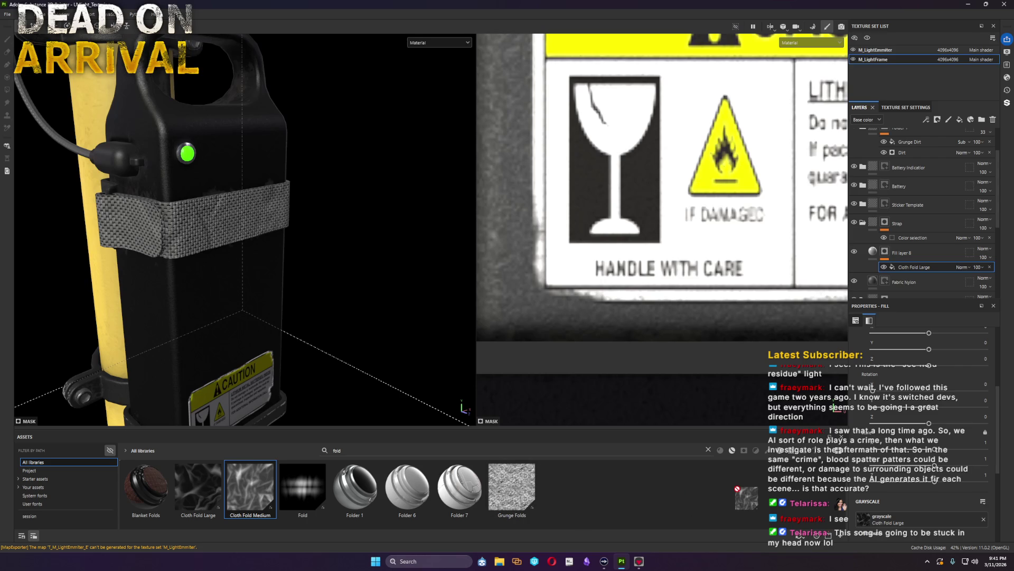
left_click_drag(737, 490, 864, 519)
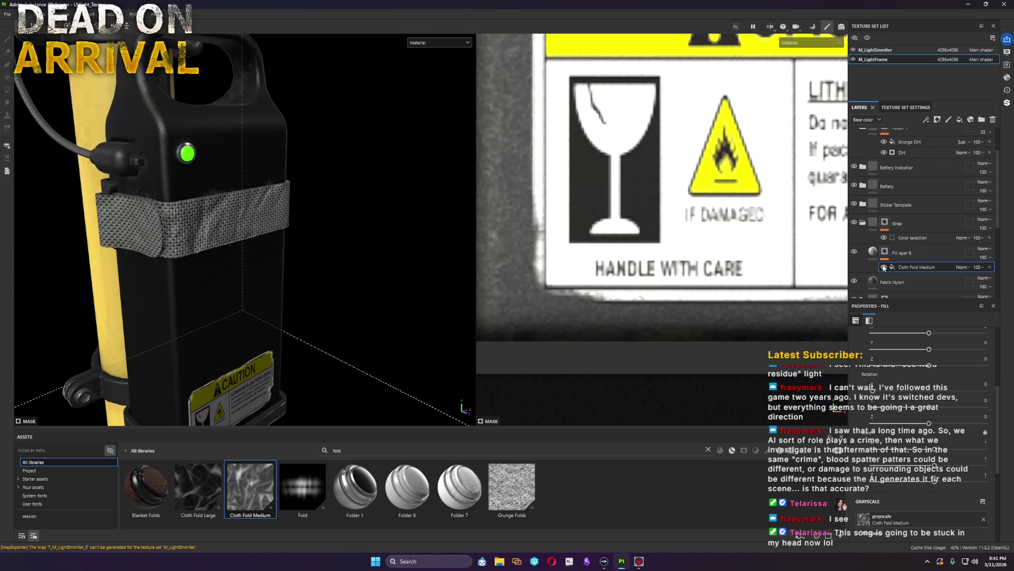
left_click(873, 251)
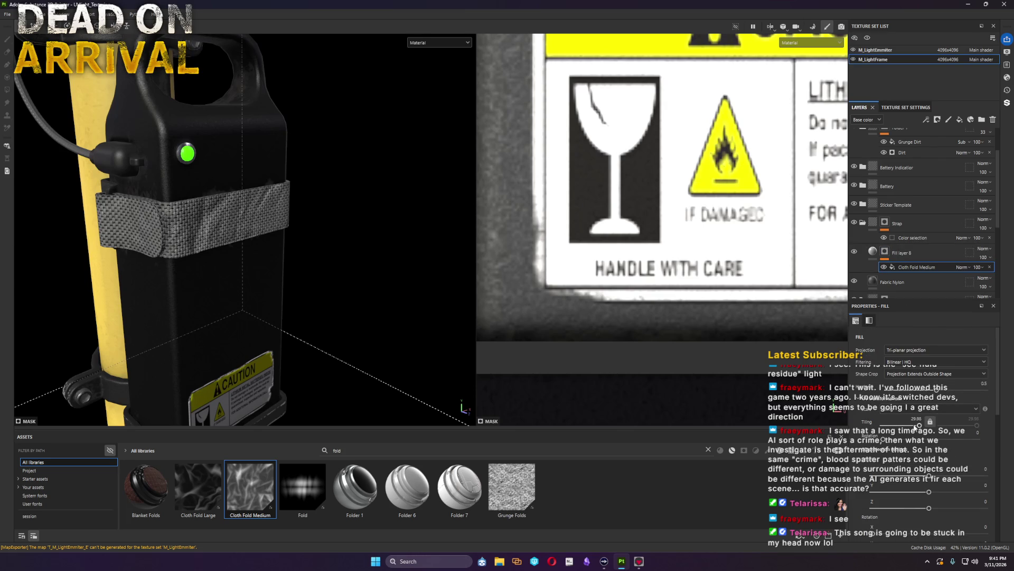
left_click_drag(884, 443, 916, 408)
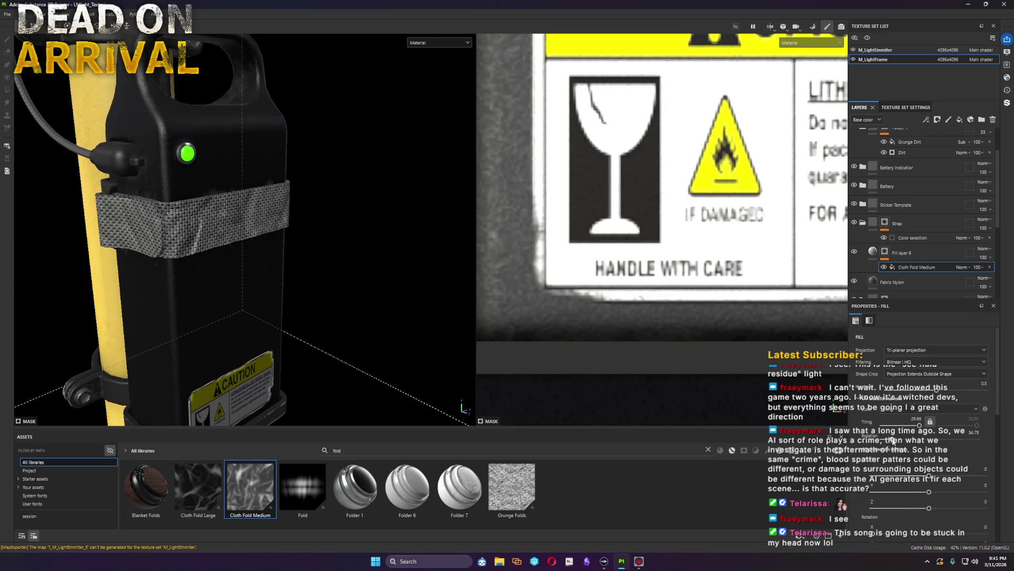
Step: Add a Blur filter to Fill layer 8's fold mask and inspect the battery box
right_click(885, 252)
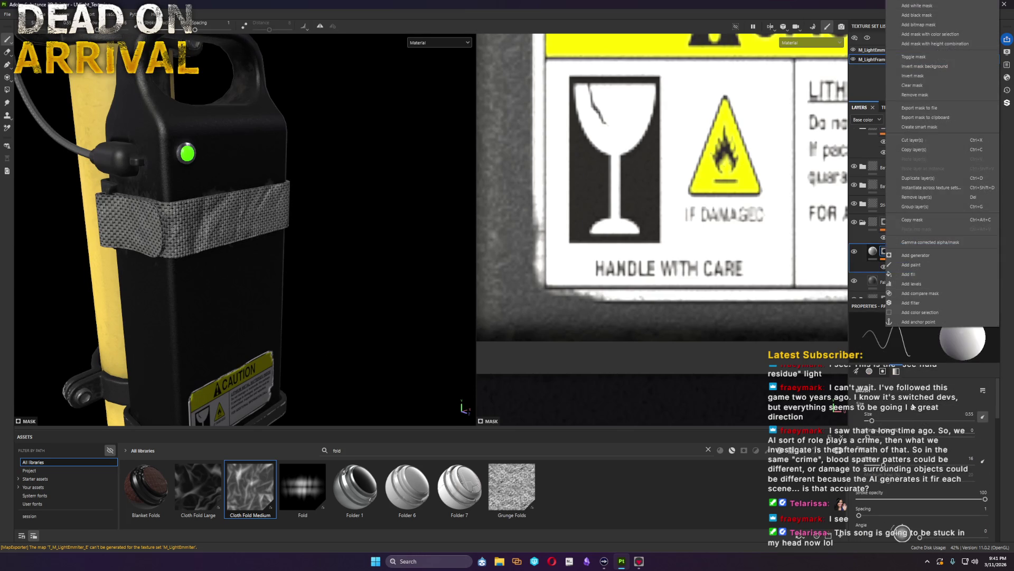
left_click(913, 302)
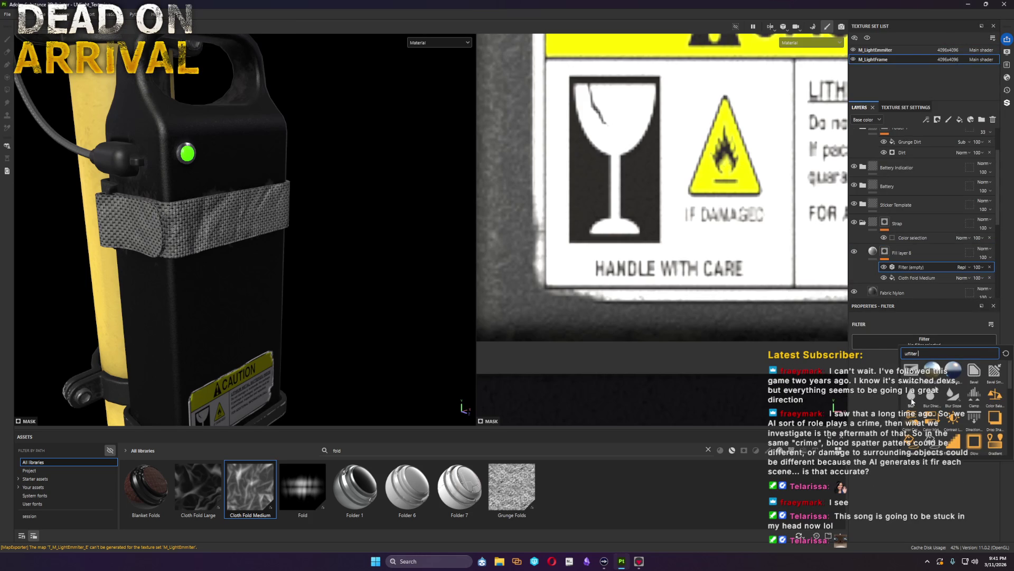
left_click(911, 402)
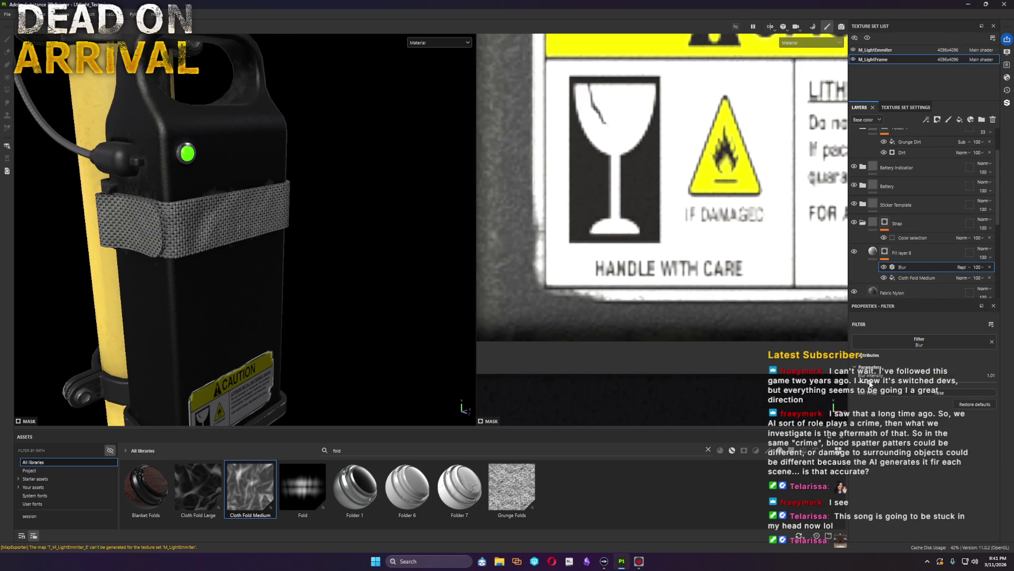
scroll(182, 201, "down", 5)
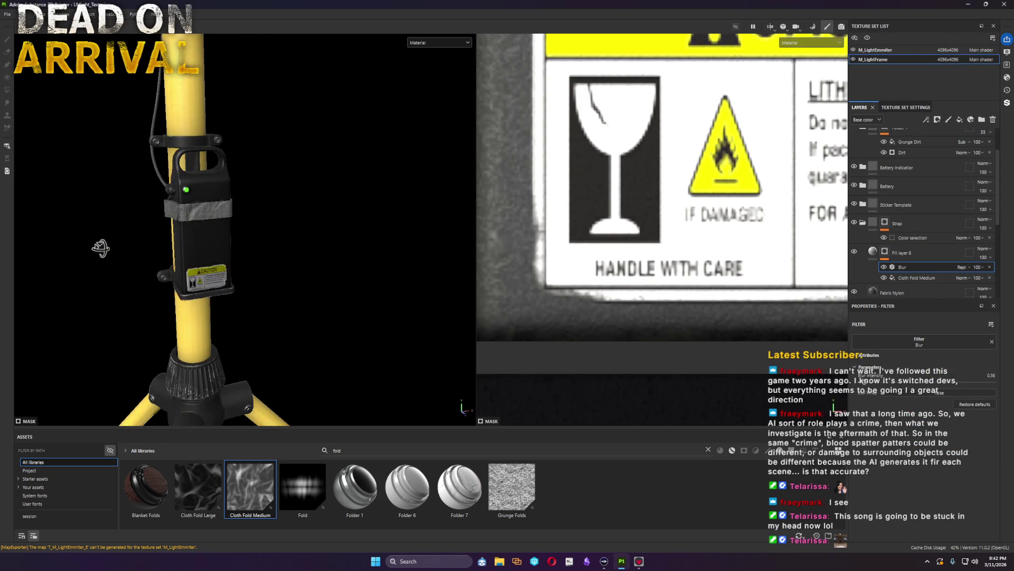
left_click_drag(239, 243, 414, 283, "alt")
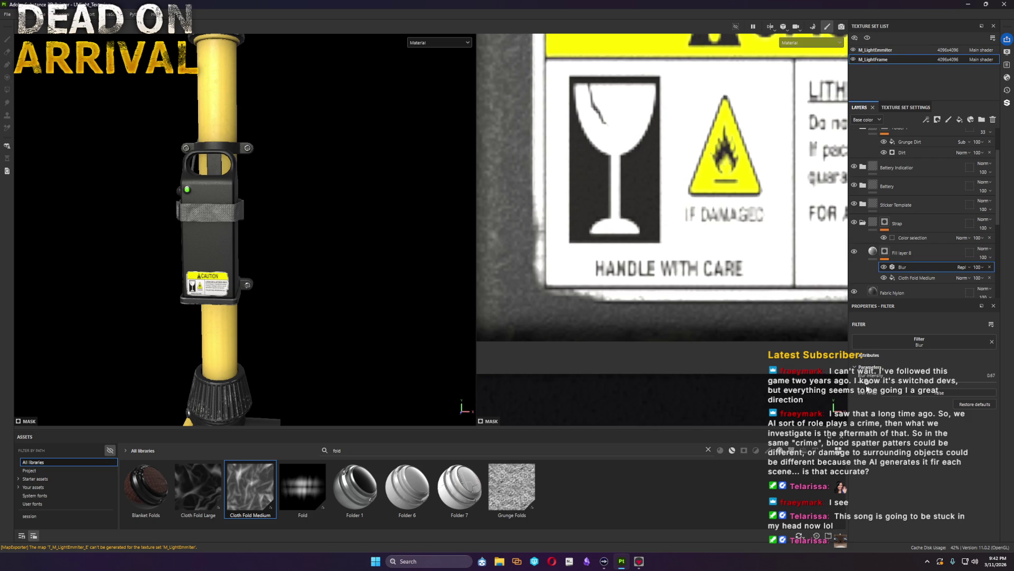
left_click_drag(435, 303, 188, 253, "alt")
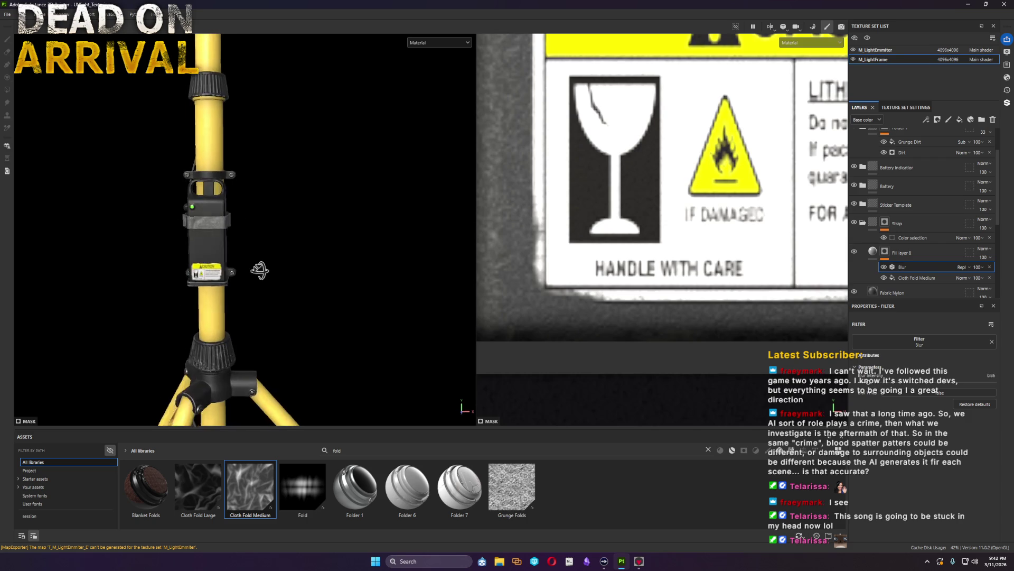
scroll(189, 252, "up", 5)
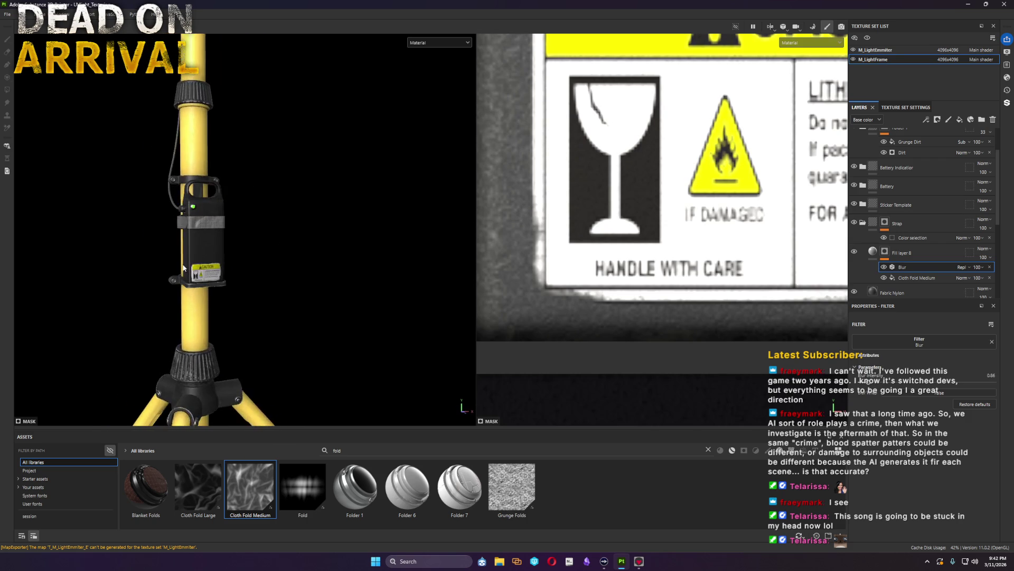
scroll(894, 224, "up", 2)
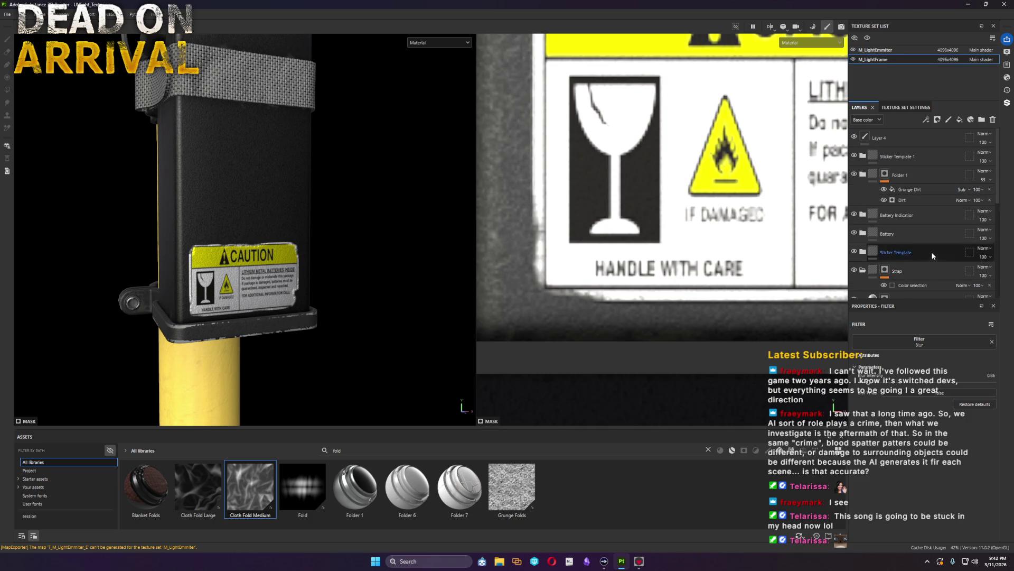
Step: Expand the Sticker Template 1 folder and toggle the foil stickers' visibility
left_click(863, 156)
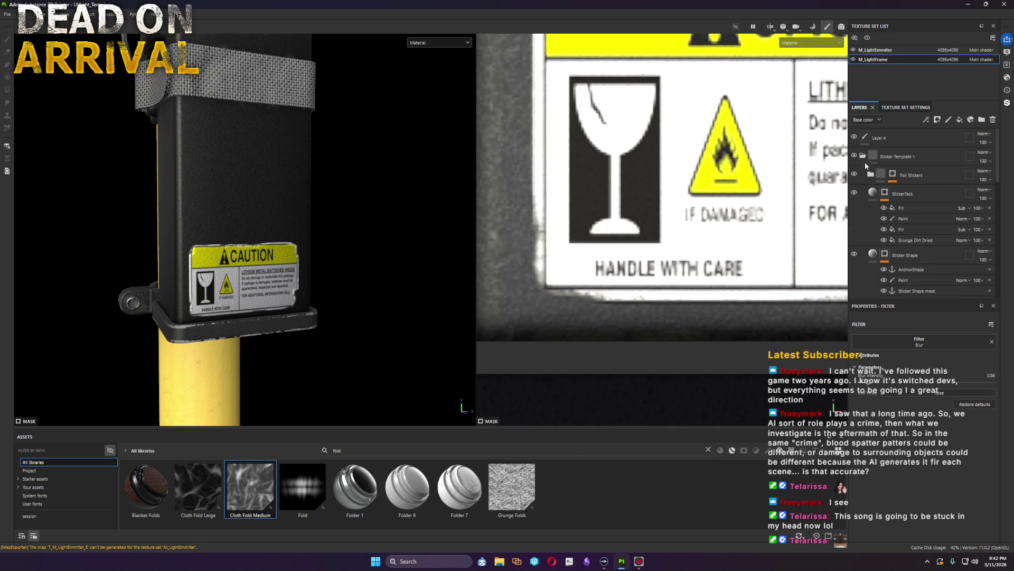
left_click(855, 175)
Step: Expand Foil Stickers, try a mask on StickerColor and remove it again
left_click(869, 174)
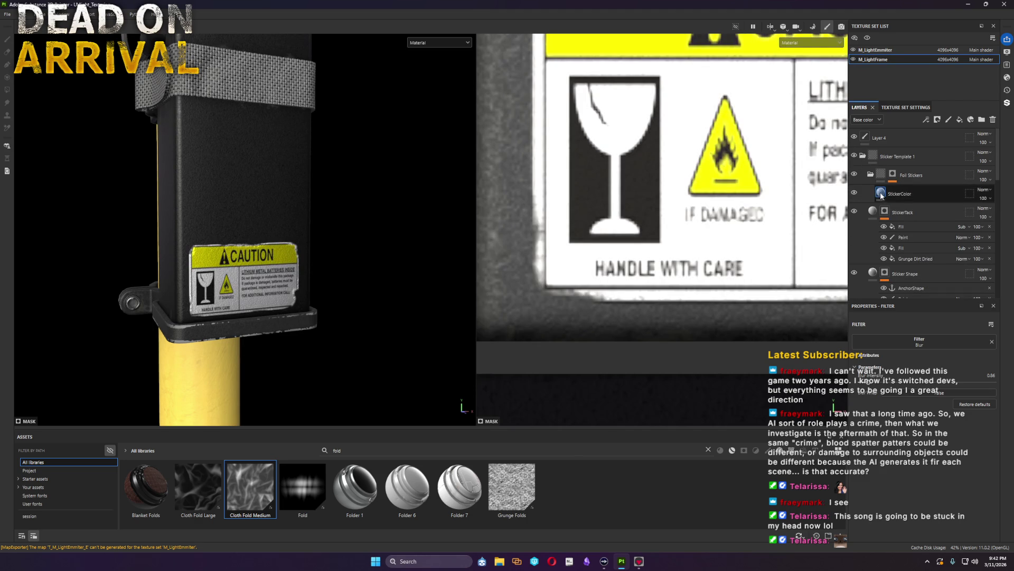
left_click(894, 174, "alt")
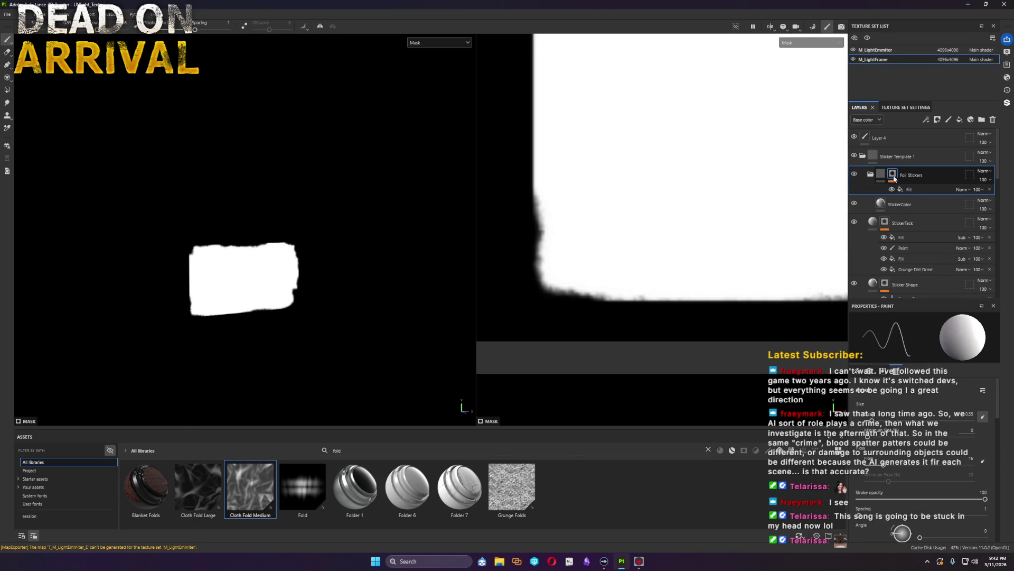
left_click(876, 178)
left_click(920, 196)
right_click(920, 195)
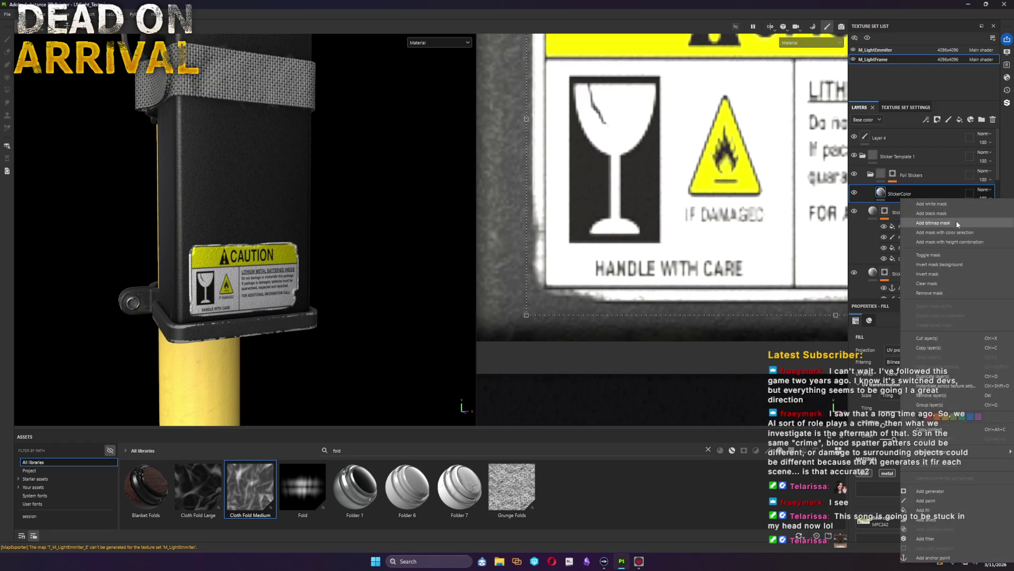
left_click(955, 216)
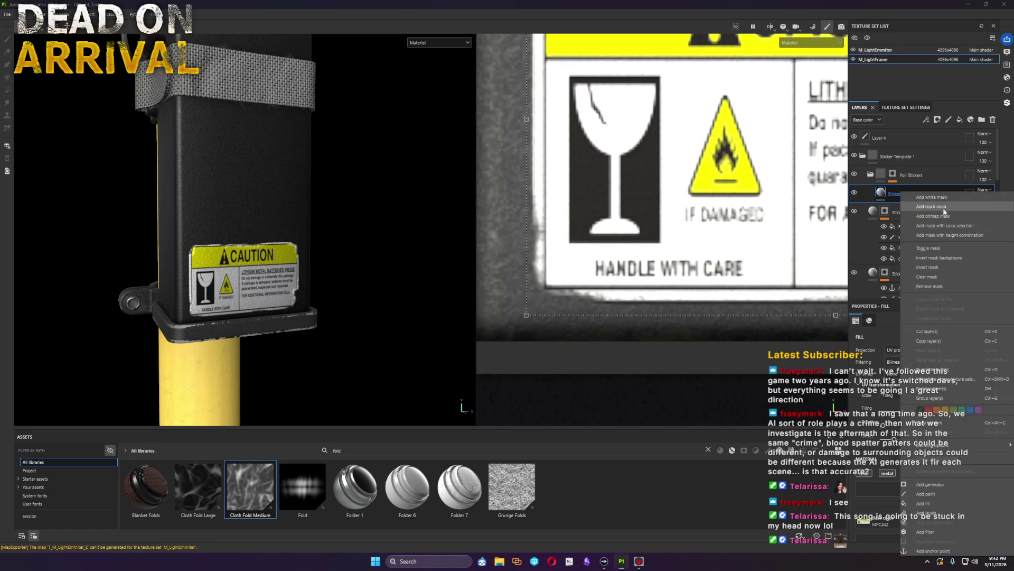
left_click(895, 194, "alt")
right_click(893, 193)
left_click(953, 316)
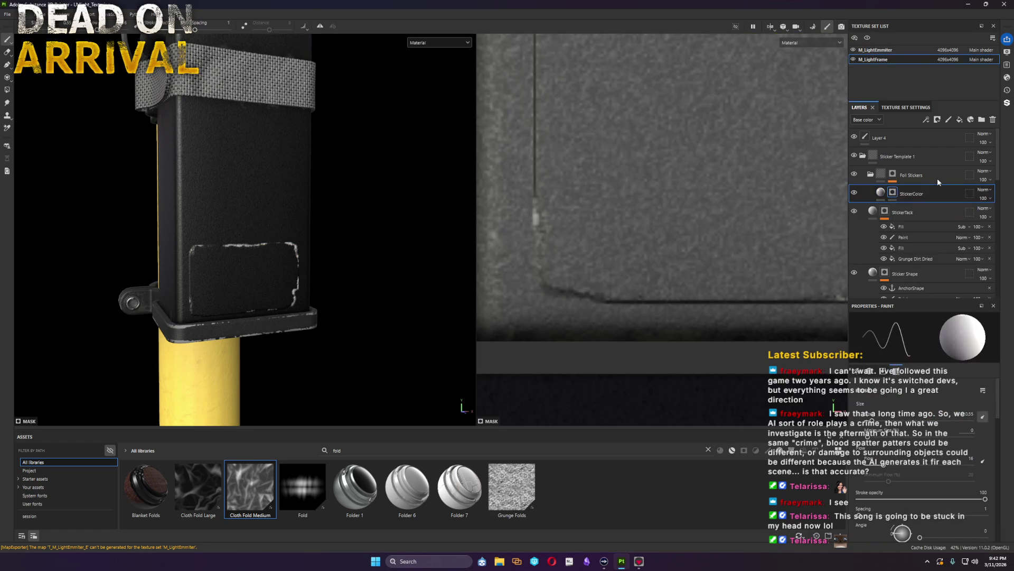
Step: Add a fill layer above StickerColor with a black mask filled by Cloth Fold Medium
left_click(960, 119)
right_click(917, 196)
left_click(932, 208)
right_click(893, 193)
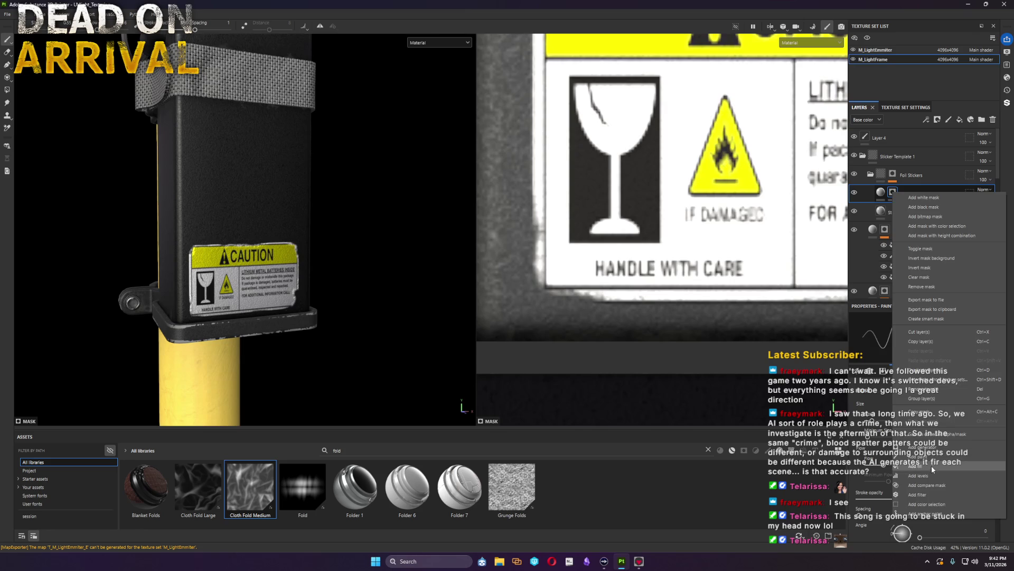
left_click(919, 505)
left_click_drag(446, 514, 903, 480)
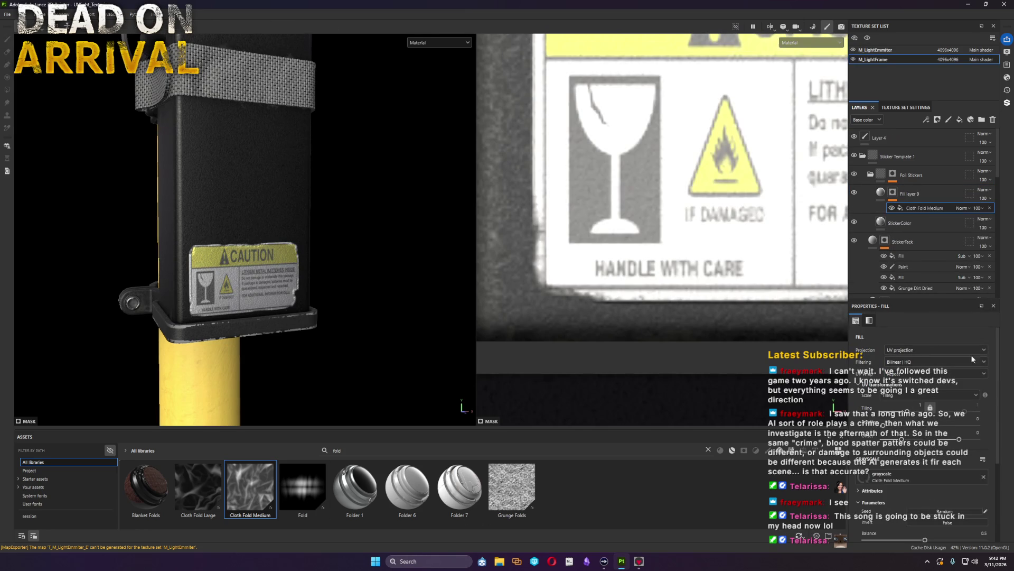
Step: Make Fill layer 9 affect height and set its height strength
left_click(881, 196)
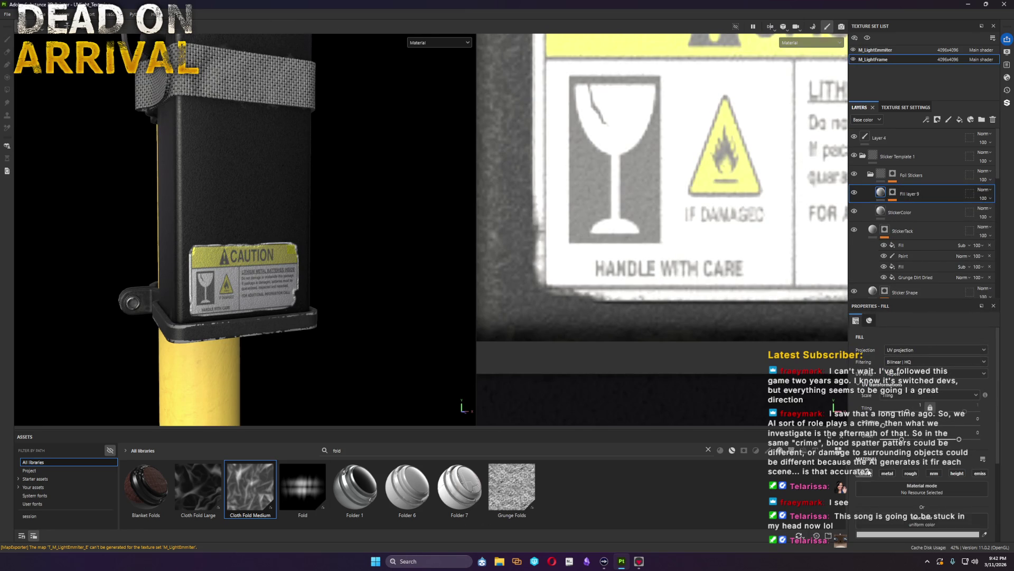
left_click_drag(446, 202, 692, 291, "alt")
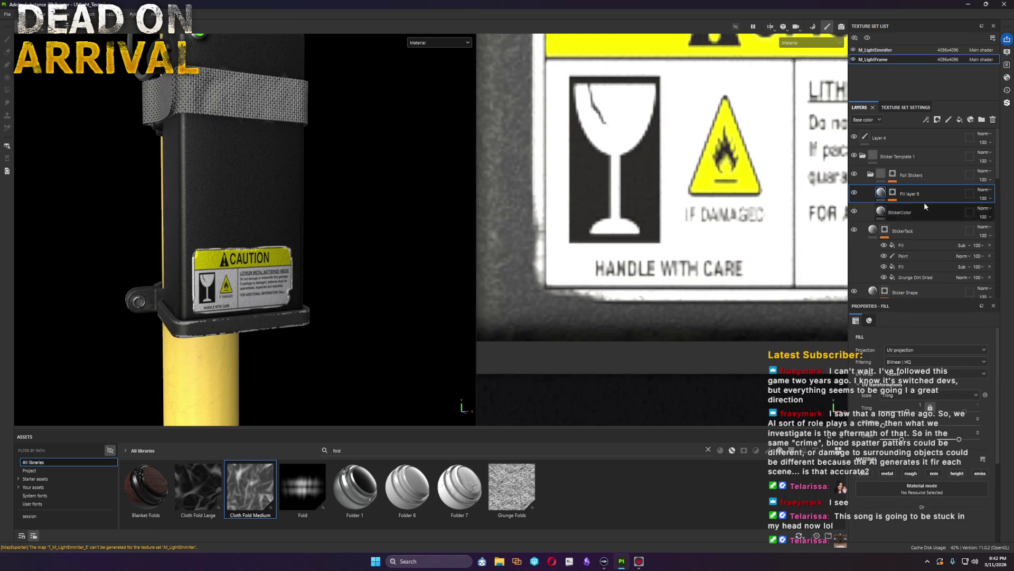
left_click(955, 473)
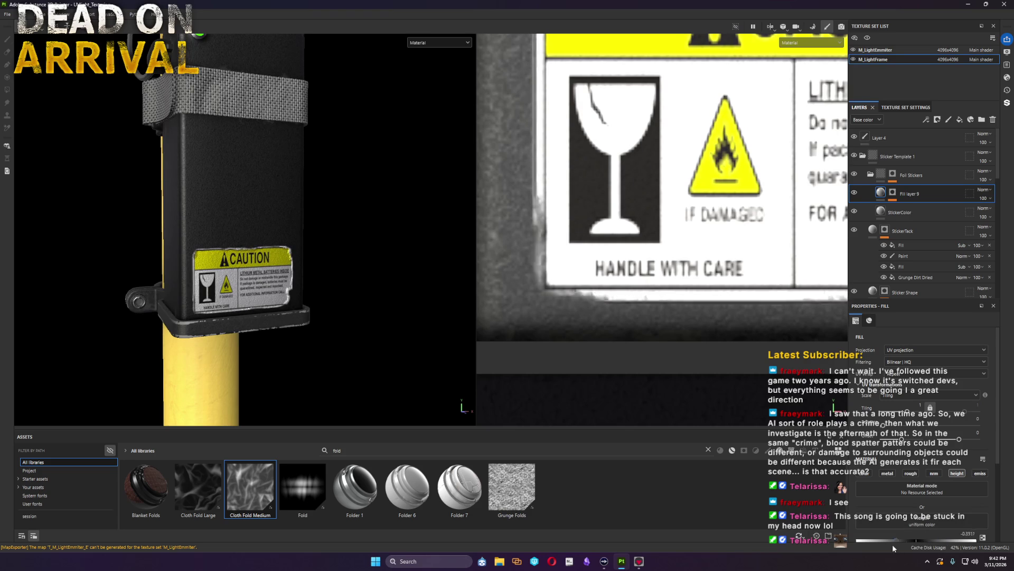
mouse_move(953, 544)
left_mouse_down()
mouse_move(934, 559)
mouse_move(944, 557)
left_mouse_up()
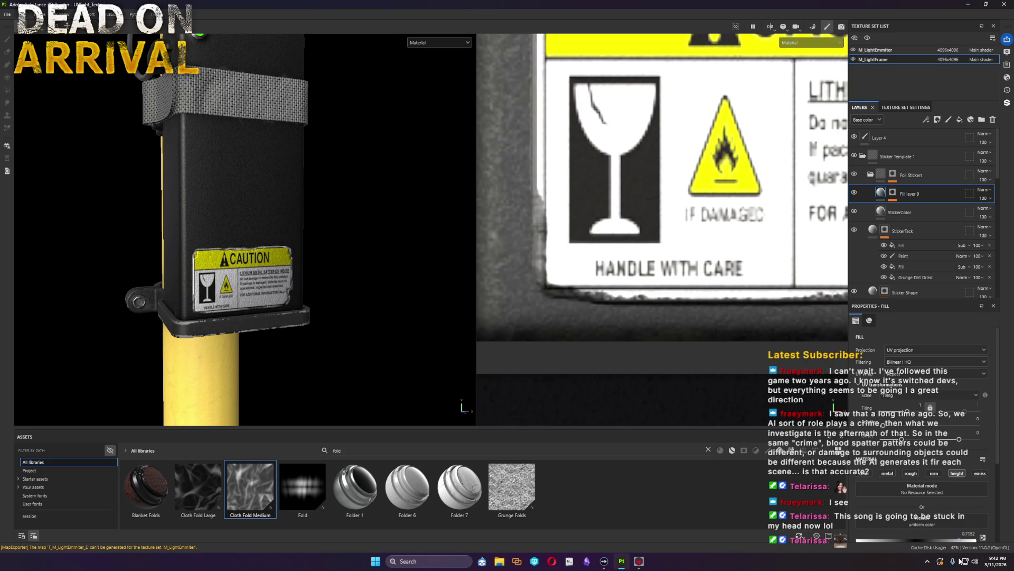
Step: Select the Cloth Fold Medium mask and weaken the foil wrinkles to about 0.09
left_click(893, 193)
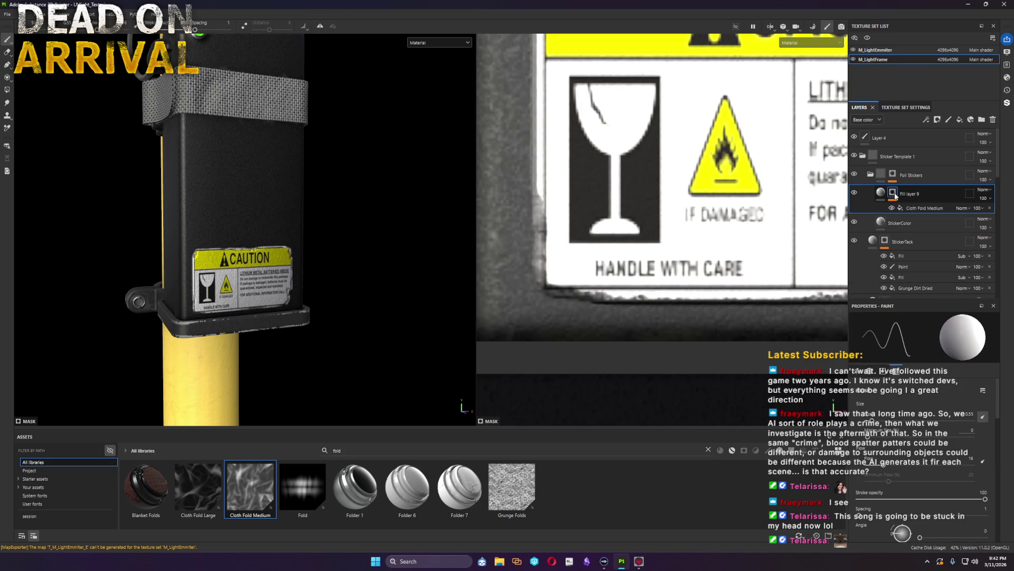
left_click(937, 209)
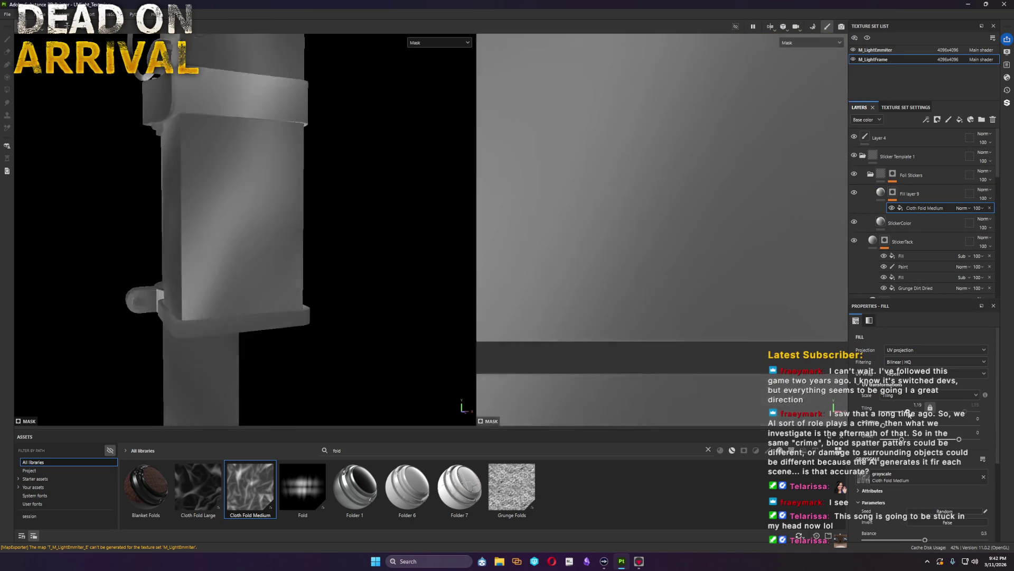
left_click(891, 196)
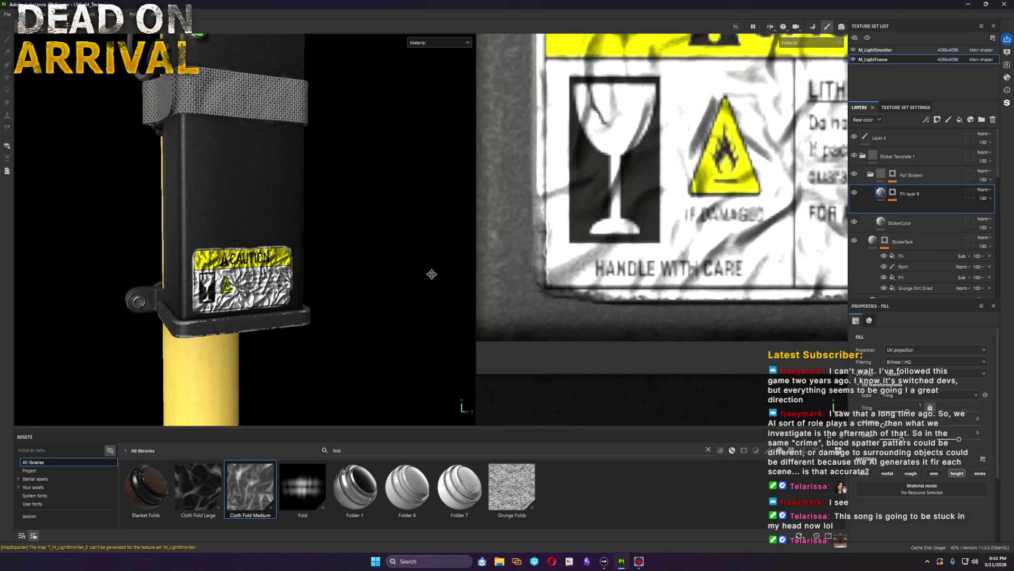
left_click_drag(941, 542, 920, 541)
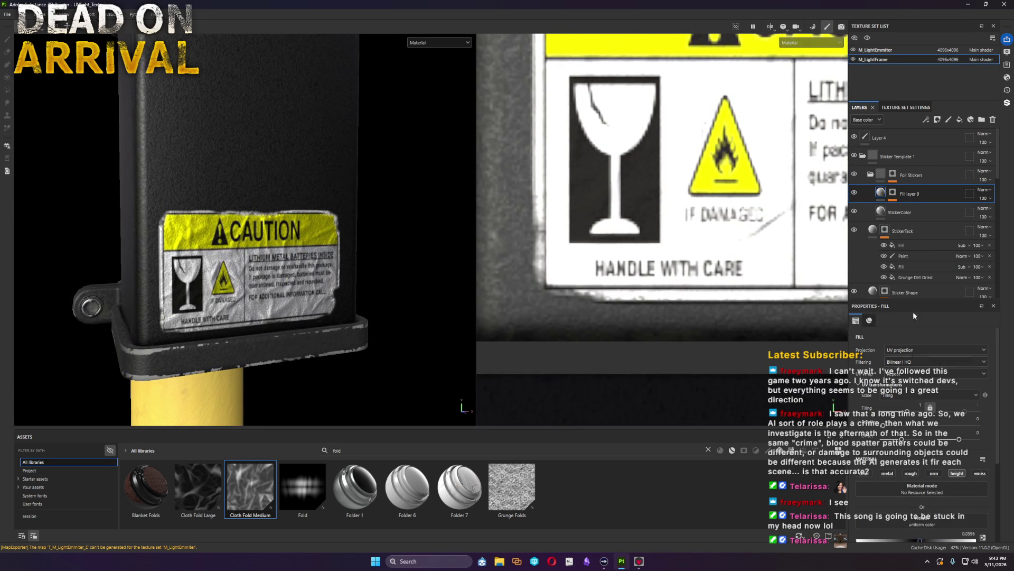
Step: Raise the Cloth Fold Medium mask Tiling to 14.24 and check the sticker from several angles
left_click(894, 191)
left_click(918, 208)
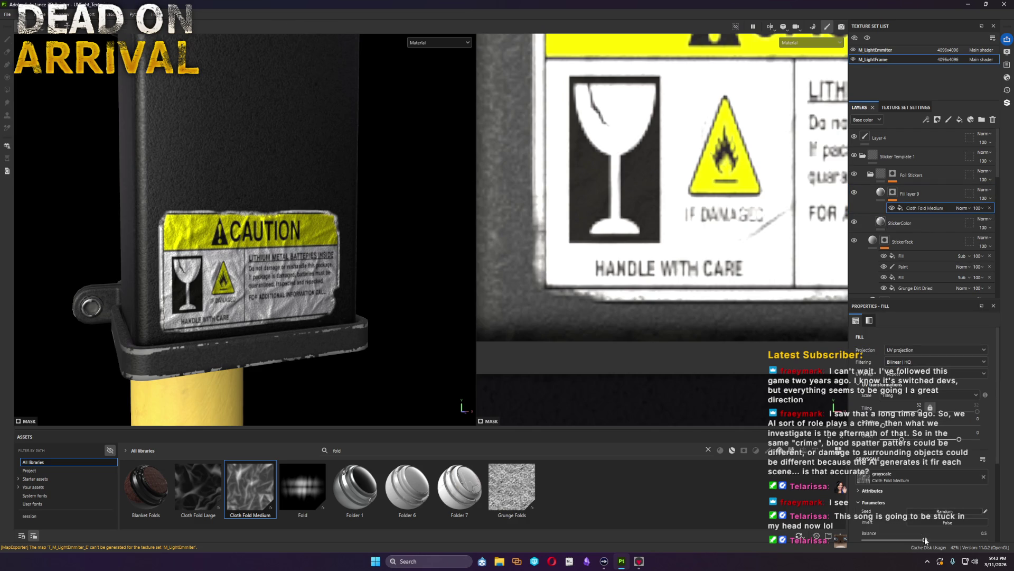
left_click_drag(920, 406, 914, 415)
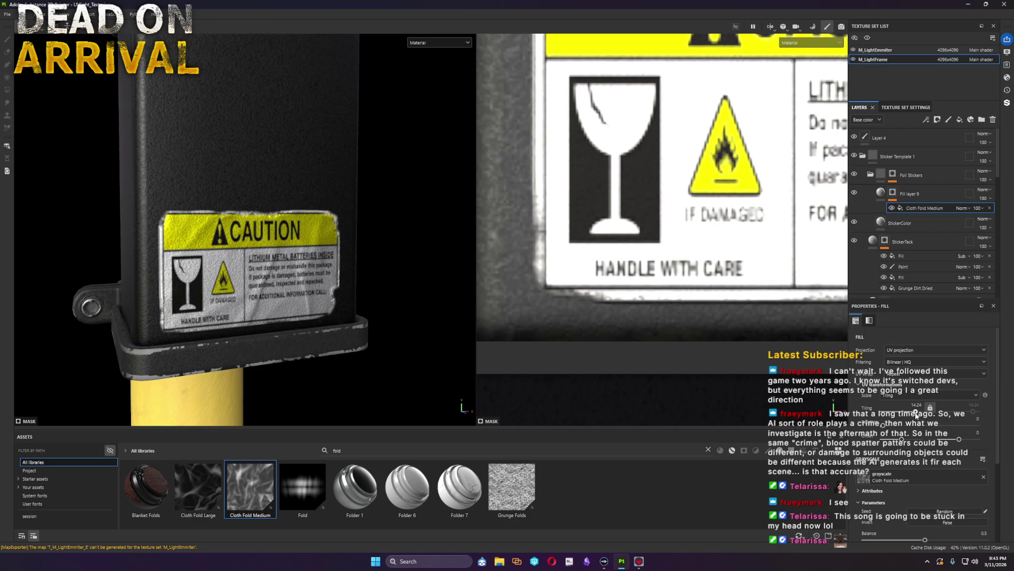
scroll(251, 244, "down", 3)
left_click_drag(251, 244, 782, 200, "alt")
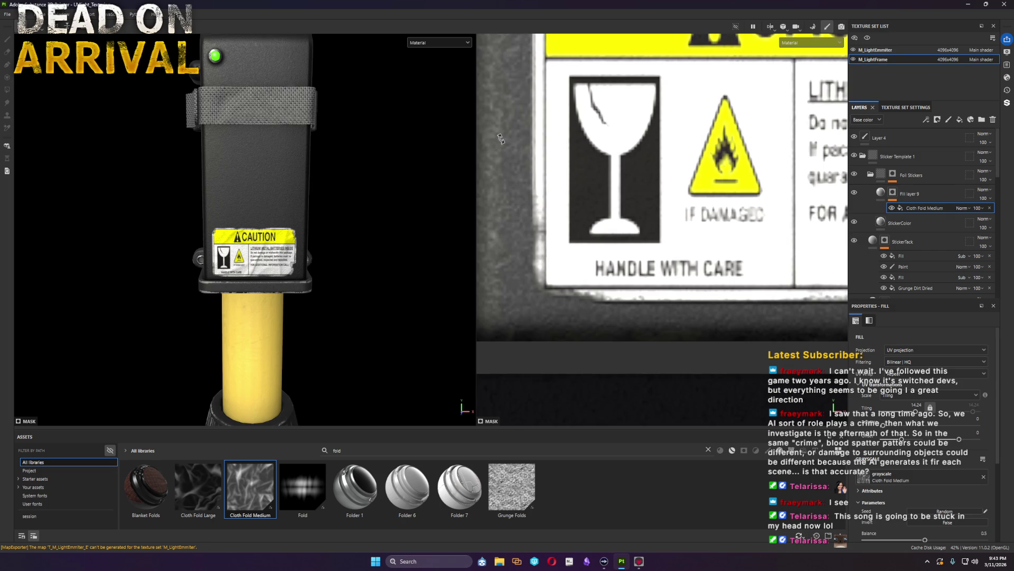
mouse_move(452, 227)
left_mouse_down("alt")
mouse_move(249, 235)
mouse_move(479, 247)
left_mouse_up("alt")
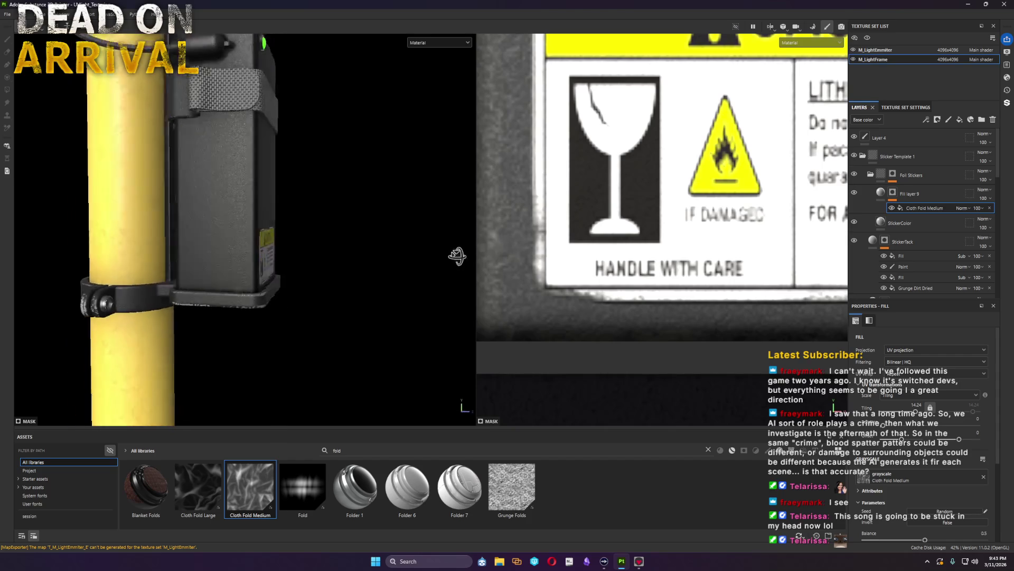
mouse_move(478, 246)
left_mouse_down("alt")
mouse_move(308, 164)
mouse_move(301, 233)
mouse_move(476, 231)
left_mouse_up("alt")
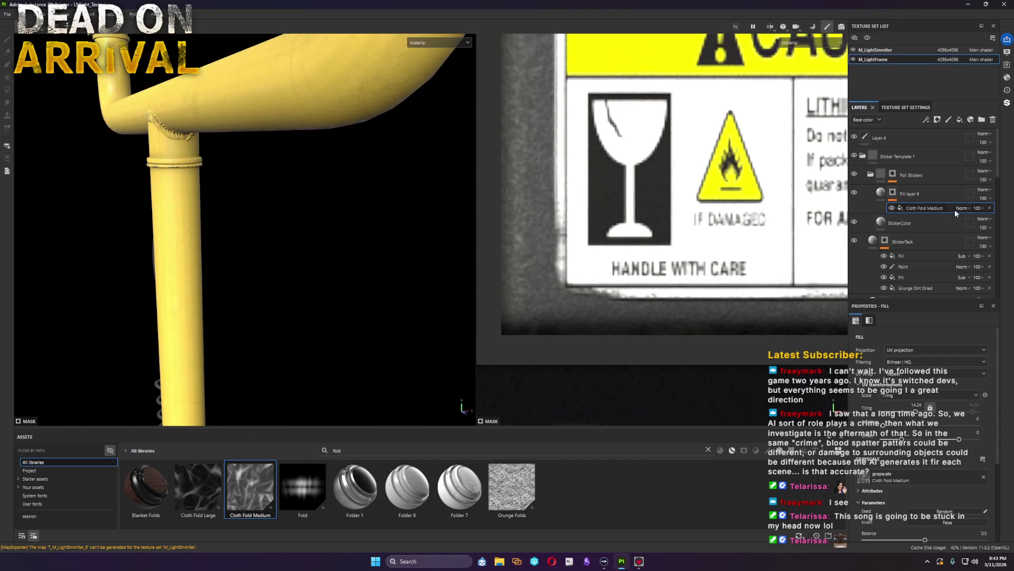
left_click(930, 192)
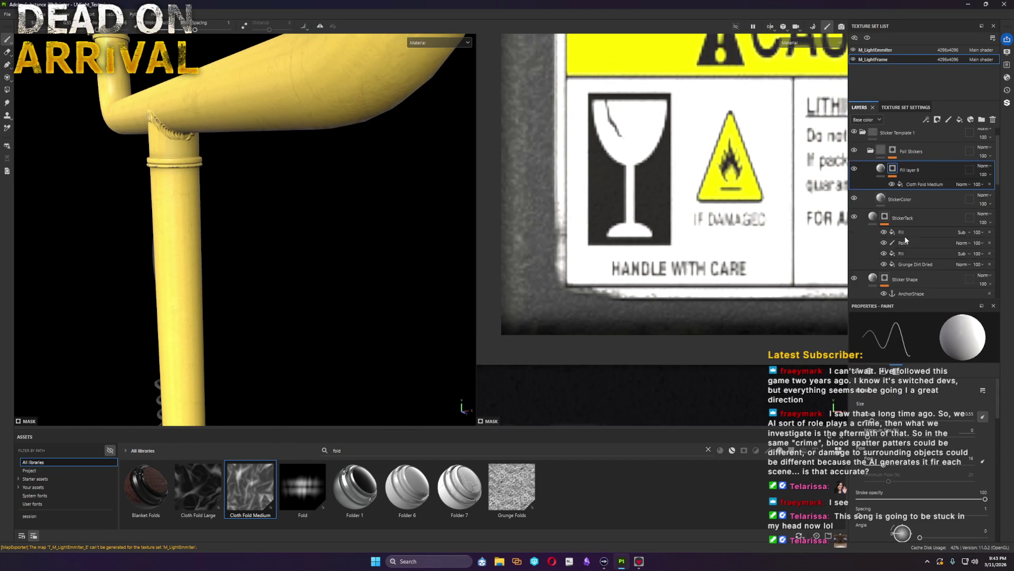
Step: Move the foil-wrinkle fill layer into the pipe label's Sticker Template folder above Sticker INfo
left_click(863, 155)
left_click(863, 252)
scroll(931, 254, "down", 2)
left_click_drag(938, 255, 938, 252)
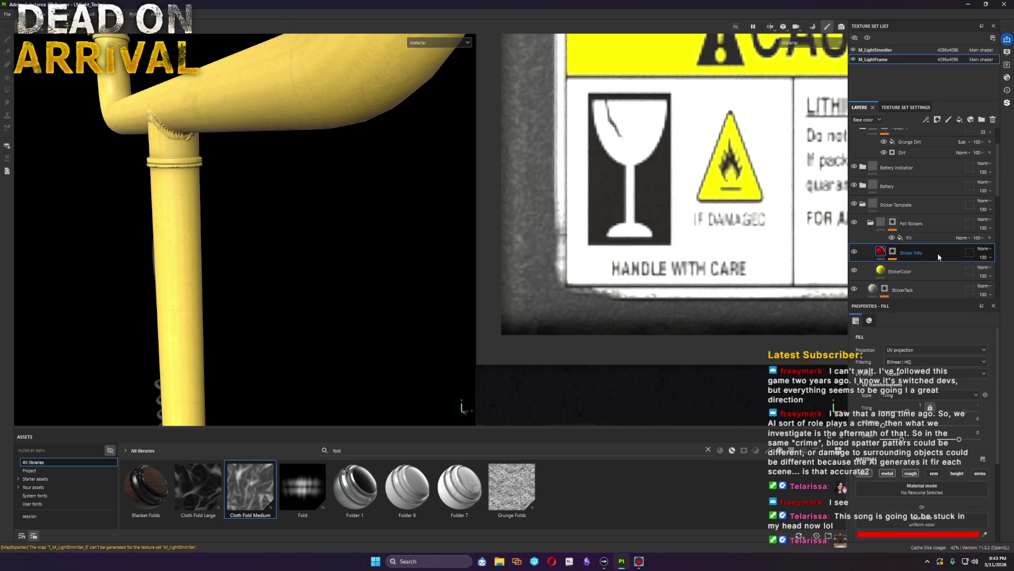
middle_click_drag(383, 163, 173, 257)
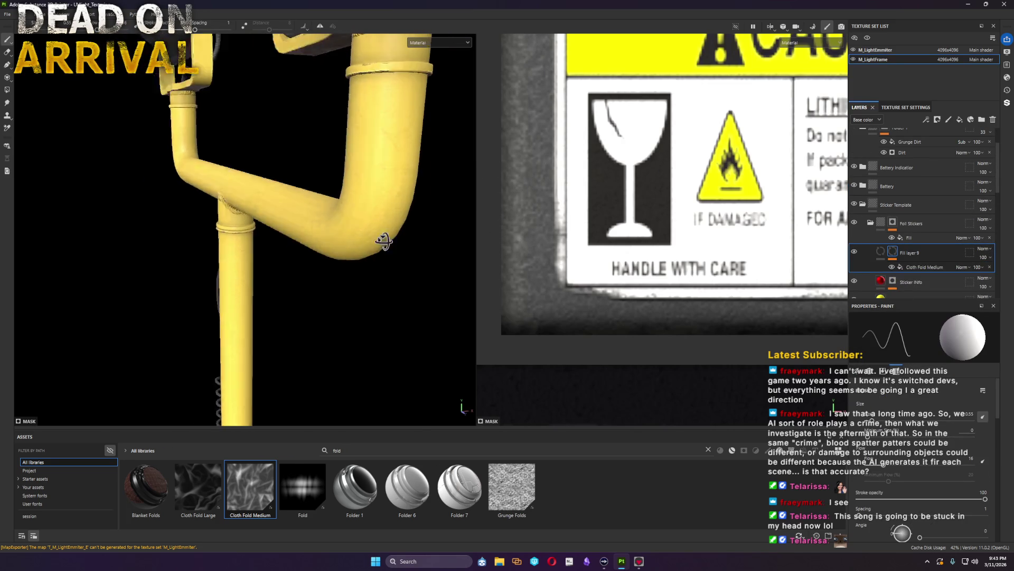
mouse_move(173, 257)
left_mouse_down("alt")
mouse_move(316, 296)
mouse_move(301, 290)
left_mouse_up("alt")
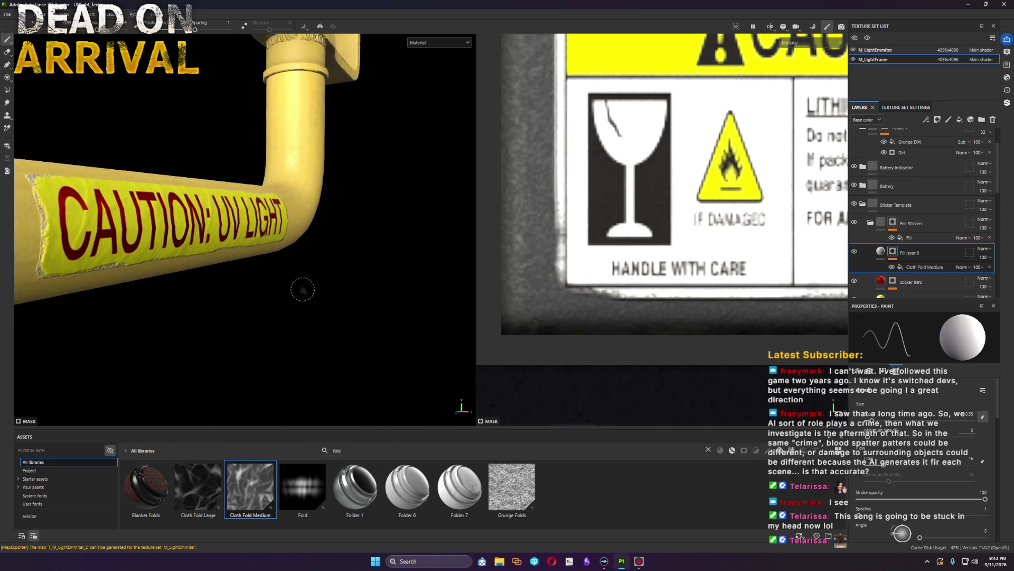
Step: Set the pipe label's fold mask Tiling to 5.28 and lower its height
double_click(904, 251)
left_click(893, 252, "alt")
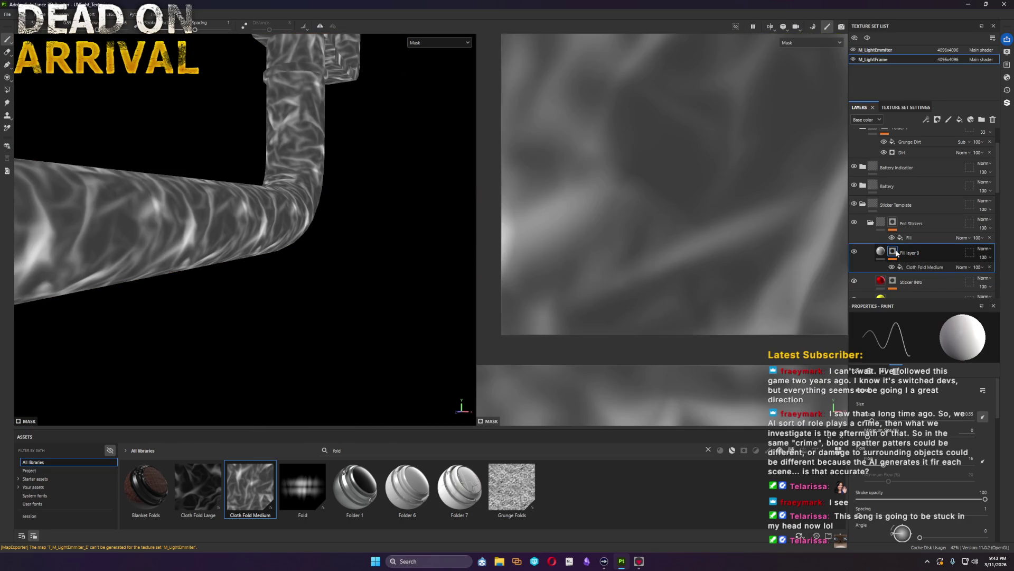
left_click(927, 266)
left_click_drag(920, 408, 911, 412)
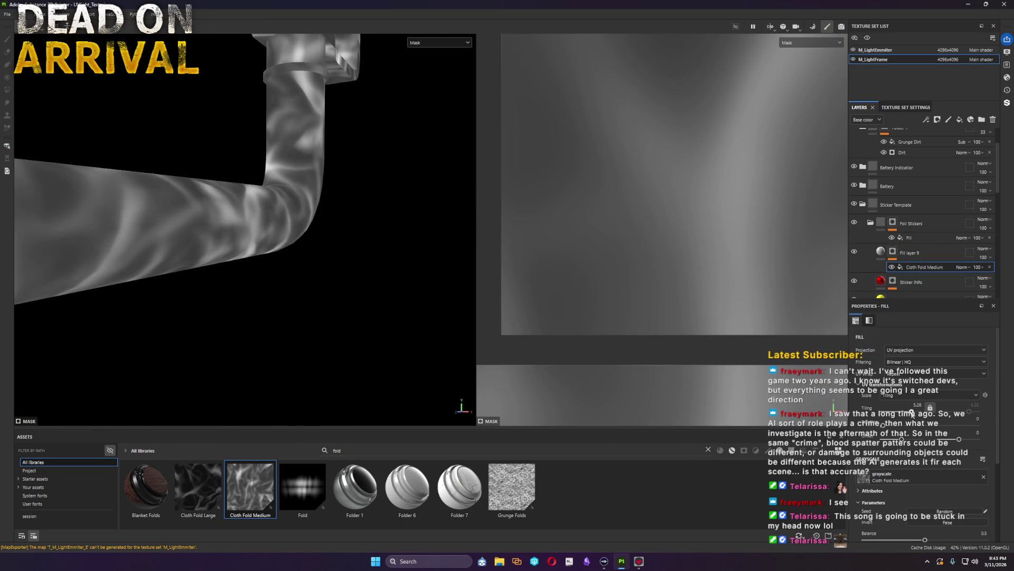
left_click(880, 250)
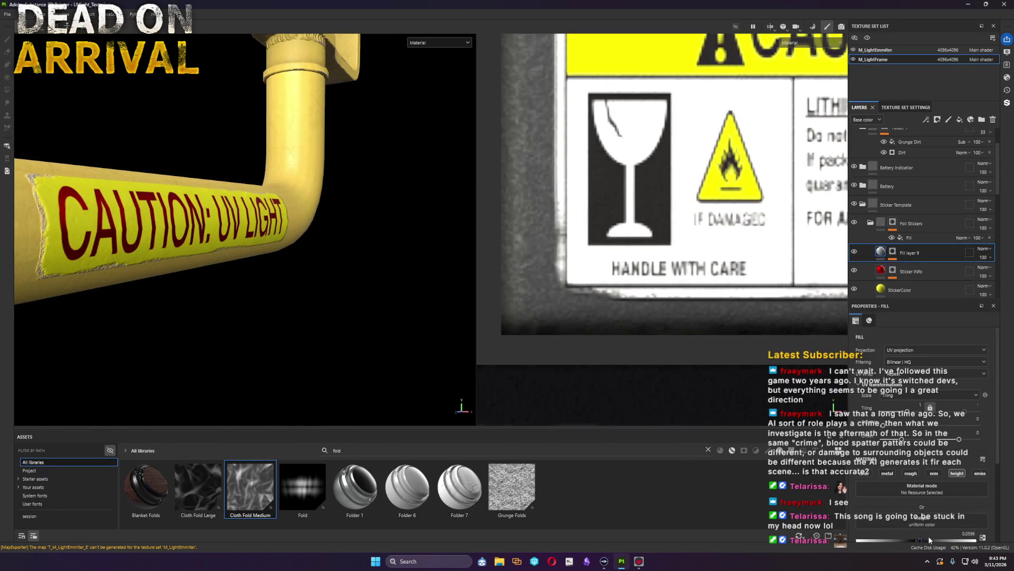
mouse_move(921, 538)
left_mouse_down()
mouse_move(941, 547)
mouse_move(929, 552)
left_mouse_up()
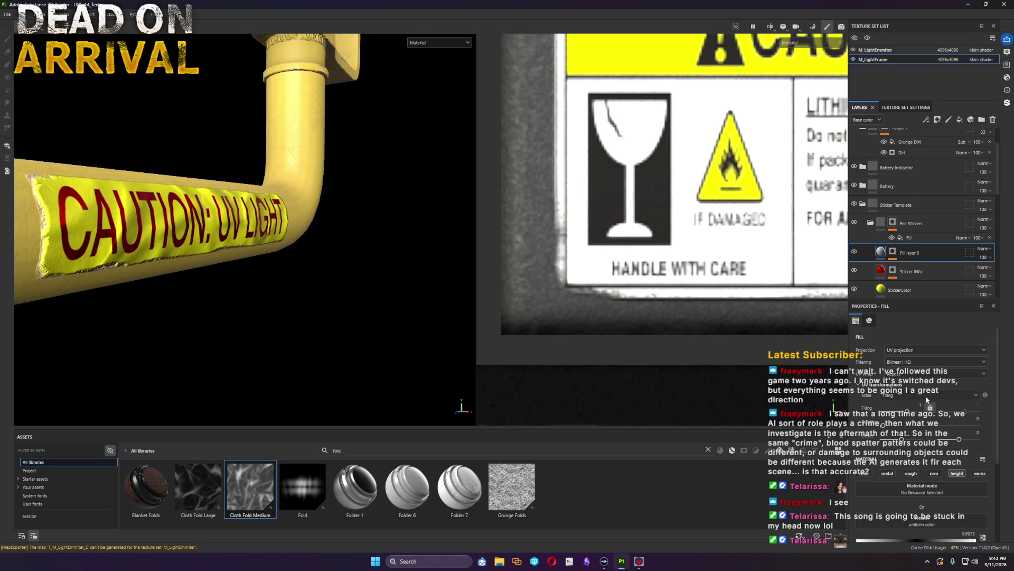
left_click(893, 253)
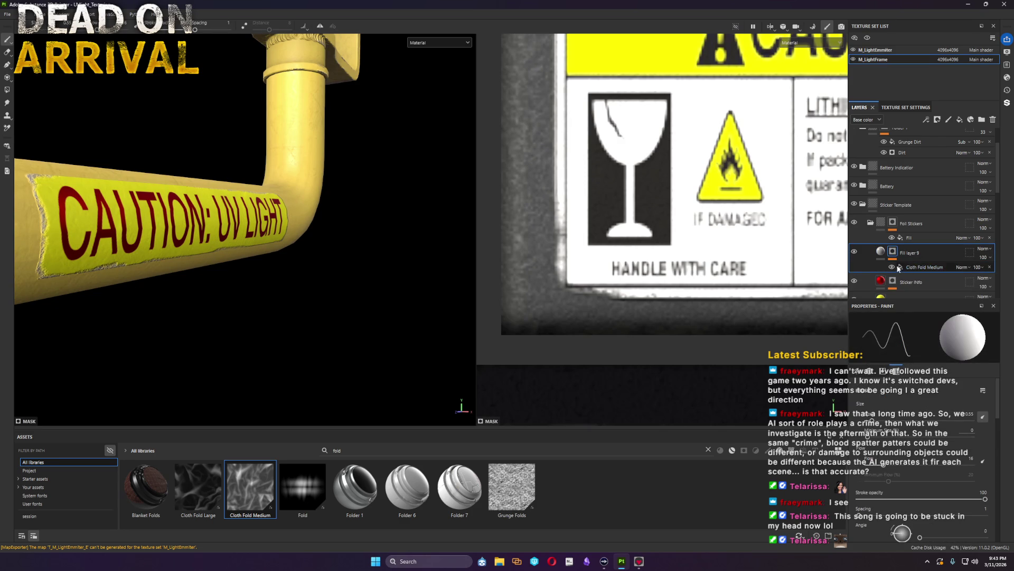
mouse_move(267, 296)
left_mouse_down("alt")
mouse_move(187, 290)
mouse_move(229, 294)
left_mouse_up("alt")
left_click(6, 14)
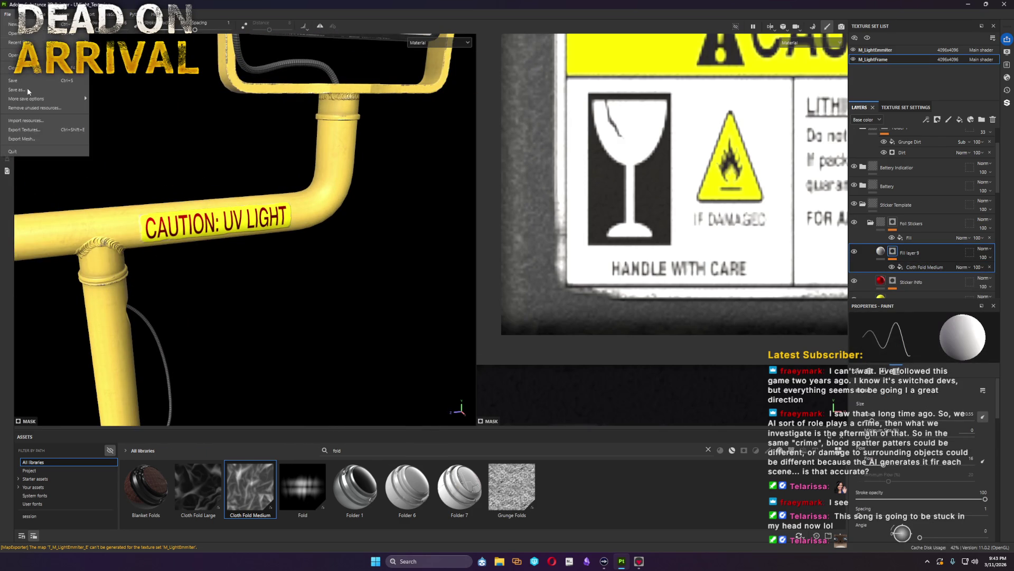
Step: Export the textures via File > Export Textures, then switch to Marmoset Toolbag
left_click(32, 131)
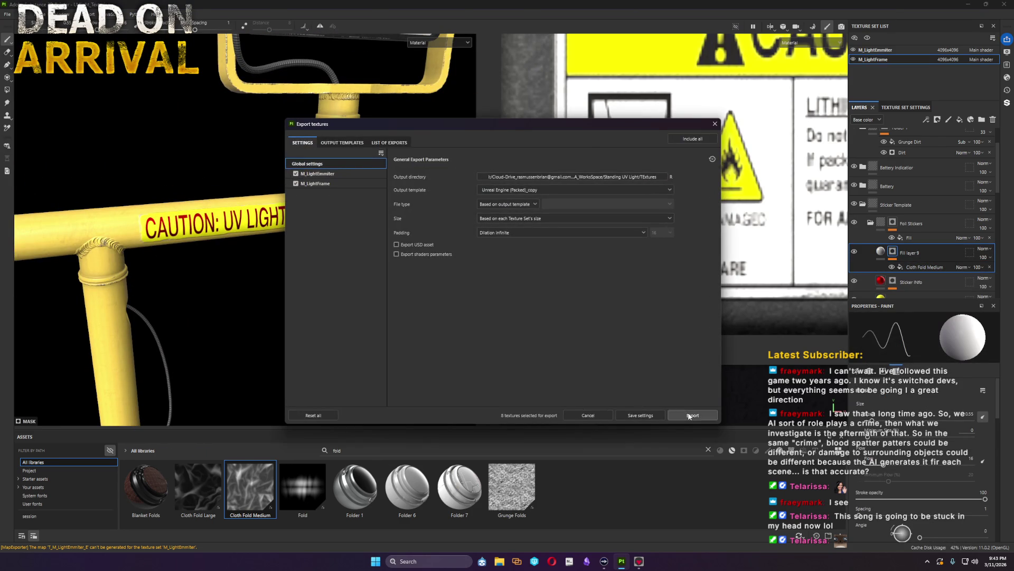
left_click(693, 414)
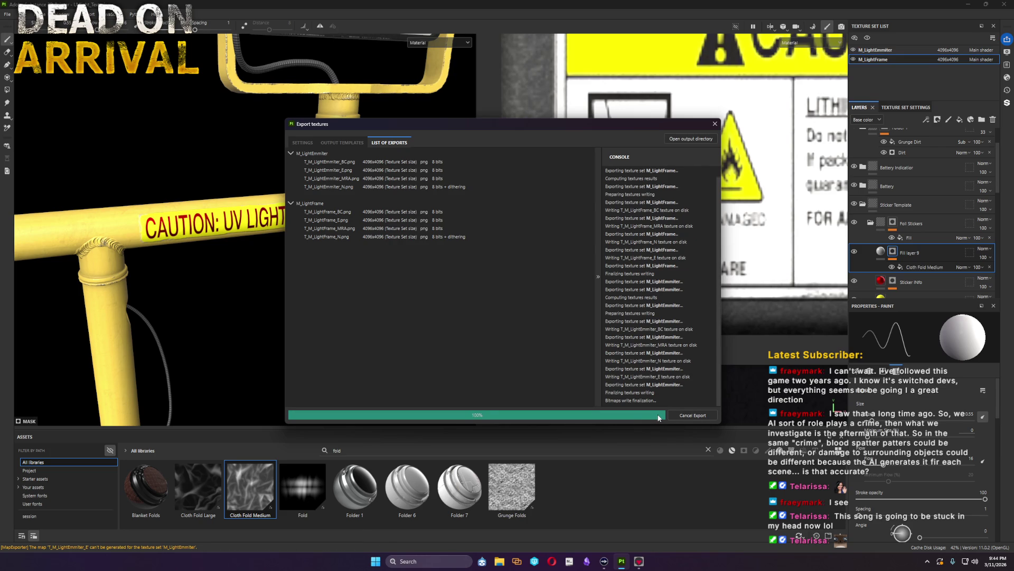
left_click(656, 415)
left_click(640, 562)
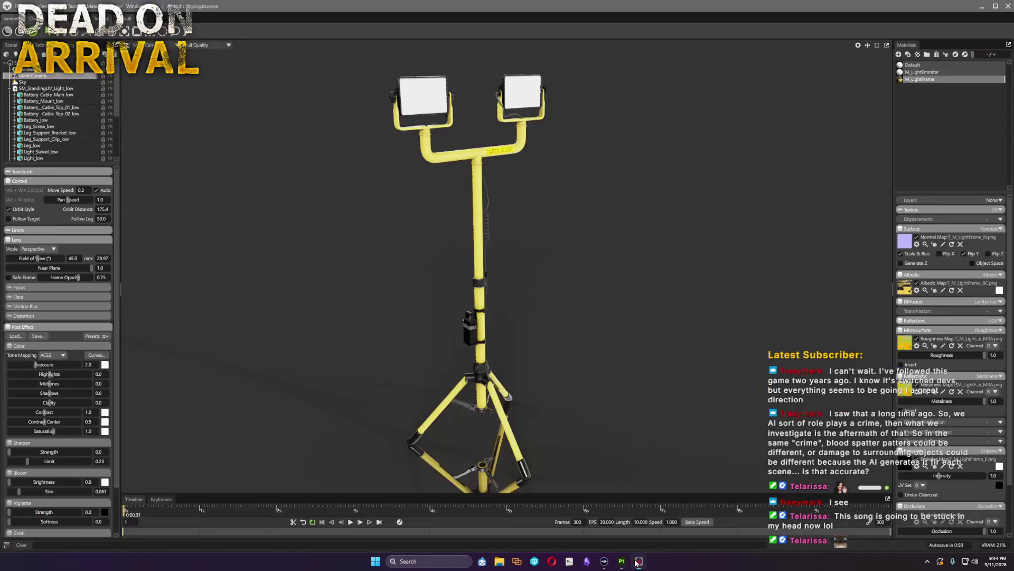
left_click(545, 213)
mouse_move(546, 213)
left_mouse_down()
mouse_move(568, 362)
mouse_move(671, 399)
mouse_move(691, 376)
left_mouse_up()
scroll(568, 362, "up", 5)
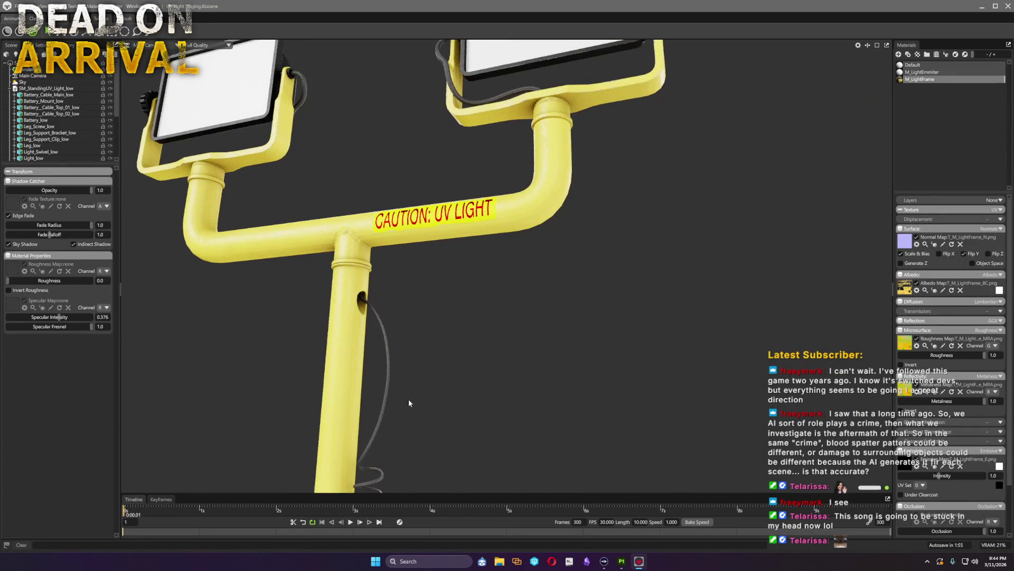
left_click_drag(409, 398, 492, 296)
scroll(492, 296, "up", 3)
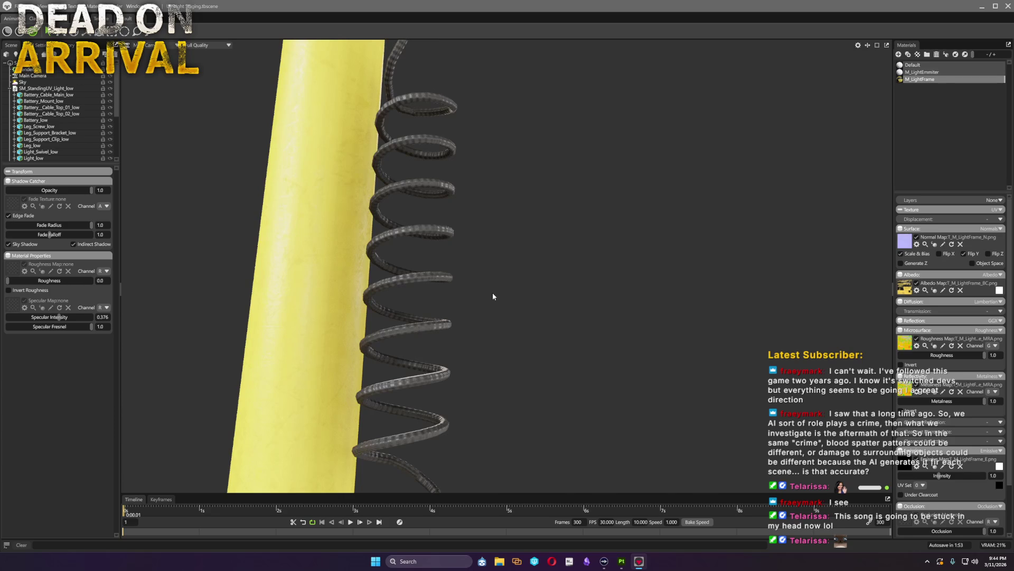
scroll(492, 296, "down", 5)
mouse_move(587, 318)
left_mouse_down()
mouse_move(613, 388)
mouse_move(673, 393)
mouse_move(621, 273)
mouse_move(605, 324)
mouse_move(656, 297)
left_mouse_up()
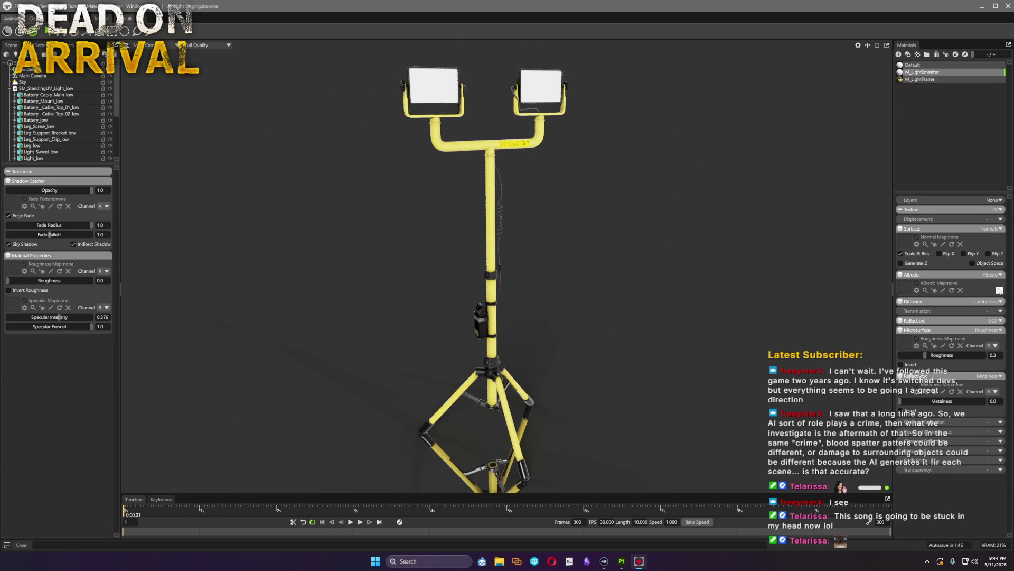
Step: Set M_LightEmitter to Emissive with a saturated purple colour at intensity 10
left_click(1000, 452)
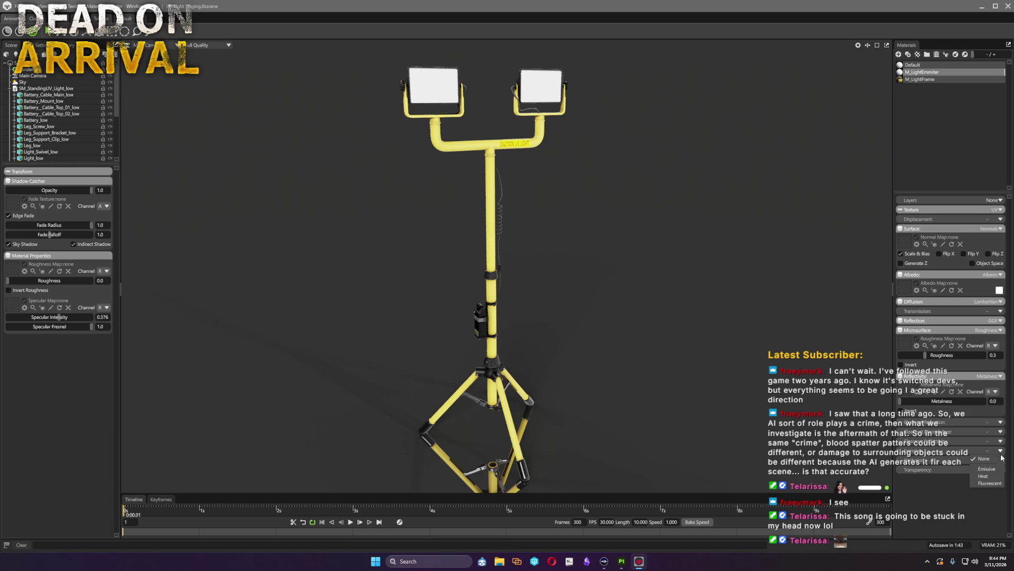
left_click(991, 471)
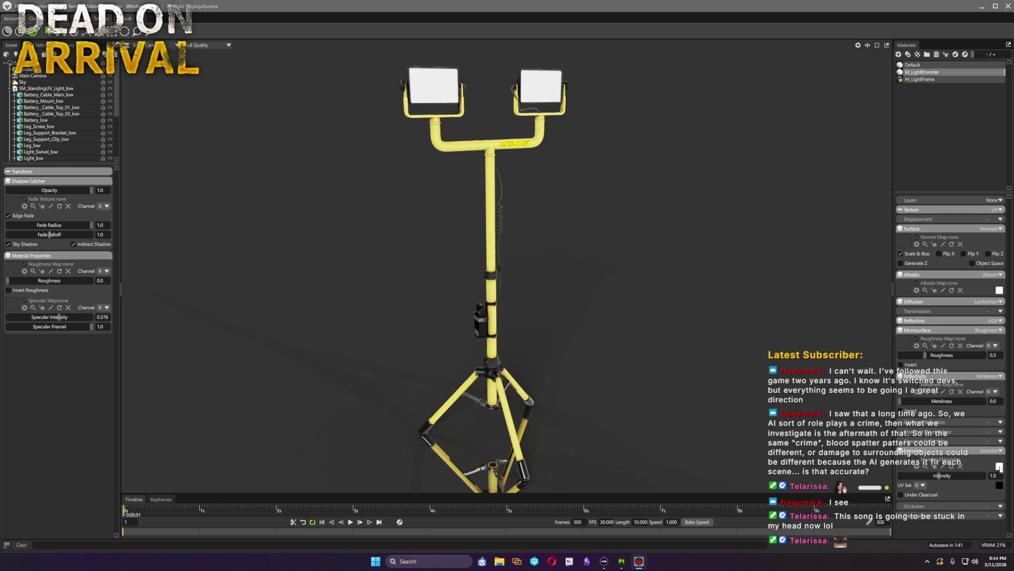
left_click(999, 485)
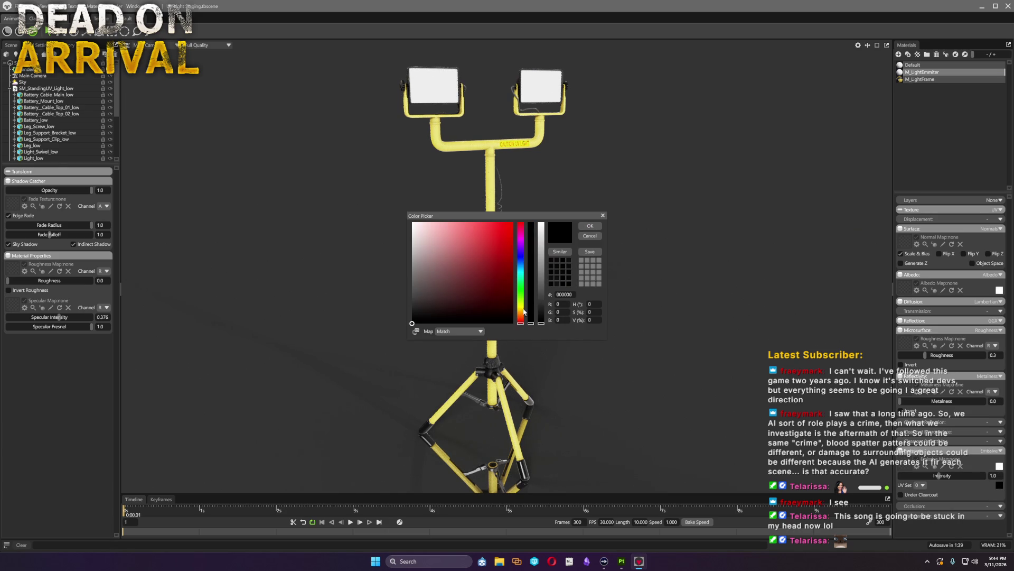
left_click(520, 243)
left_click(513, 222)
left_click(589, 228)
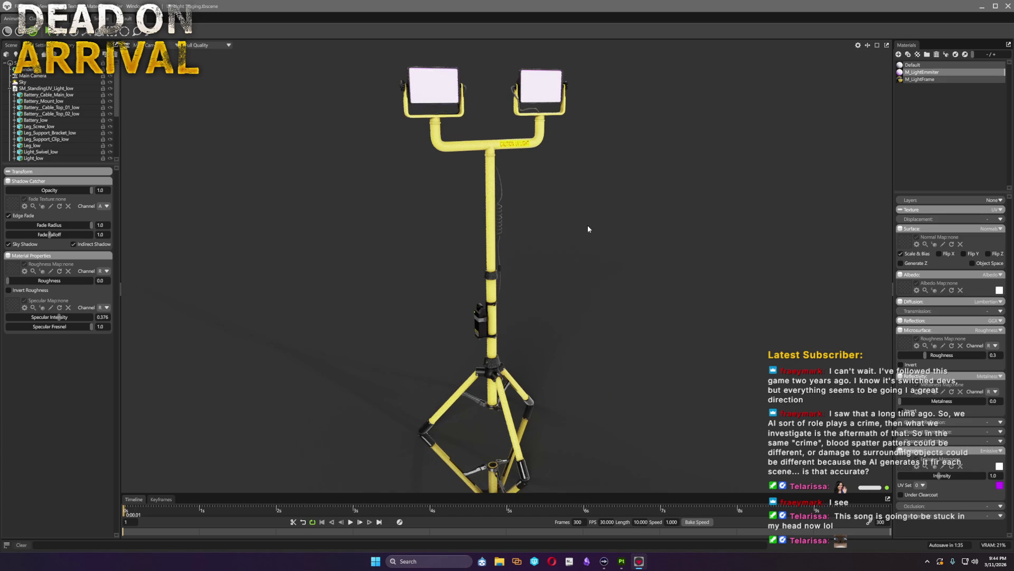
left_click_drag(995, 475, 1010, 475)
Step: Set the Albedo base colour to a pale pink
left_click(999, 291)
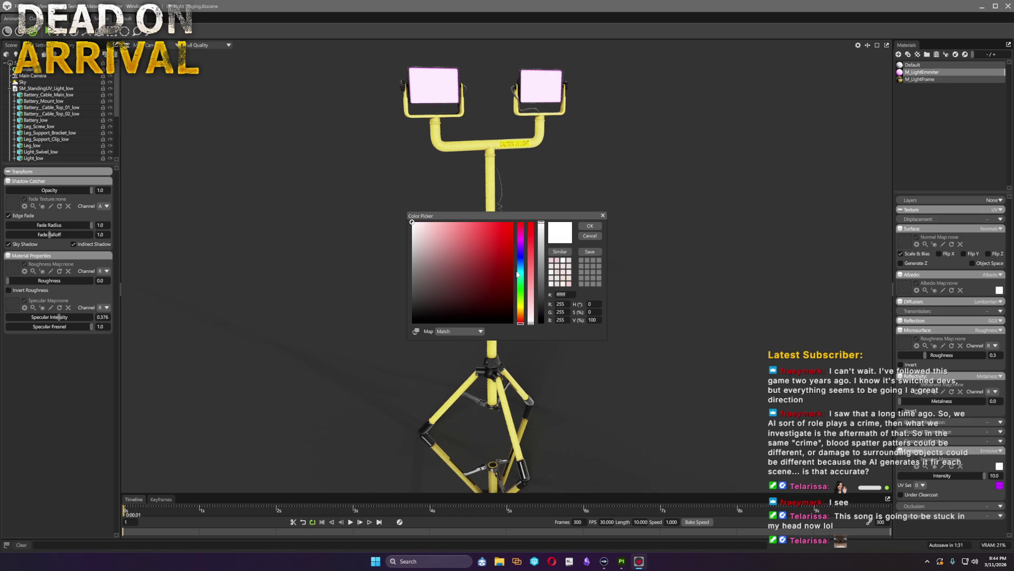
left_click(521, 239)
left_click(513, 223)
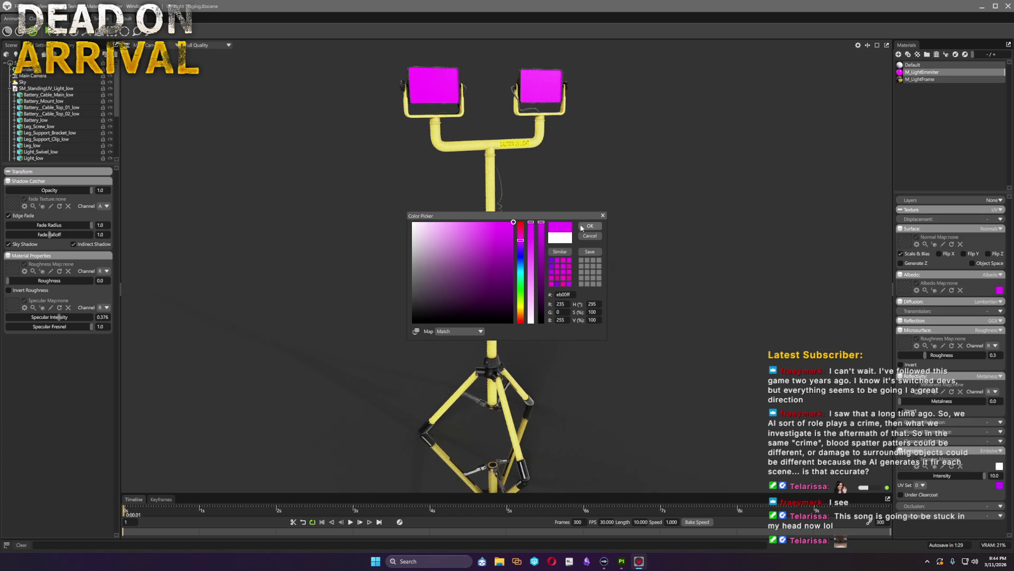
left_click_drag(533, 251, 539, 273)
left_click_drag(442, 231, 444, 223)
left_click(588, 228)
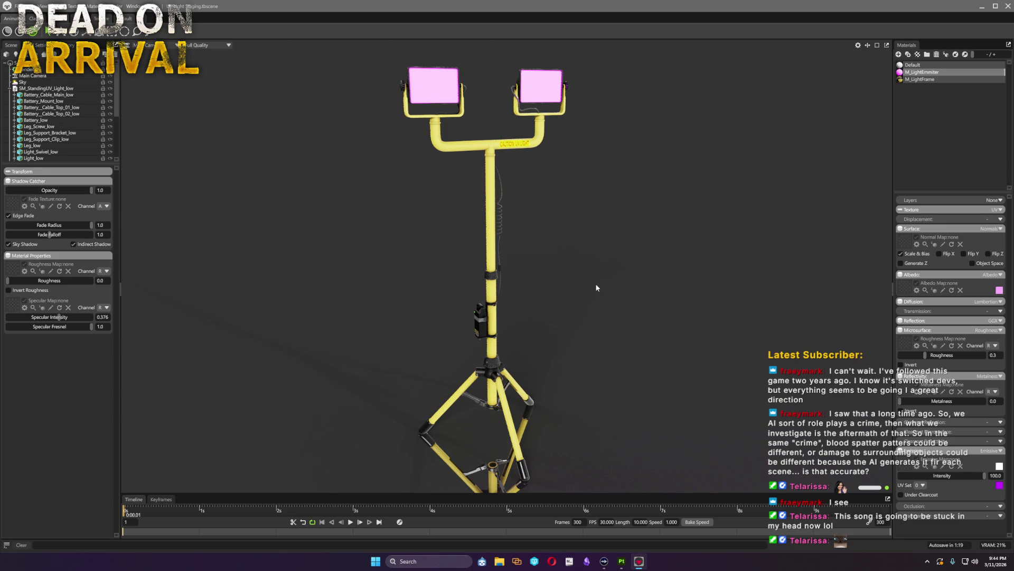
scroll(585, 280, "down", 5)
Step: Set the Sky backdrop colour to near-black behind the light stand
mouse_move(584, 281)
left_mouse_down()
mouse_move(623, 316)
mouse_move(592, 319)
mouse_move(593, 332)
mouse_move(574, 278)
left_mouse_up()
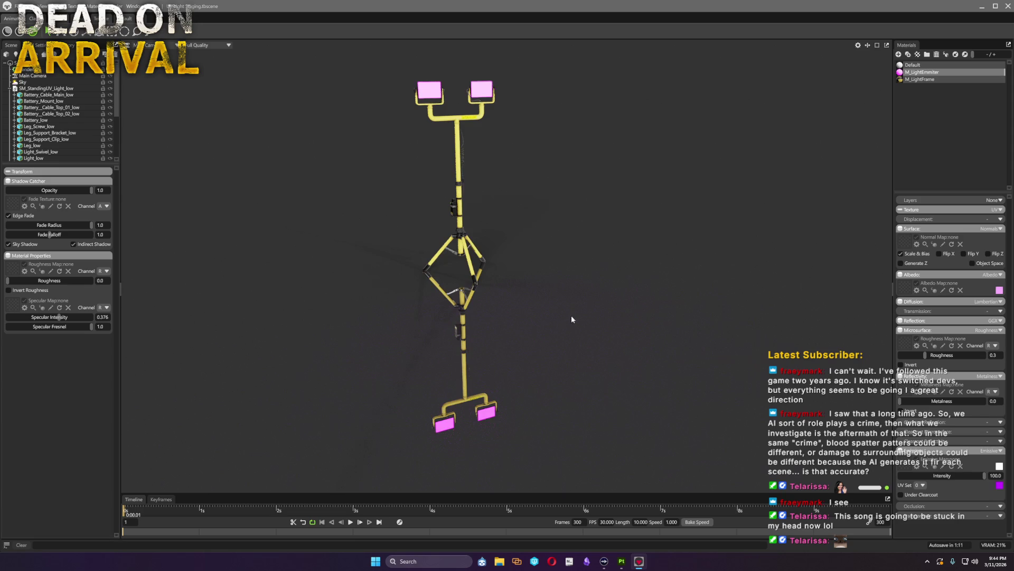
left_click_drag(569, 320, 586, 314)
left_click(32, 82)
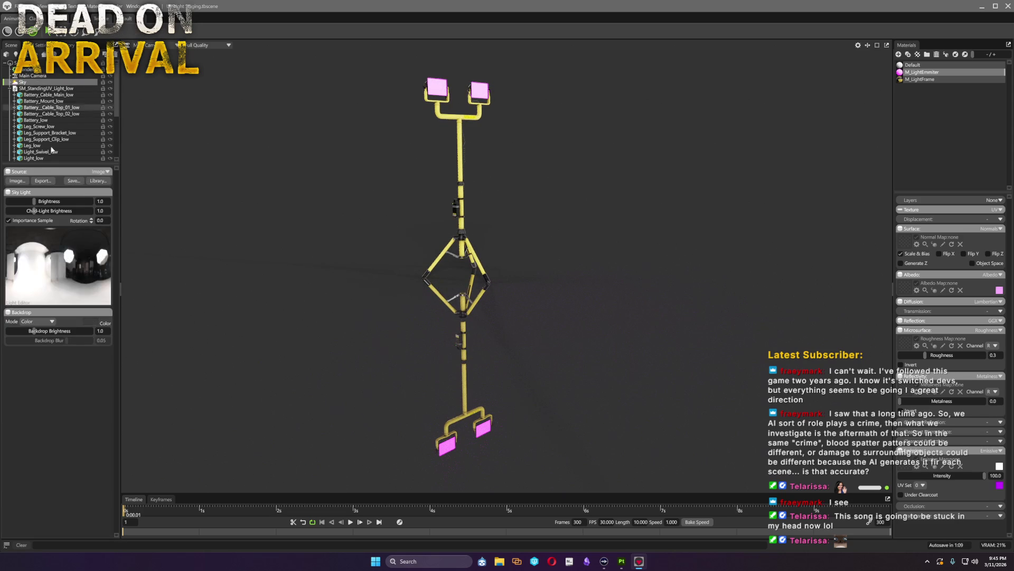
left_click(91, 322)
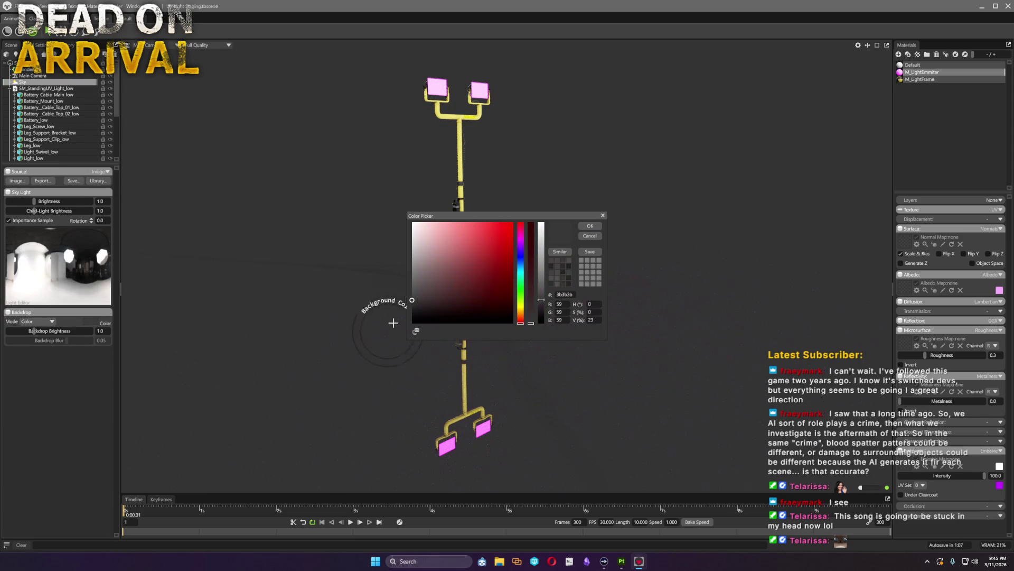
left_click(408, 315)
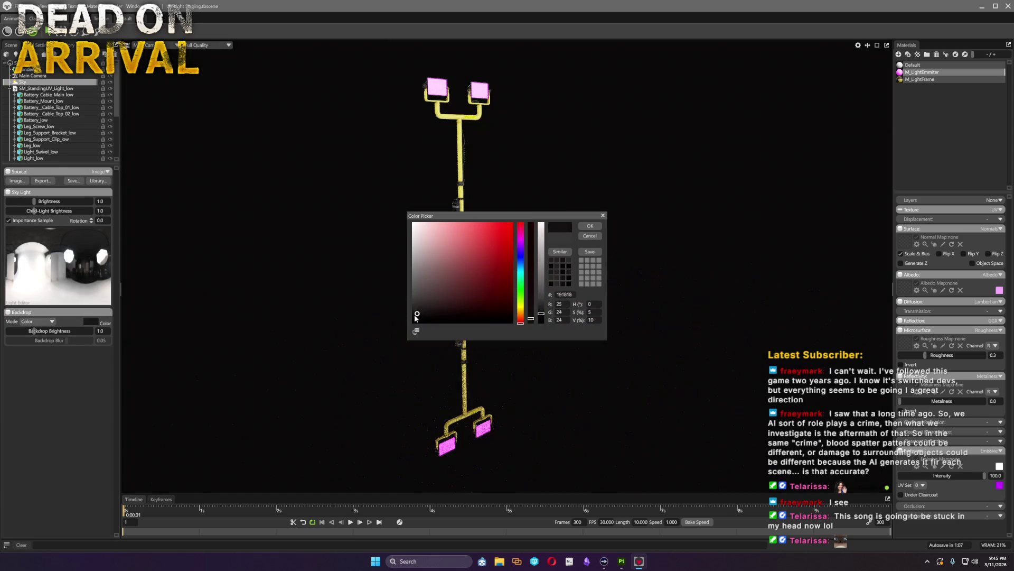
left_click(590, 226)
Step: Orbit the stand and select the Shadow Catcher floor for editing
mouse_move(655, 323)
left_mouse_down()
mouse_move(556, 305)
mouse_move(564, 310)
left_mouse_up()
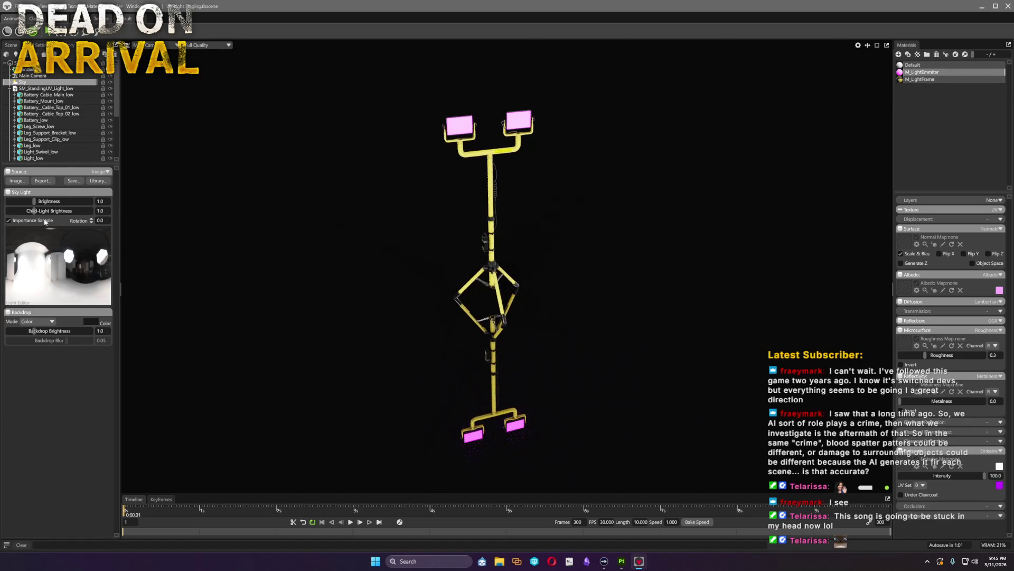
left_click(31, 69)
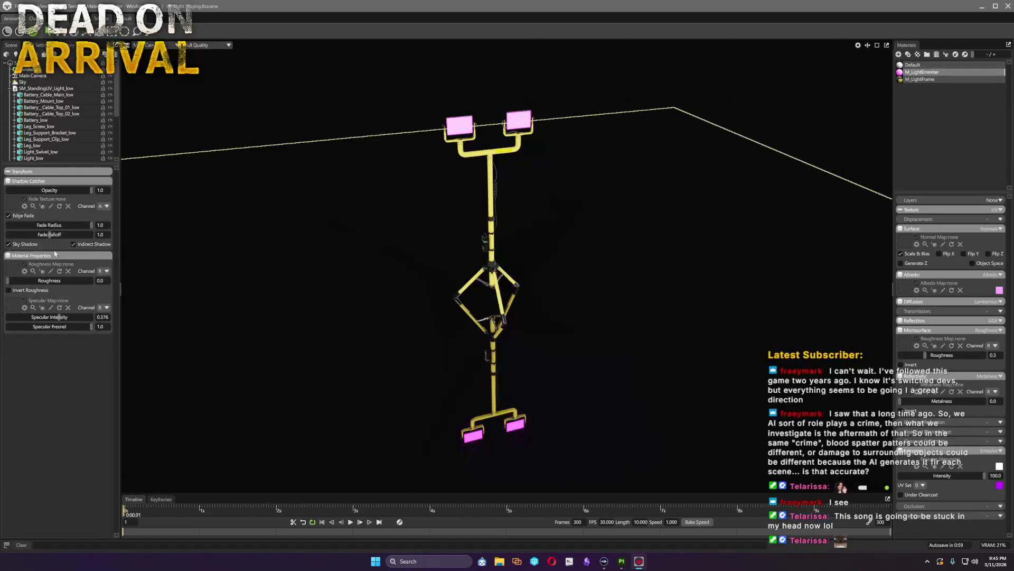
Step: Raise Shadow Catcher roughness to 0.289 and lower emissive intensity from 100 to 10
left_click_drag(7, 281, 30, 281)
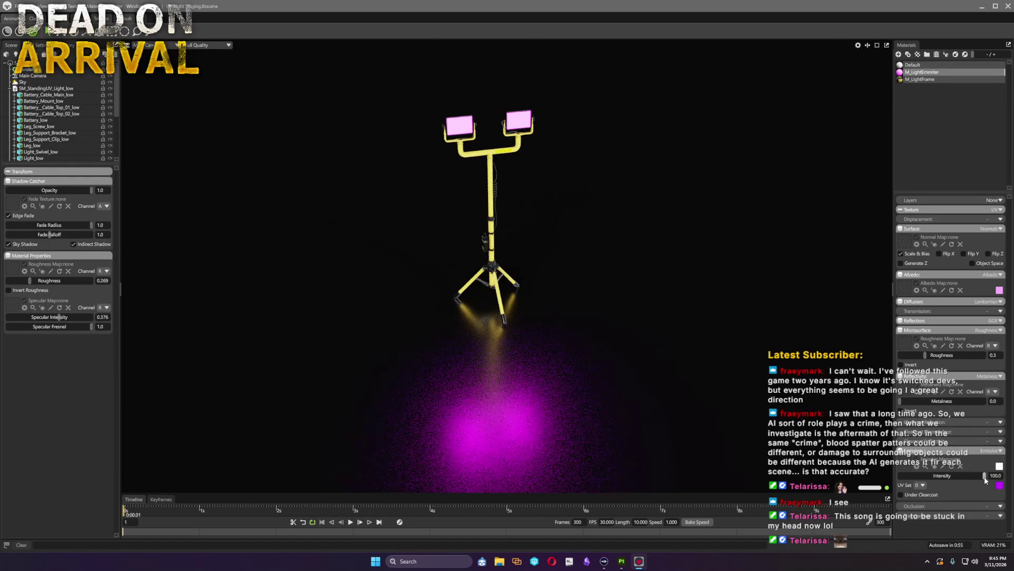
left_click_drag(973, 476, 1008, 478)
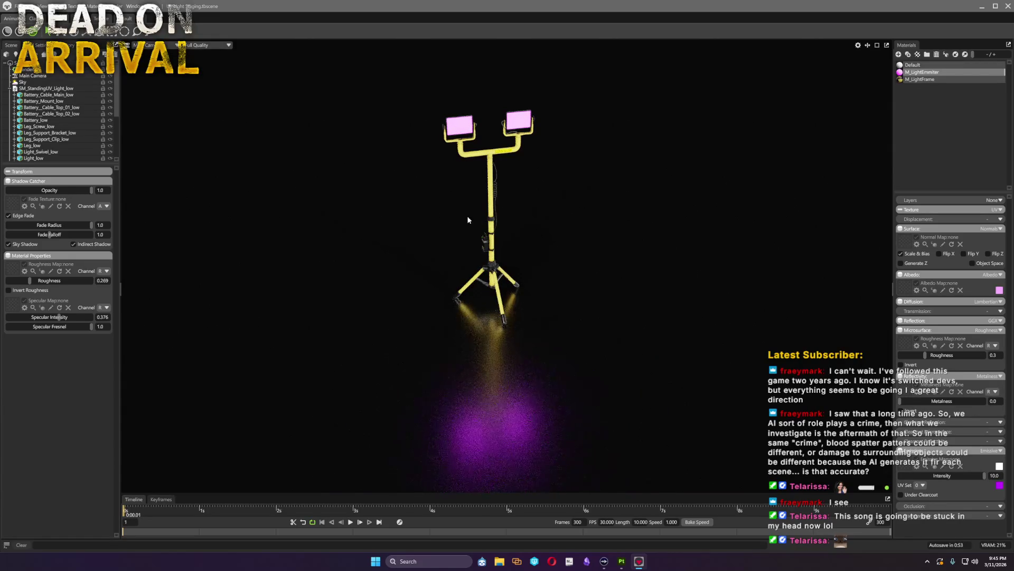
mouse_move(534, 326)
left_mouse_down()
mouse_move(559, 306)
mouse_move(529, 313)
mouse_move(535, 346)
mouse_move(605, 362)
mouse_move(561, 362)
mouse_move(553, 358)
mouse_move(652, 347)
mouse_move(663, 362)
mouse_move(581, 341)
mouse_move(756, 340)
mouse_move(575, 338)
left_mouse_up()
scroll(587, 355, "up", 3)
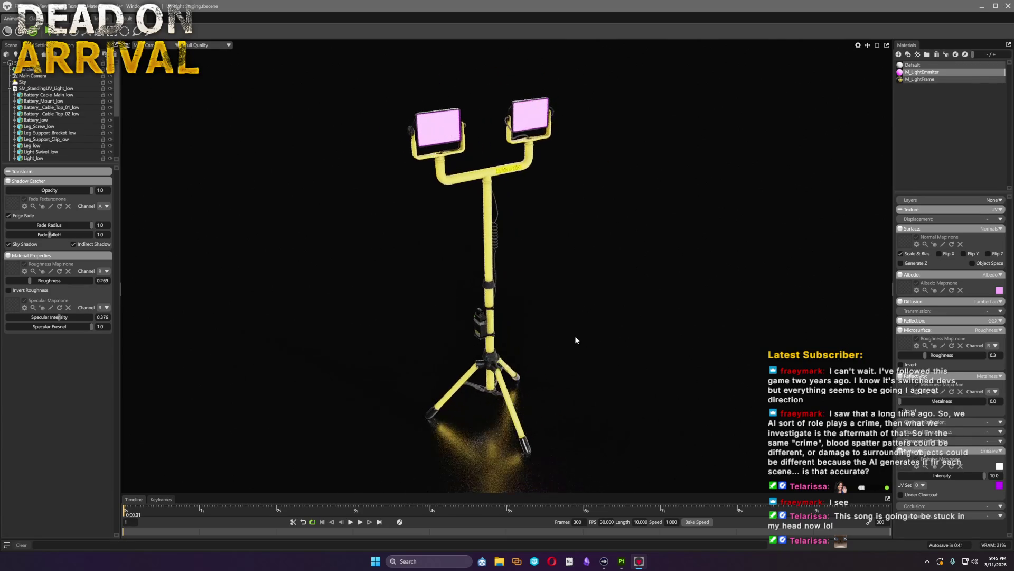
Step: Set the Sky backdrop colour to dark grey 303030
left_click(33, 83)
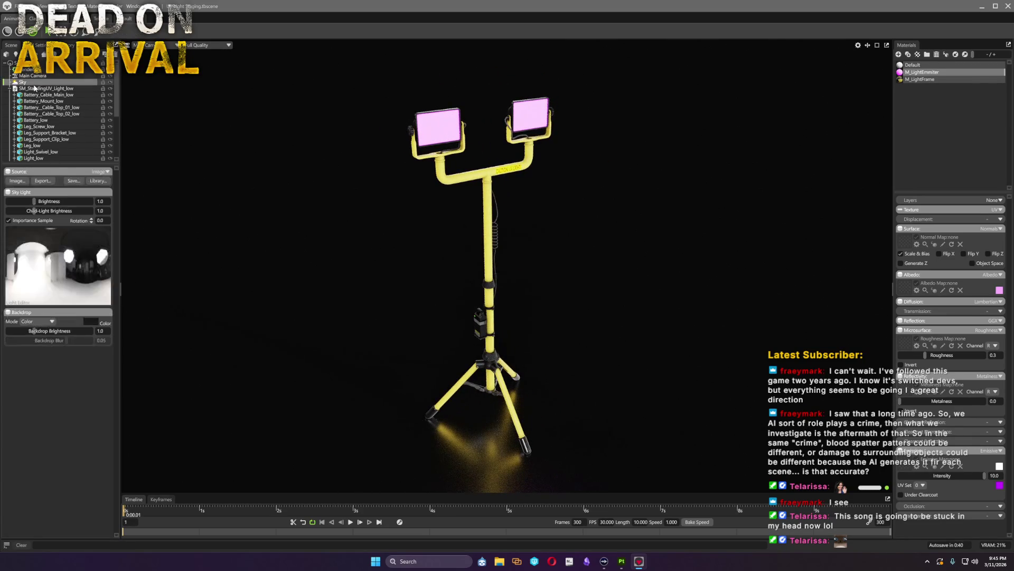
left_click(91, 325)
left_click_drag(415, 315, 393, 304)
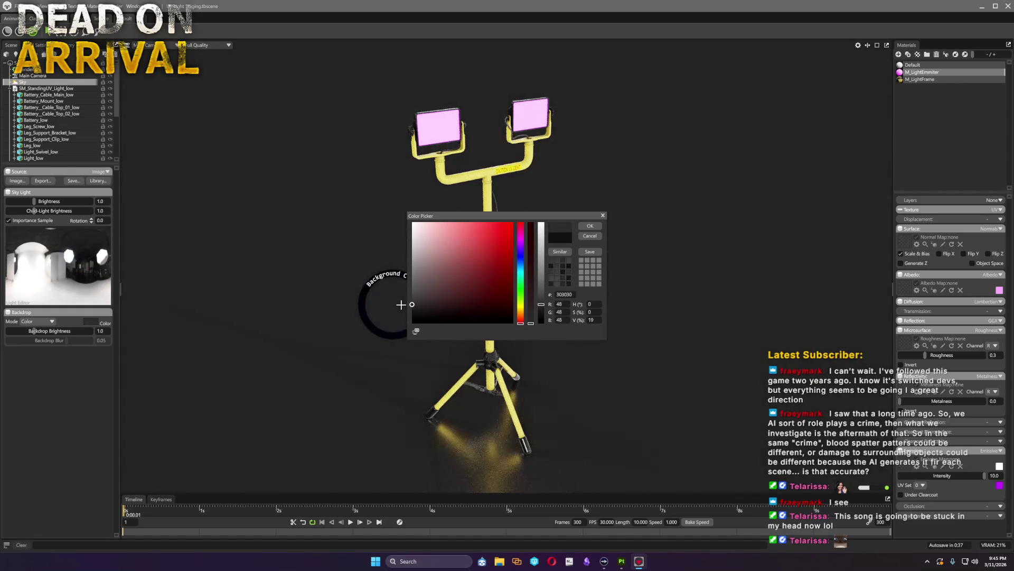
left_click(590, 225)
mouse_move(569, 297)
left_mouse_down()
mouse_move(577, 286)
mouse_move(570, 310)
left_mouse_up()
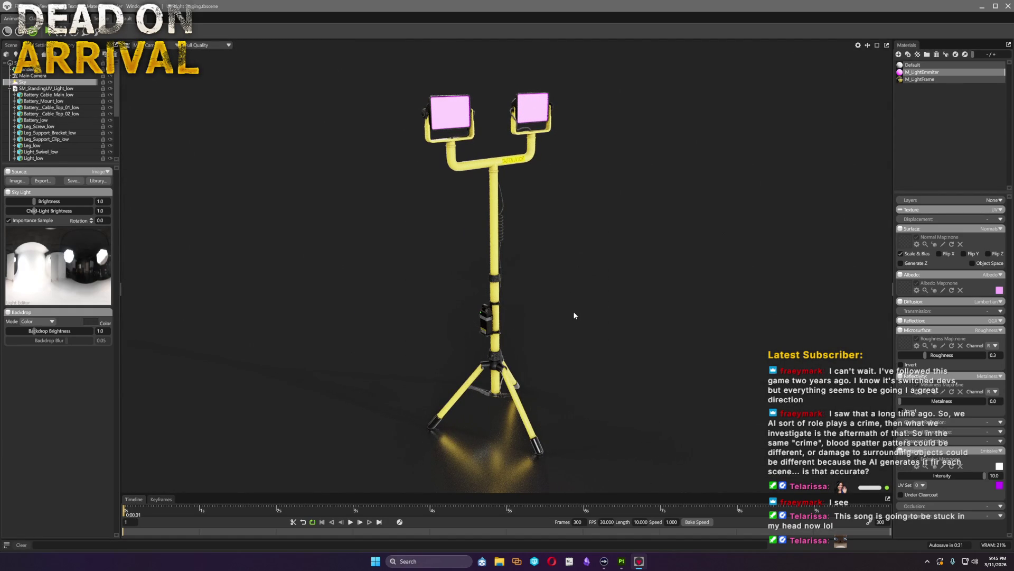
Step: Try other emissive hues for the lamps, then cancel to keep the original pink
left_click(999, 485)
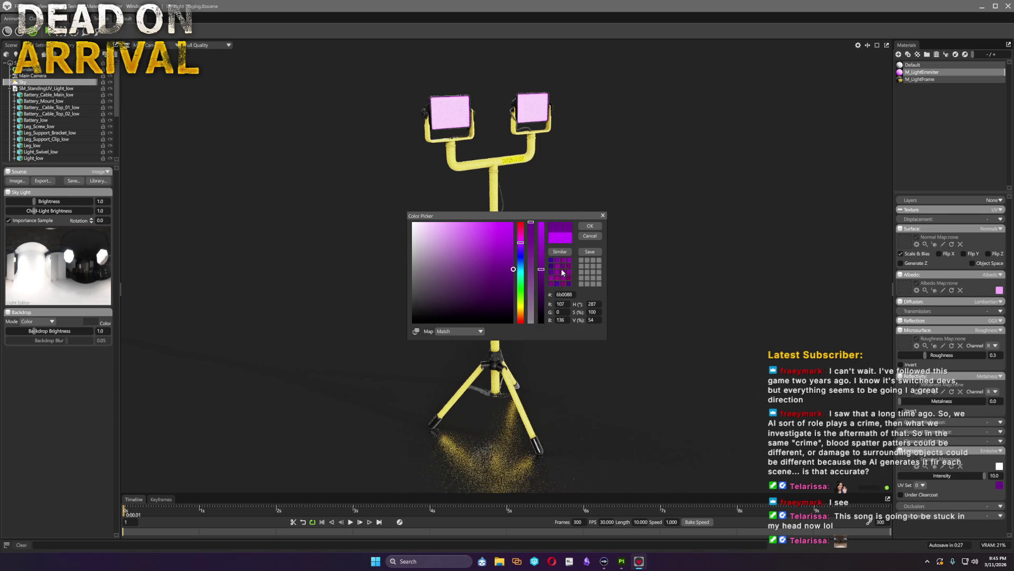
left_click(512, 248)
left_click_drag(520, 246, 520, 313)
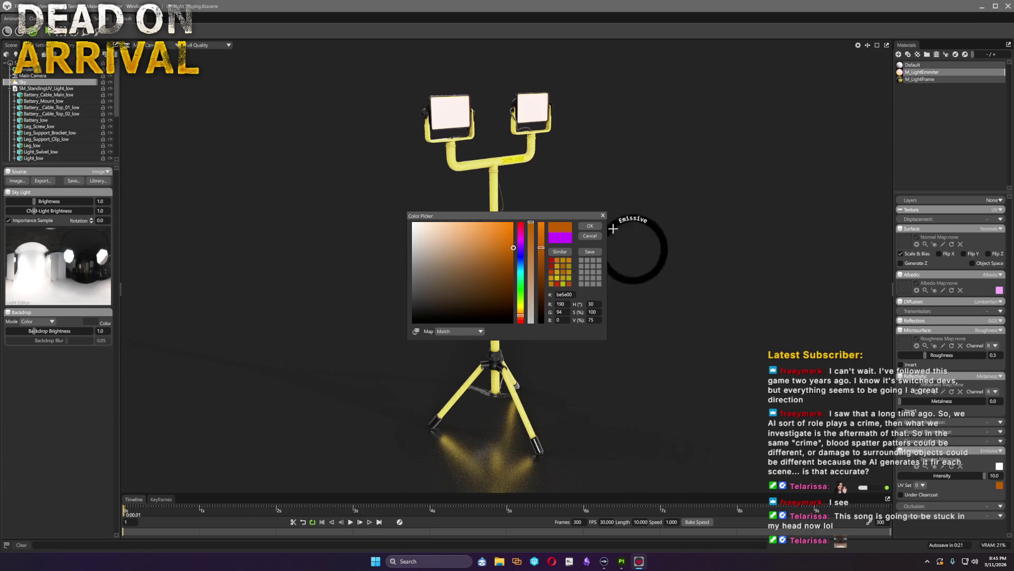
left_click(589, 236)
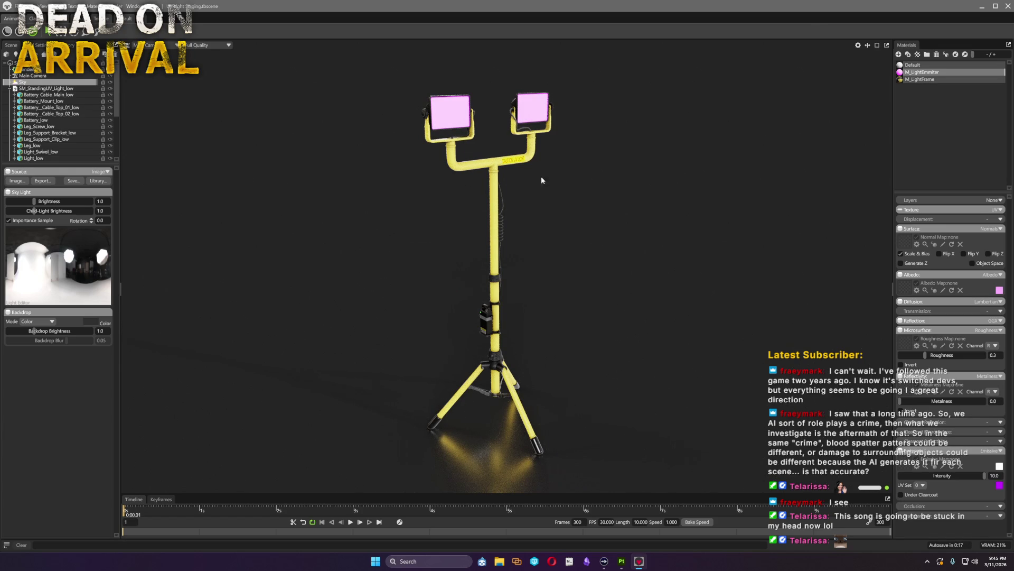
Step: Deselect, orbit to a front view, and switch from Toolbag to Substance Painter
left_click(585, 177)
left_click_drag(561, 204, 469, 169)
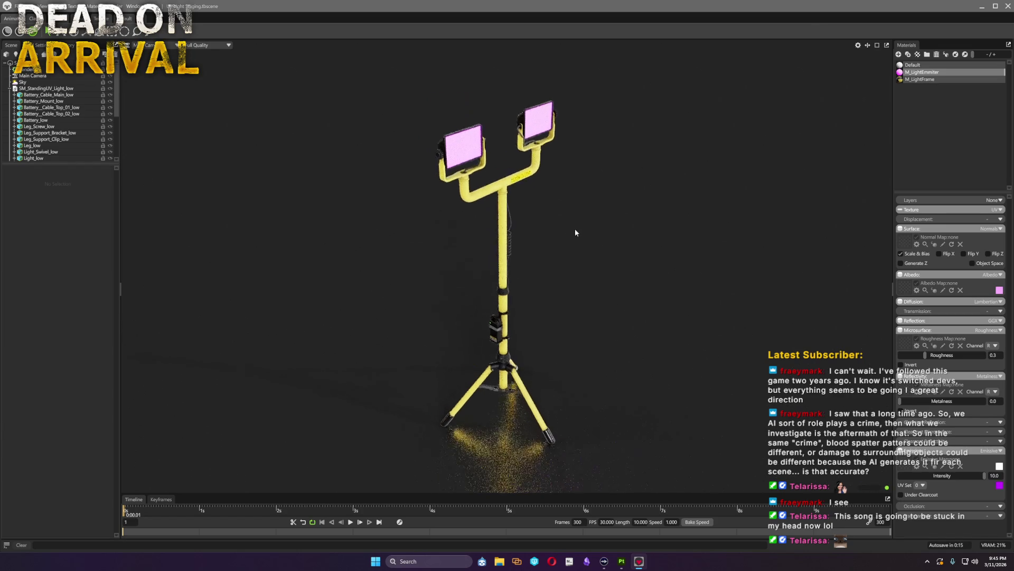
mouse_move(575, 206)
left_mouse_down()
mouse_move(612, 305)
mouse_move(530, 298)
mouse_move(570, 319)
mouse_move(547, 315)
left_mouse_up()
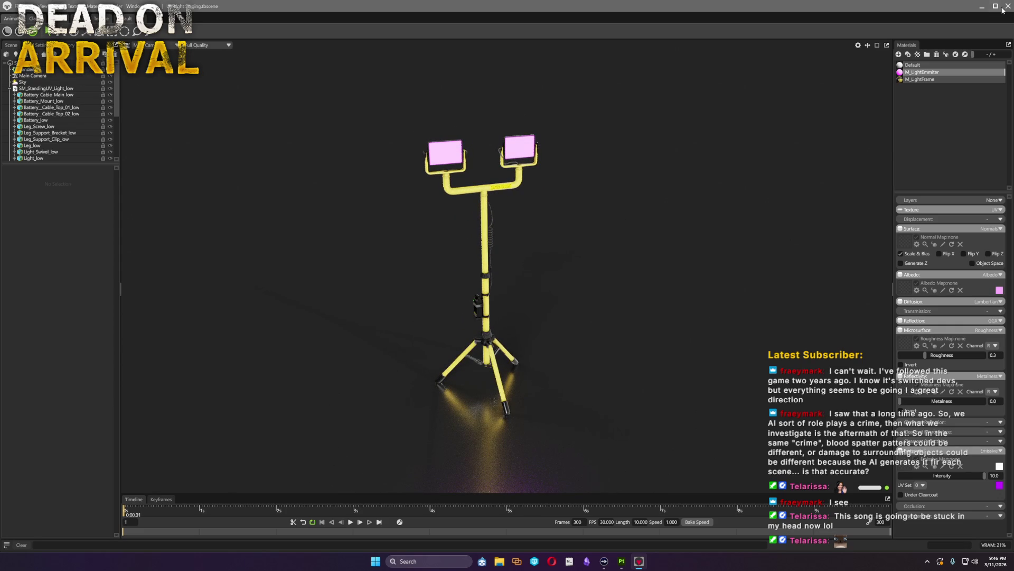
left_click(982, 7)
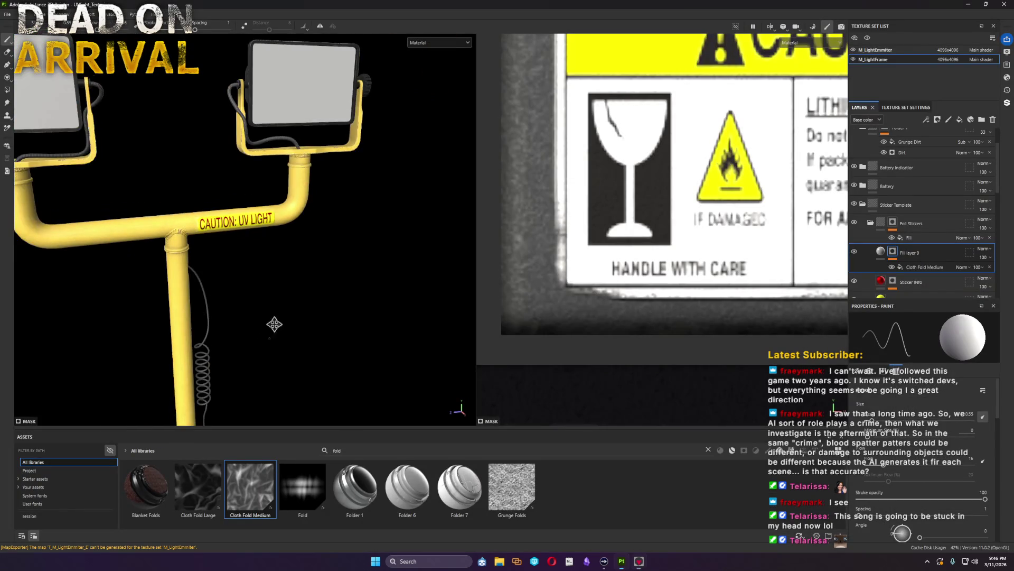
Step: Frame the battery pack, collapse Sticker Template and expand the Battery group
left_click_drag(267, 333, 384, 153, "alt")
left_click_drag(361, 238, 310, 242, "alt")
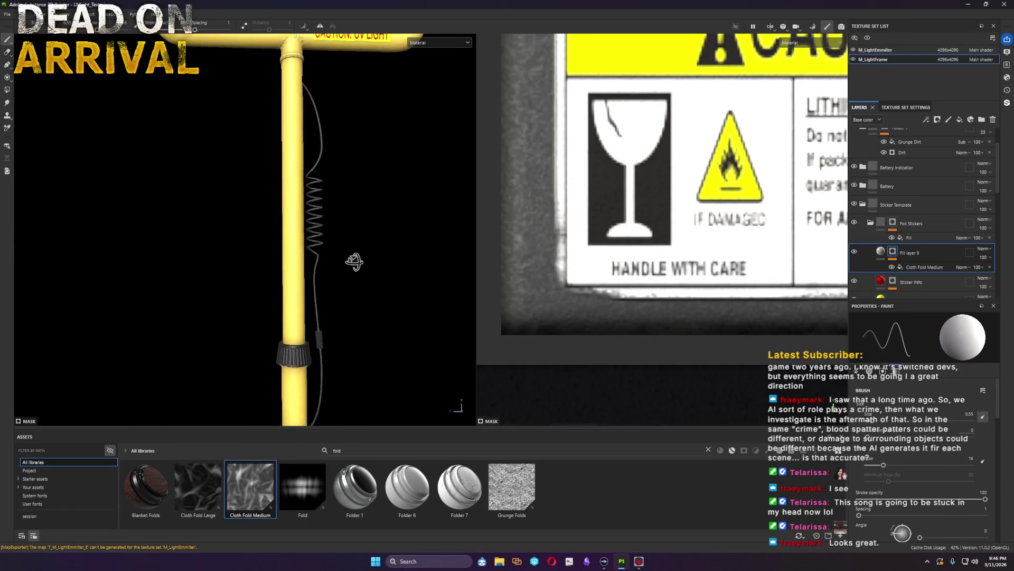
scroll(277, 238, "up", 5)
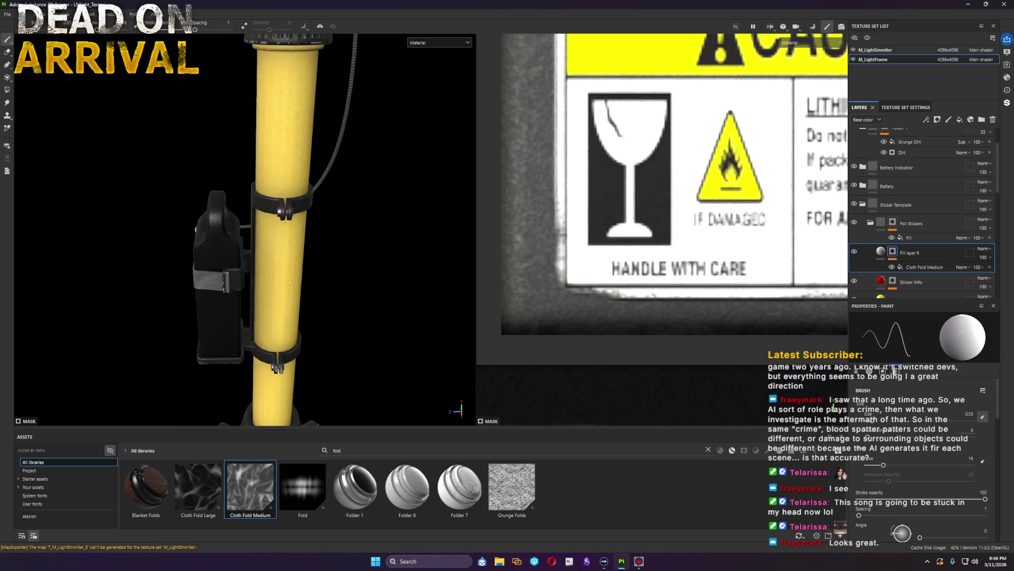
left_click_drag(404, 283, 522, 246, "alt")
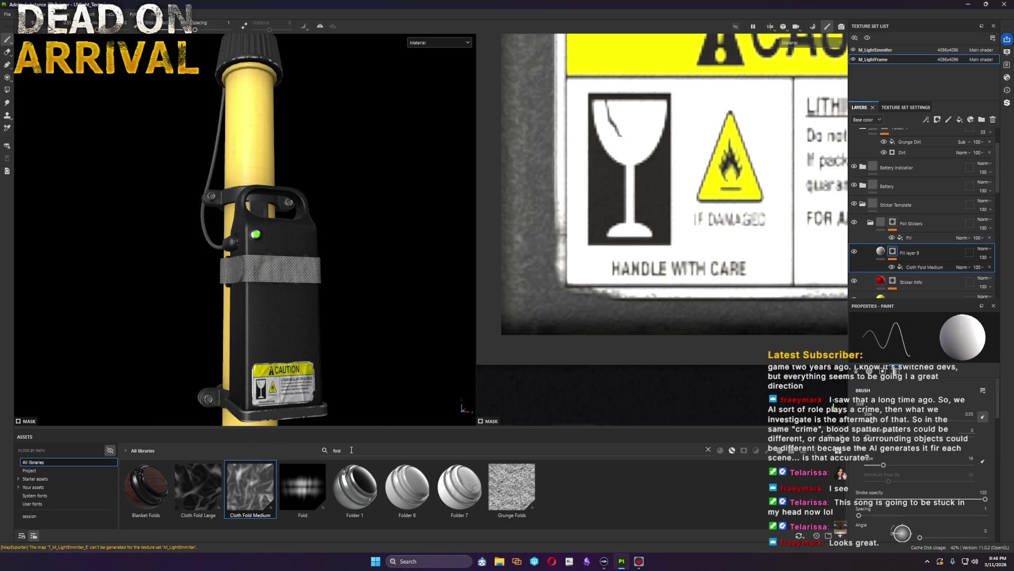
left_click(863, 205)
scroll(863, 213, "up", 1)
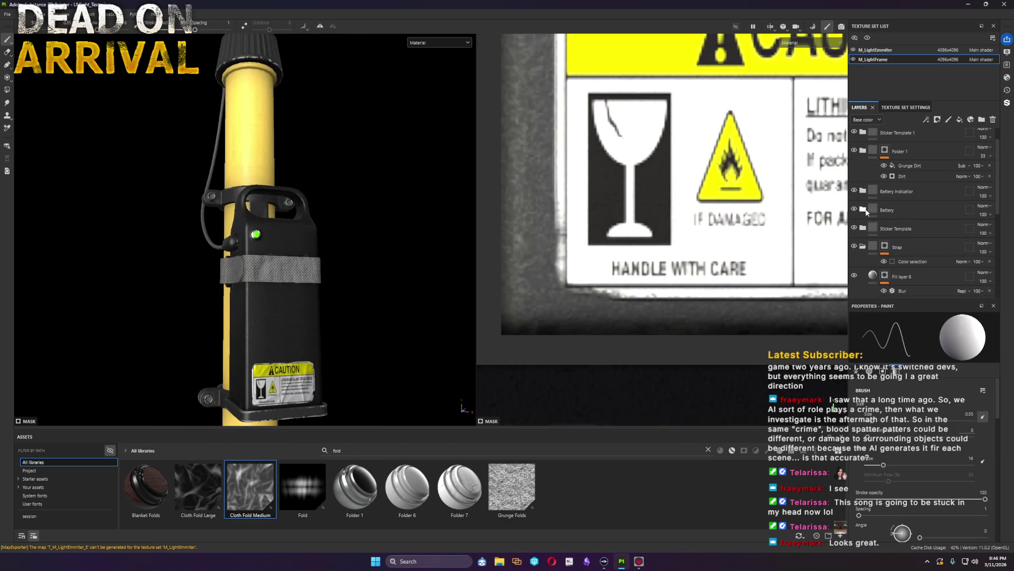
left_click(862, 209)
scroll(257, 318, "up", 2)
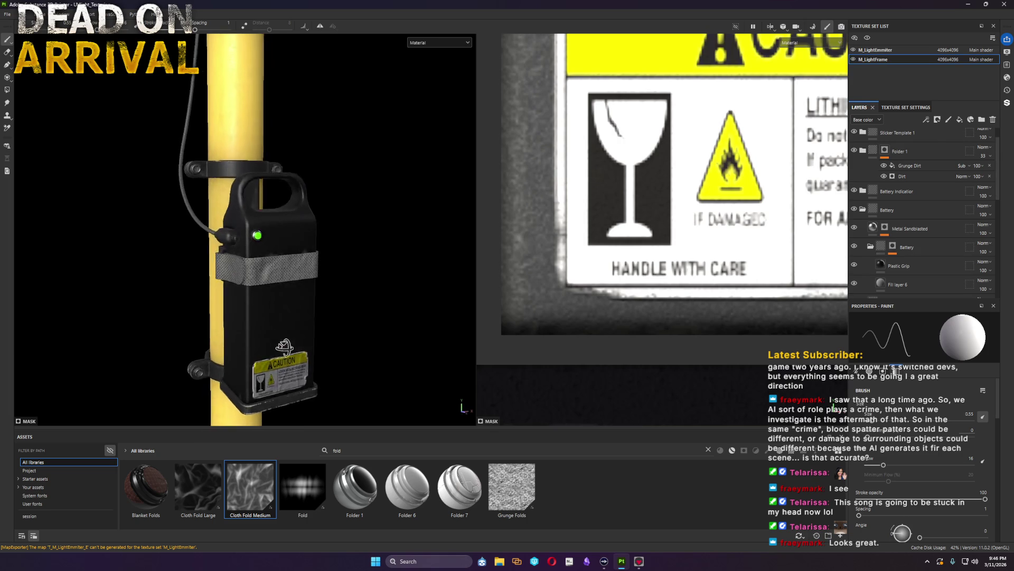
scroll(262, 309, "up", 2)
scroll(278, 297, "up", 3)
Step: View the battery box from the front and expand the Sticker Template 1 folder
left_click_drag(283, 294, 294, 306, "alt")
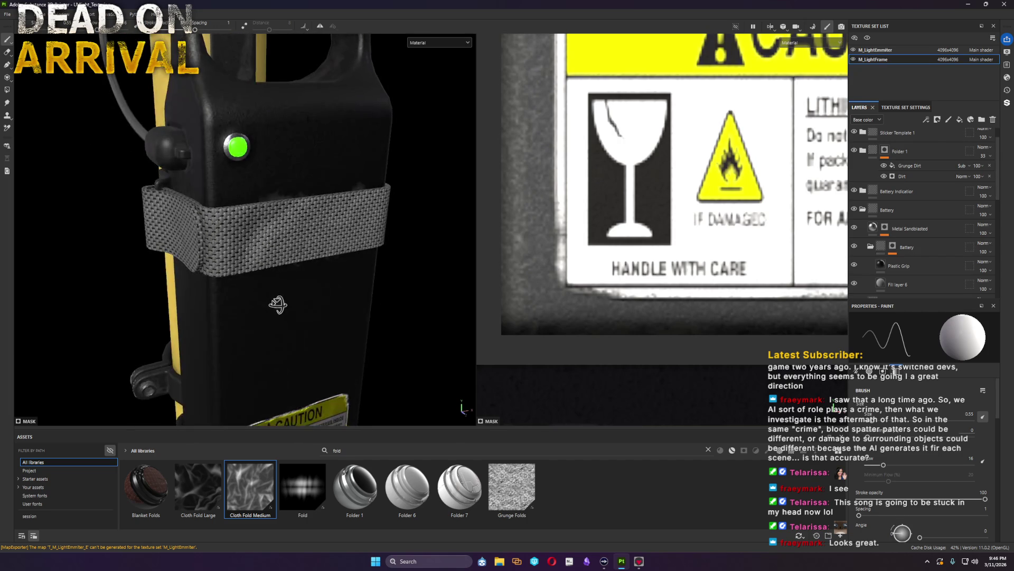
scroll(293, 303, "down", 3)
mouse_move(300, 312)
left_mouse_down("alt")
mouse_move(284, 269)
mouse_move(282, 283)
mouse_move(290, 278)
left_mouse_up("alt")
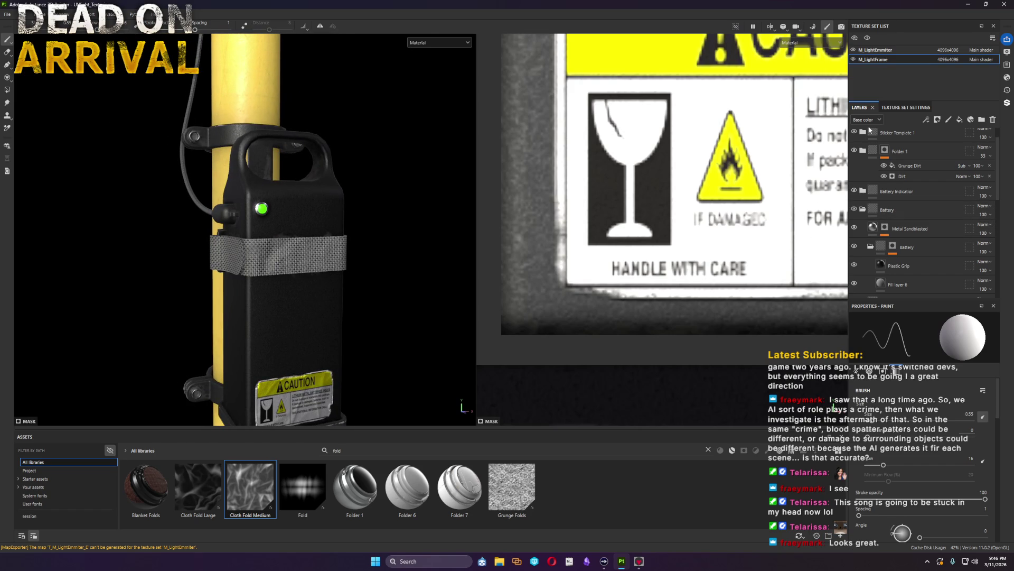
left_click(863, 132)
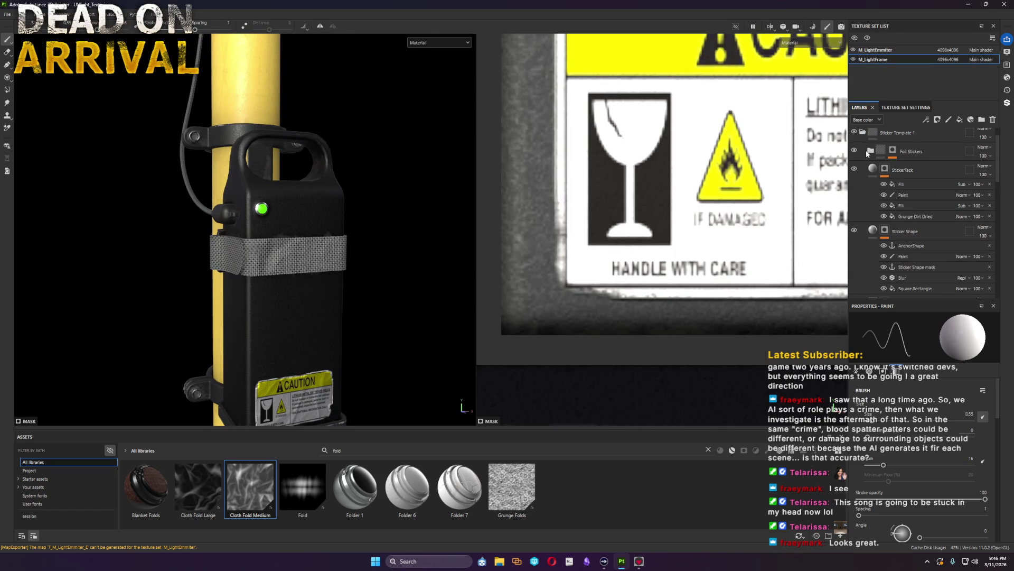
Step: Undo an accidental Cloth Fold layer and collapse Foil Stickers and Sticker Template 1
left_click_drag(872, 151, 871, 151)
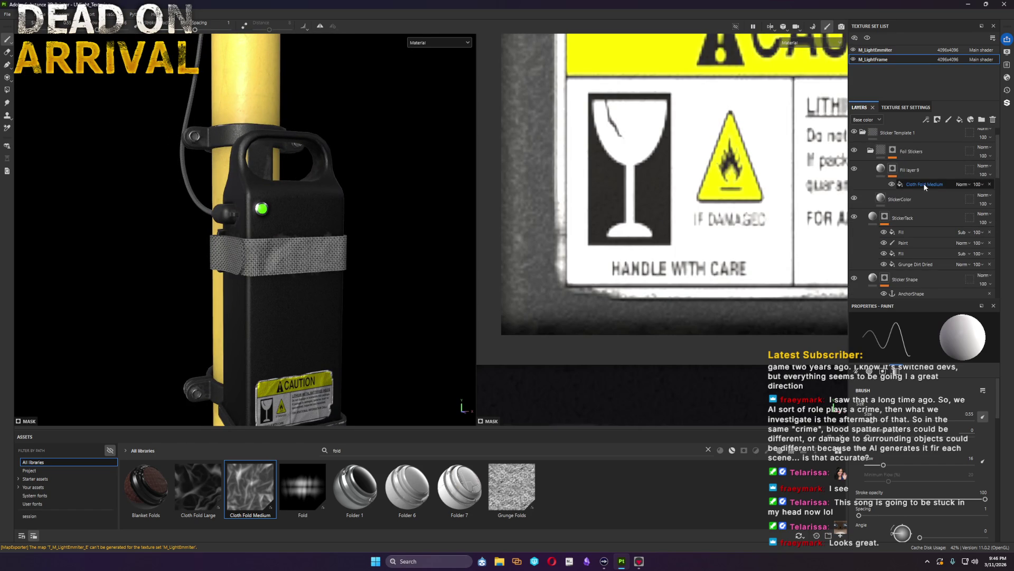
key("ctrl+z")
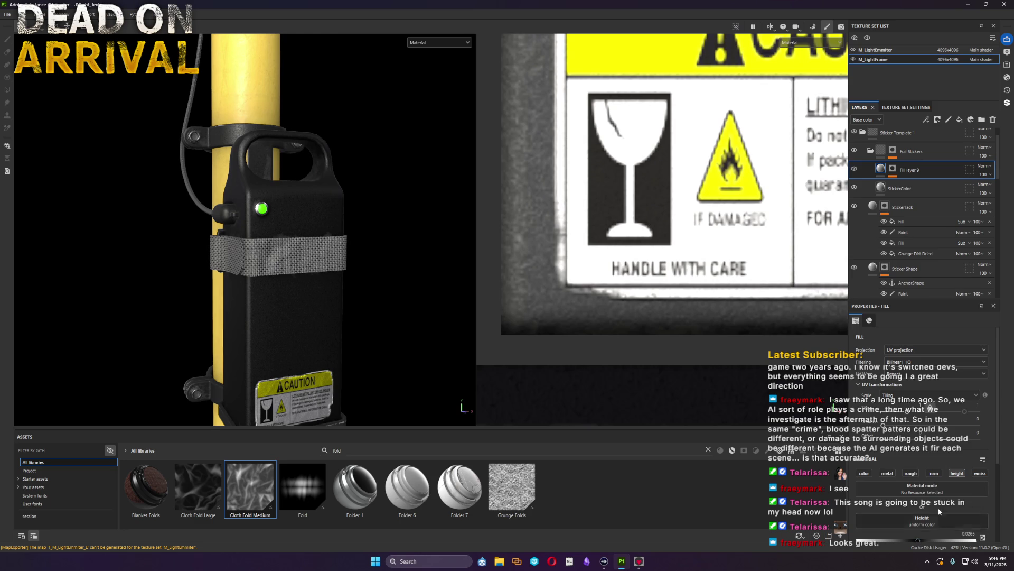
left_click(872, 152)
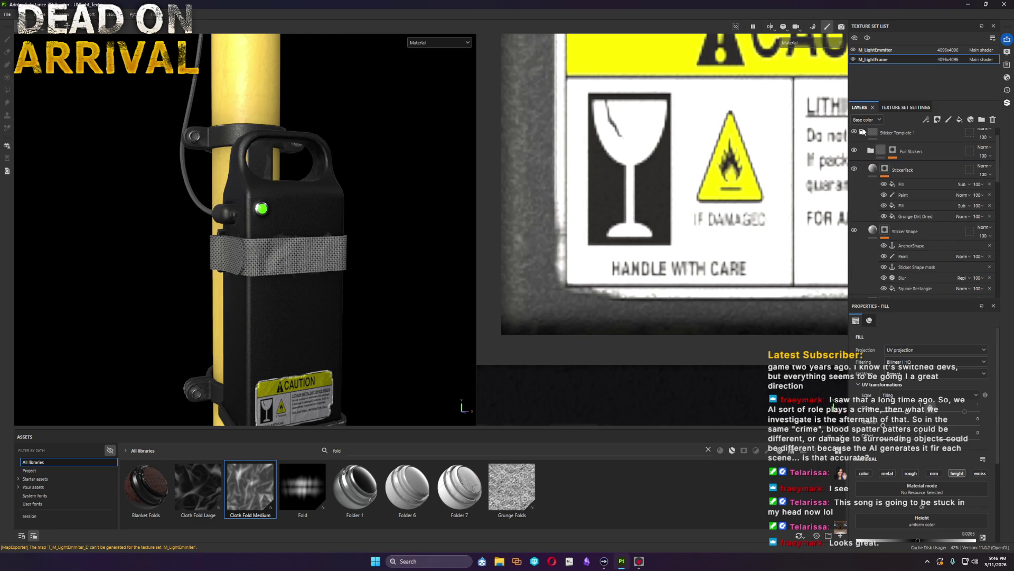
left_click(863, 133)
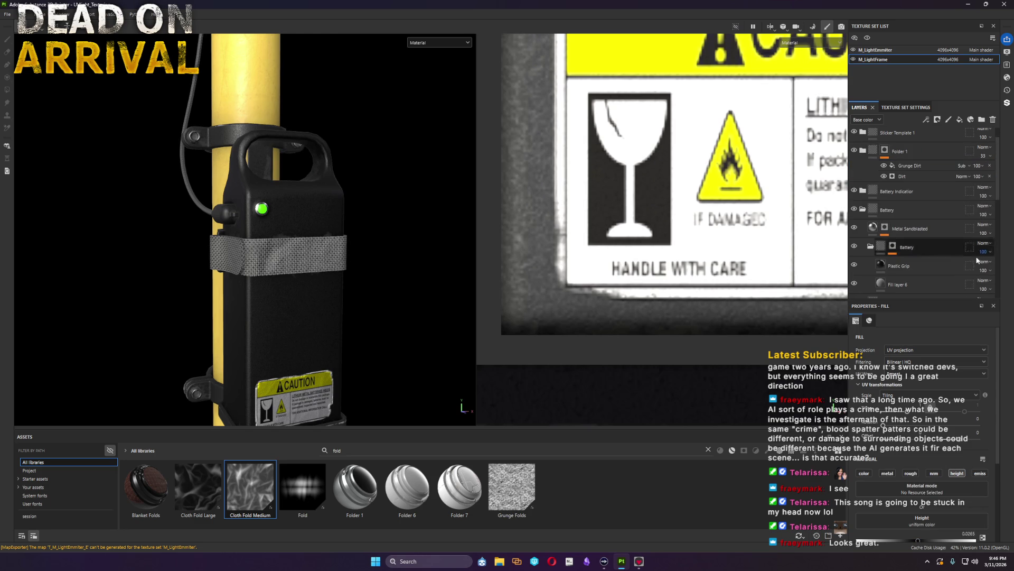
Step: Add a black-masked fill layer above Plastic Grip, then delete it as unwanted
double_click(911, 246)
left_click(925, 247)
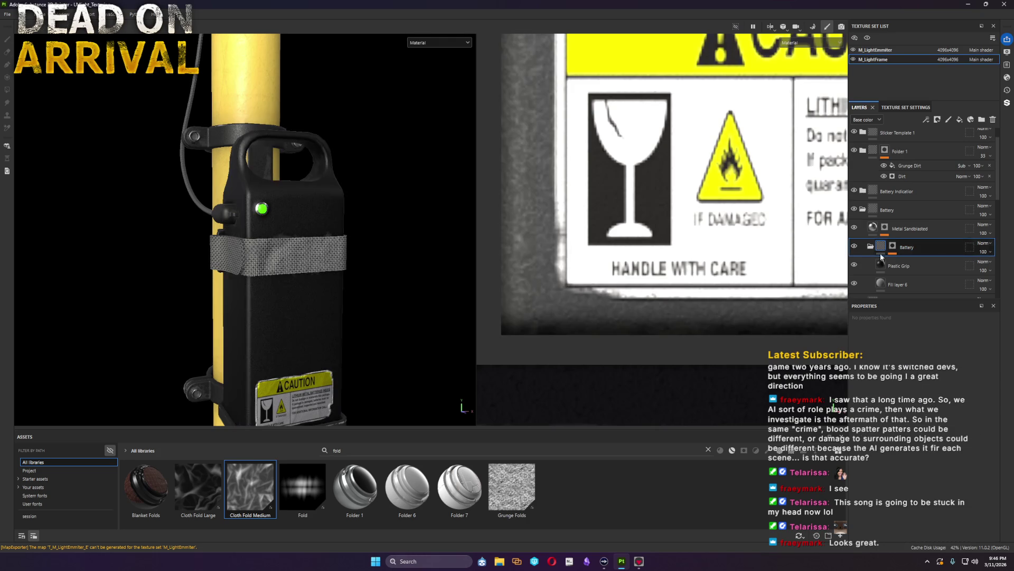
double_click(911, 267)
left_click(959, 119)
right_click(908, 266)
left_click(917, 256)
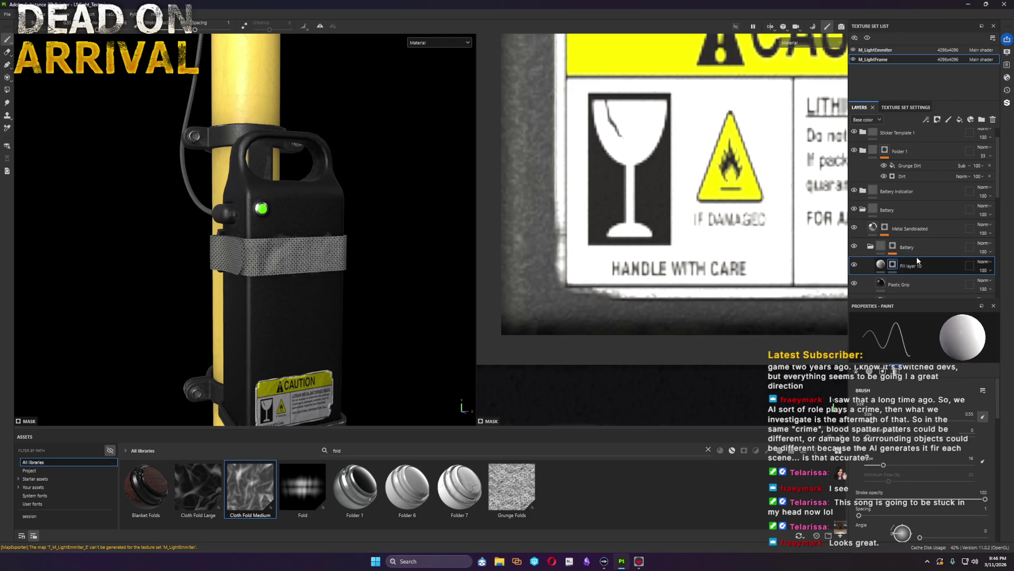
scroll(918, 256, "down", 3)
key("Delete")
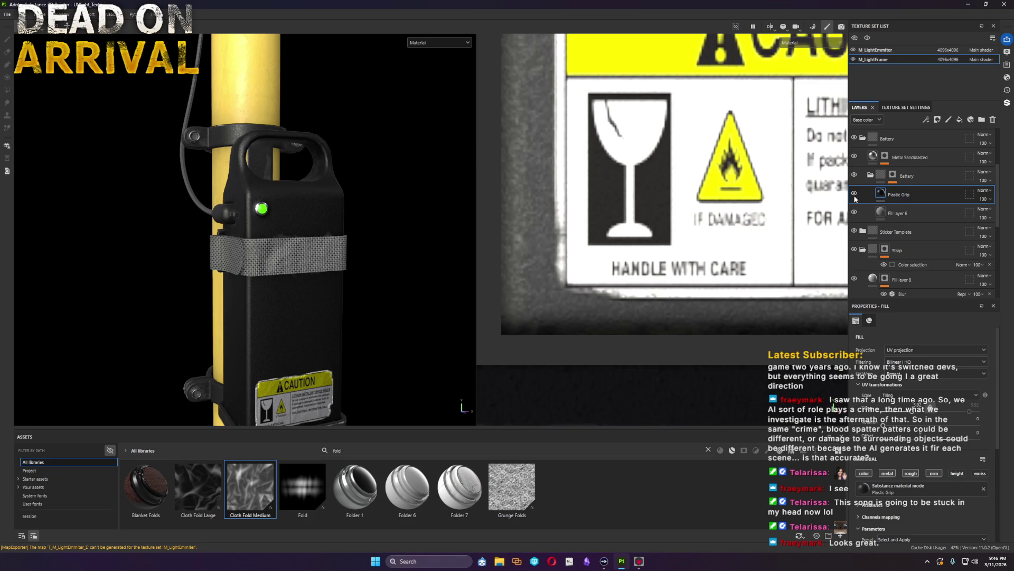
Step: Give Plastic Grip a black mask with an empty generator and start choosing a generator
left_click(854, 194)
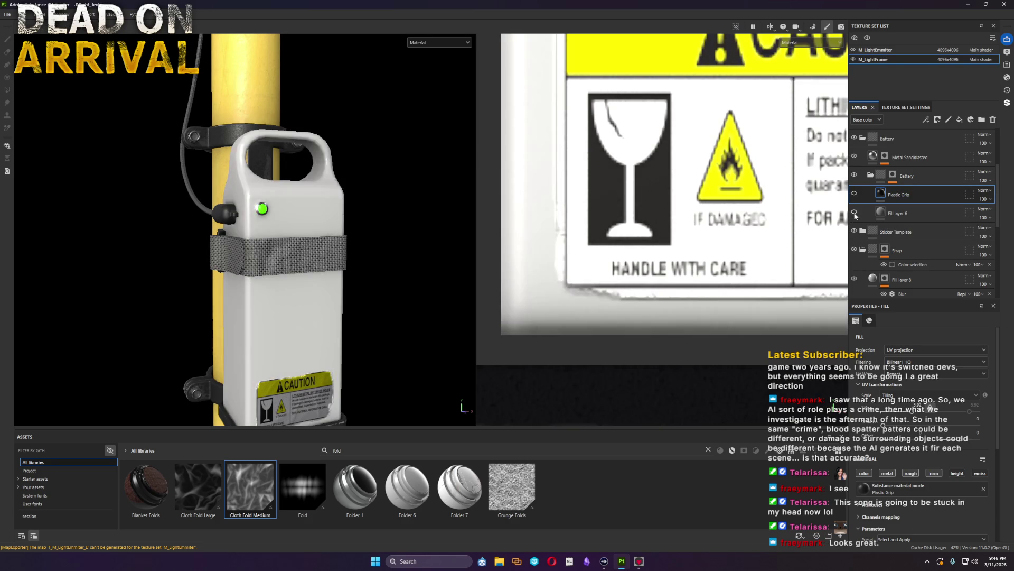
left_click(853, 194)
right_click(907, 196)
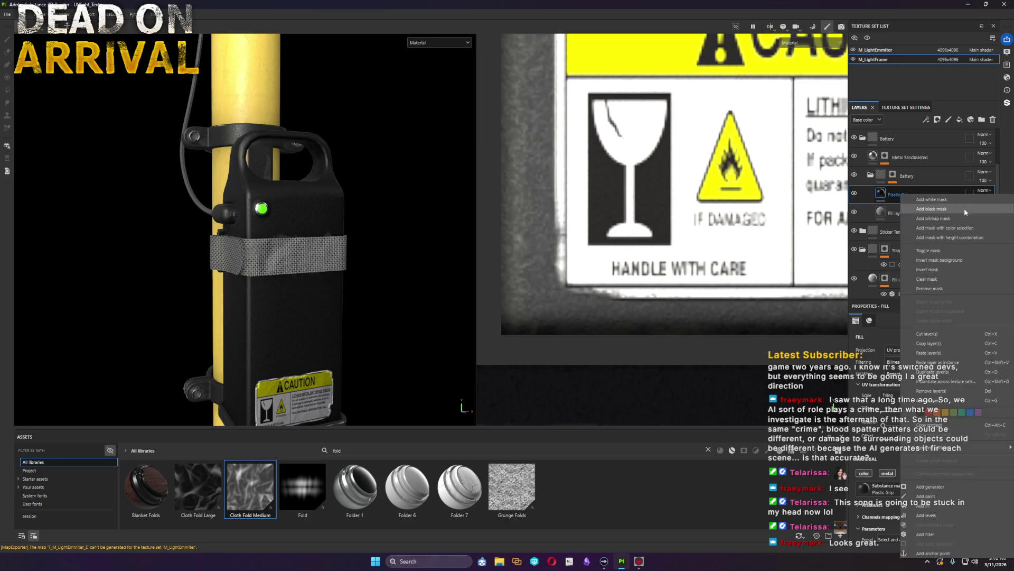
left_click(943, 203)
right_click(901, 192)
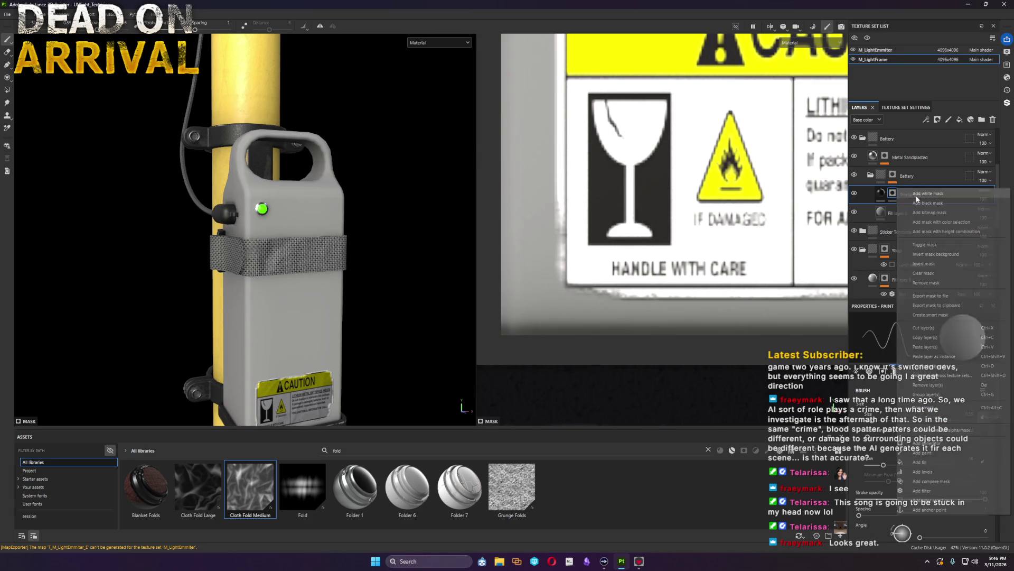
left_click(948, 442)
left_click(931, 346)
type("dirt")
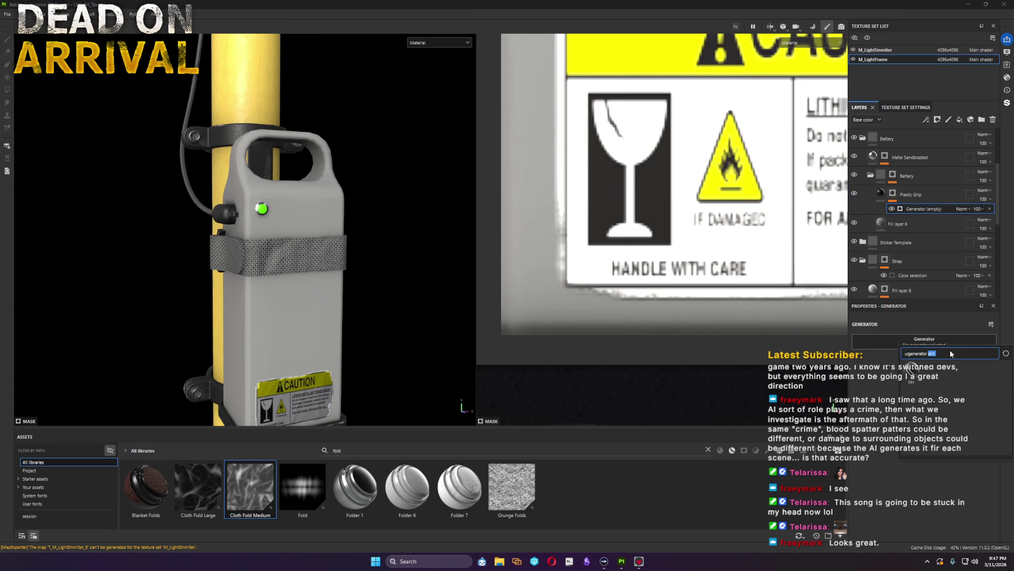
type("edge")
Step: Apply Metal Edge Wear inverted, reduce wear amount, zero one setting and raise contrast slightly
left_click(935, 369)
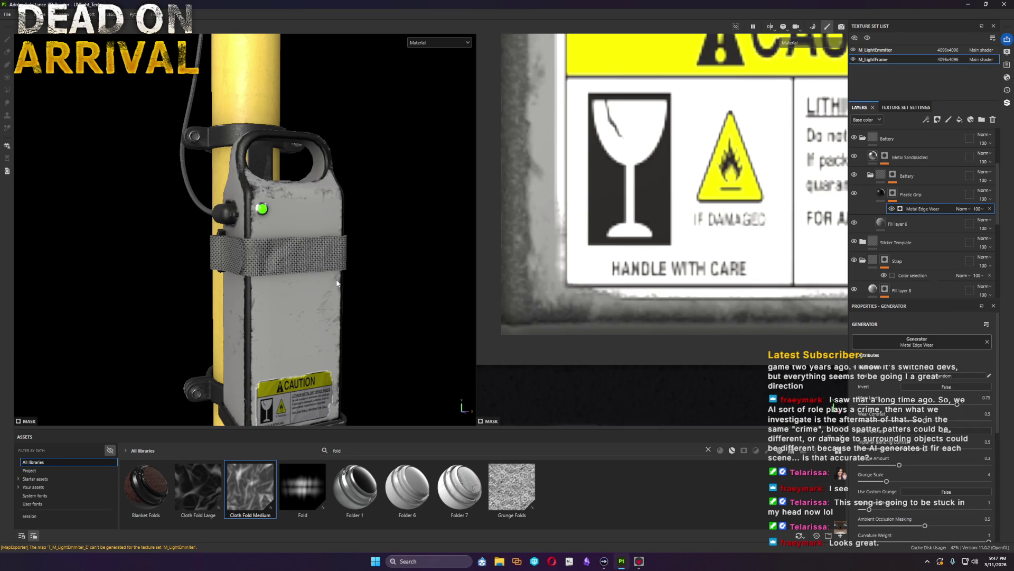
left_click(946, 388)
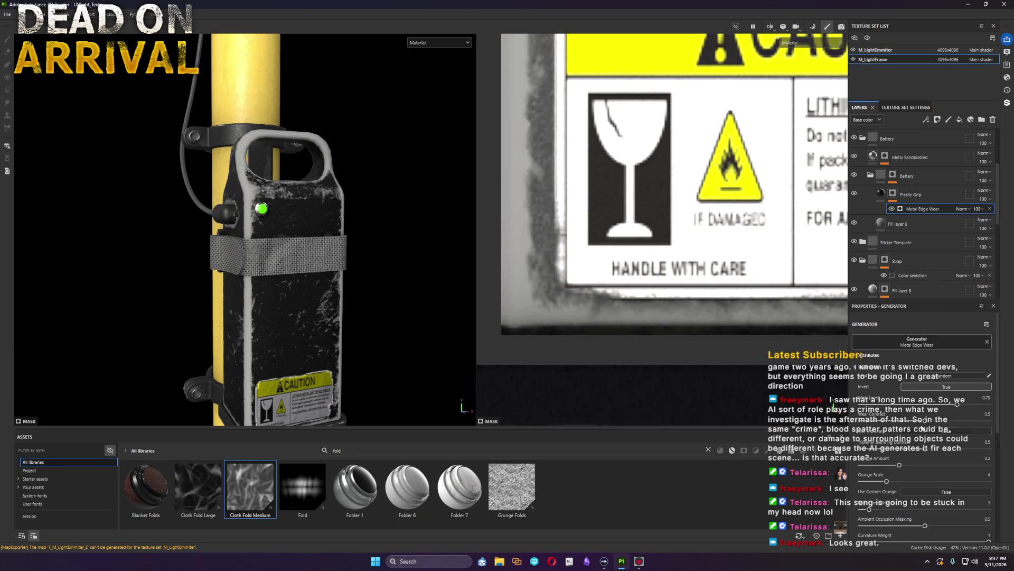
mouse_move(888, 423)
left_mouse_down()
mouse_move(861, 422)
mouse_move(1005, 423)
left_mouse_up()
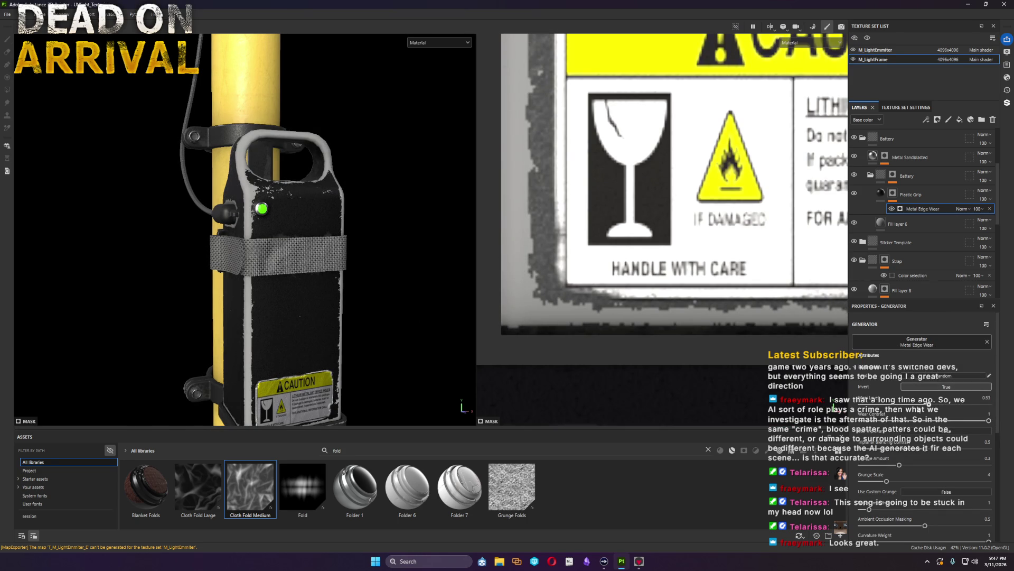
left_click_drag(921, 408, 896, 409)
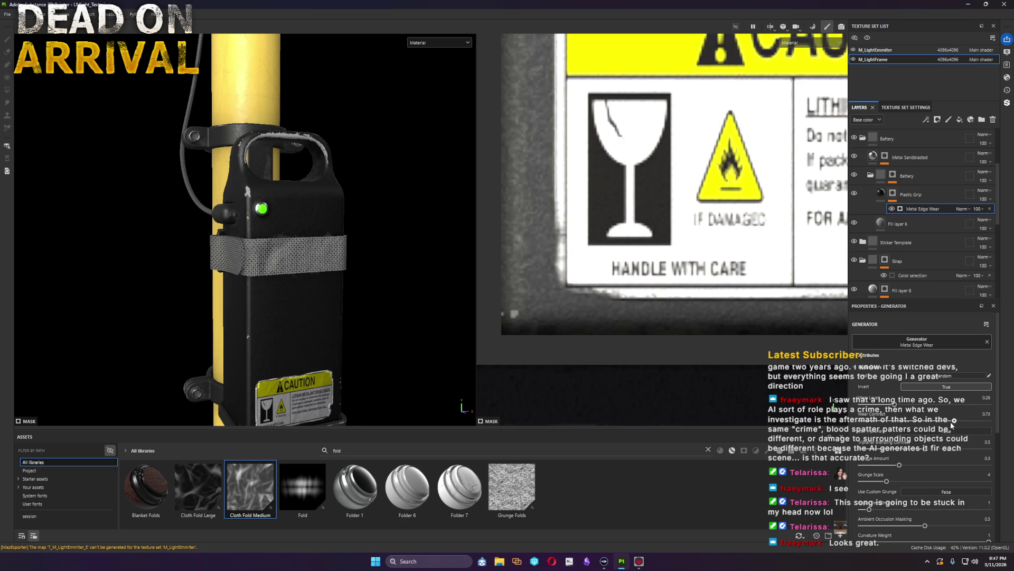
left_click_drag(920, 426, 923, 426)
mouse_move(357, 225)
left_mouse_down("alt")
mouse_move(559, 199)
mouse_move(381, 292)
mouse_move(412, 270)
left_mouse_up("alt")
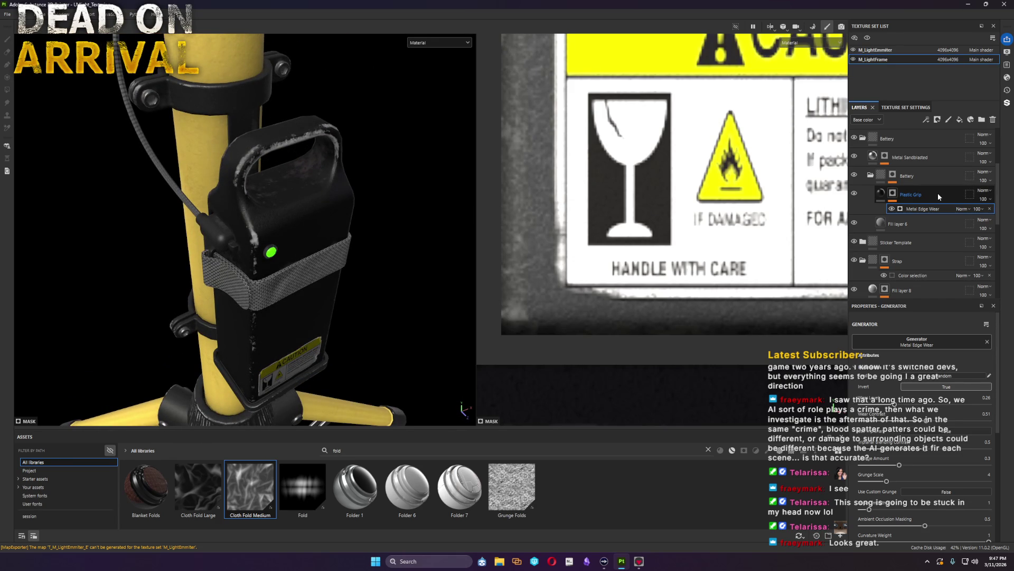
Step: Add a fill to the Plastic Grip mask and load the Dirt 4 texture into it
right_click(893, 193)
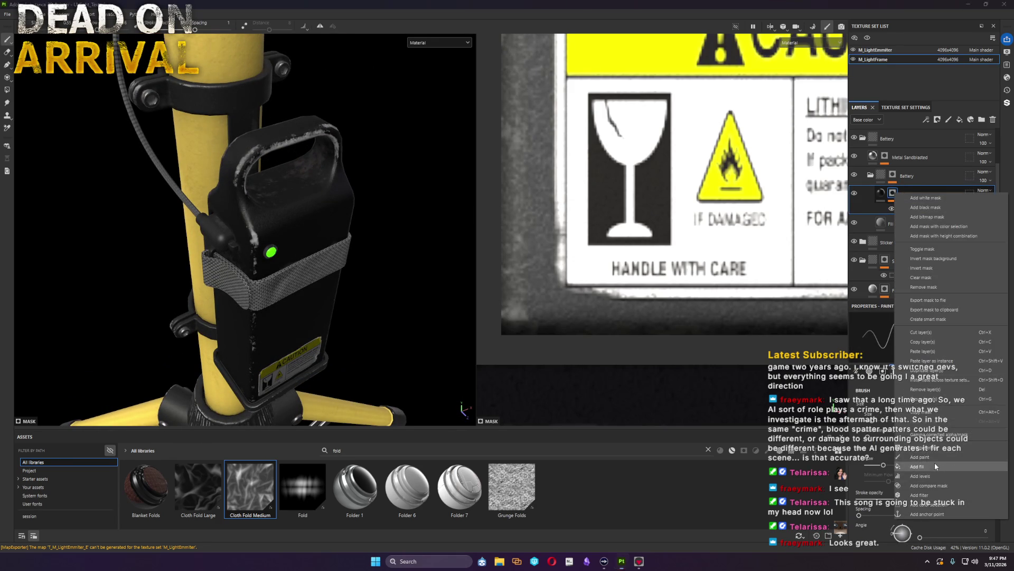
left_click(935, 461)
left_click(314, 450)
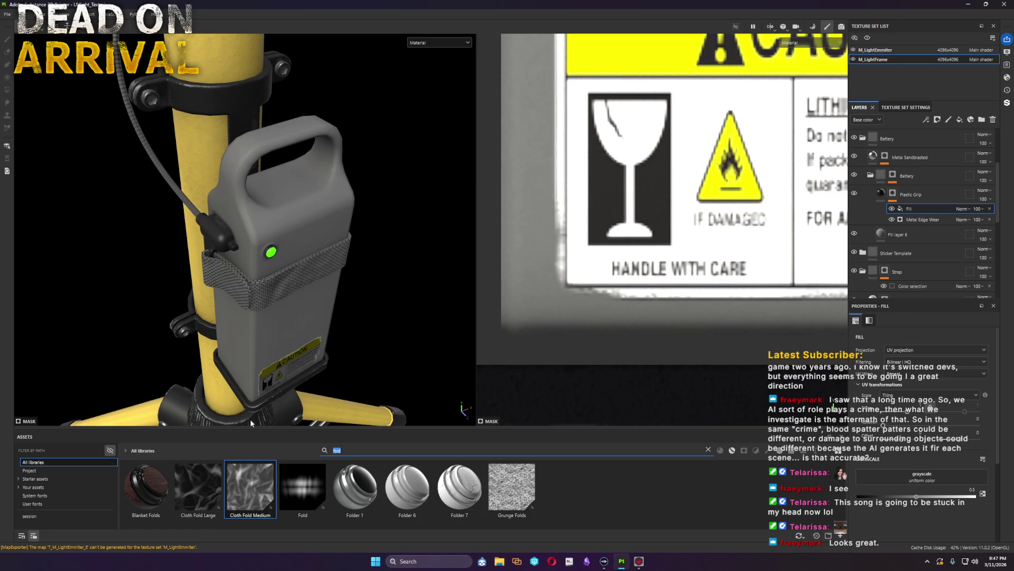
type("circ")
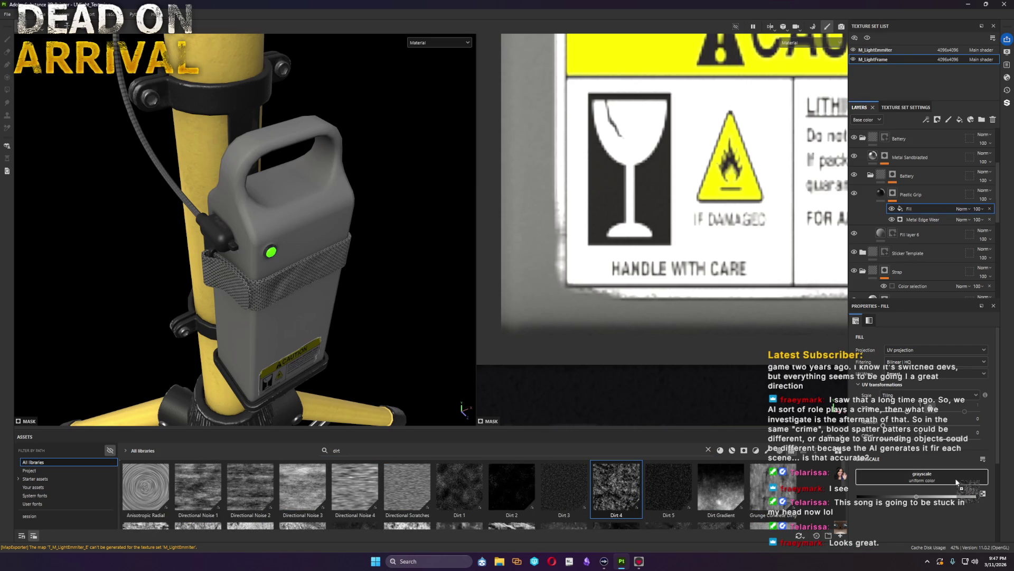
left_click_drag(616, 485, 919, 478)
Step: Set Dirt 4 to subtract, compare with it hidden, then try another blend mode
left_click(962, 209)
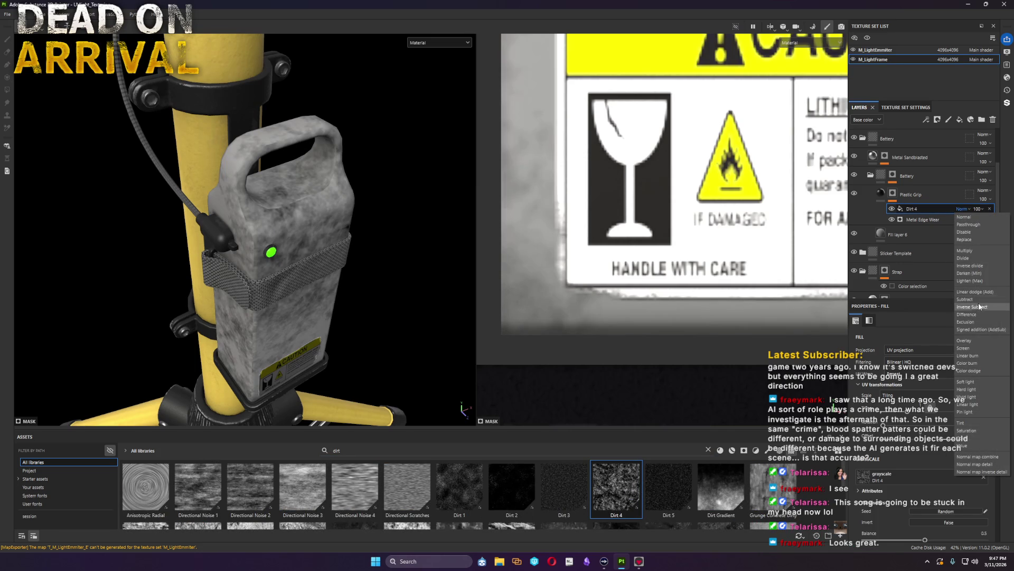
left_click(981, 304)
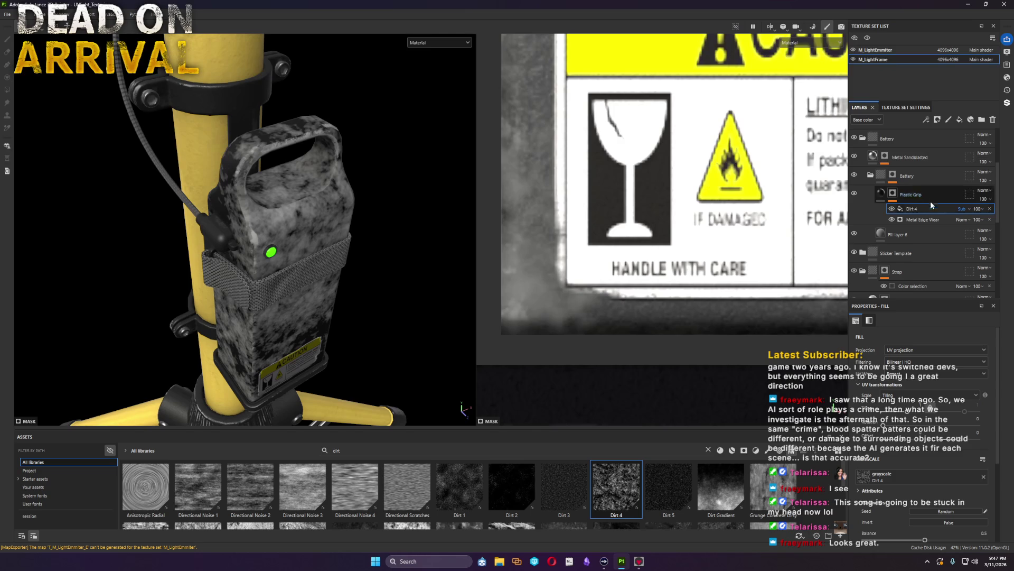
left_click(891, 208)
left_click(892, 209)
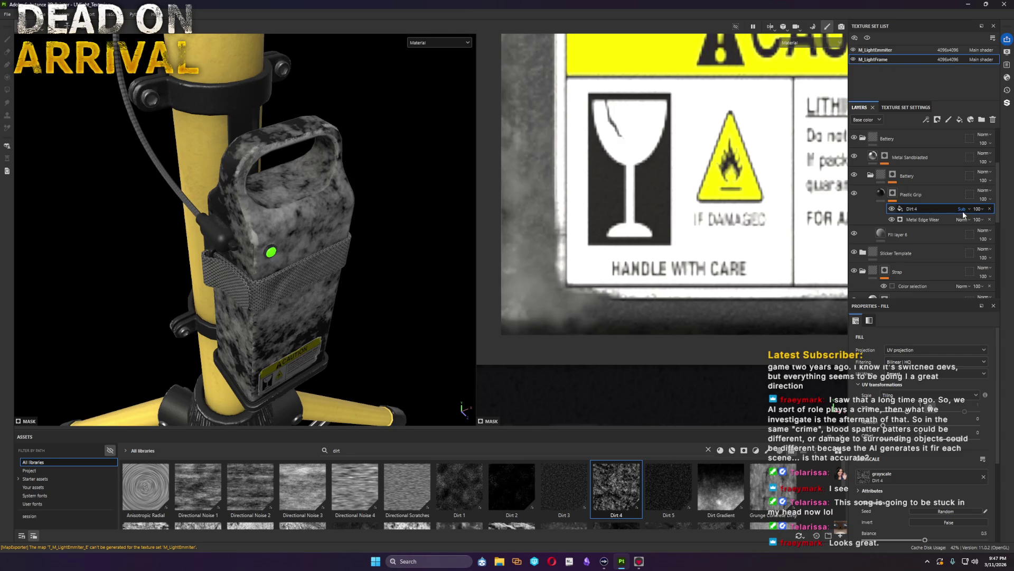
left_click(962, 209)
left_click(965, 385)
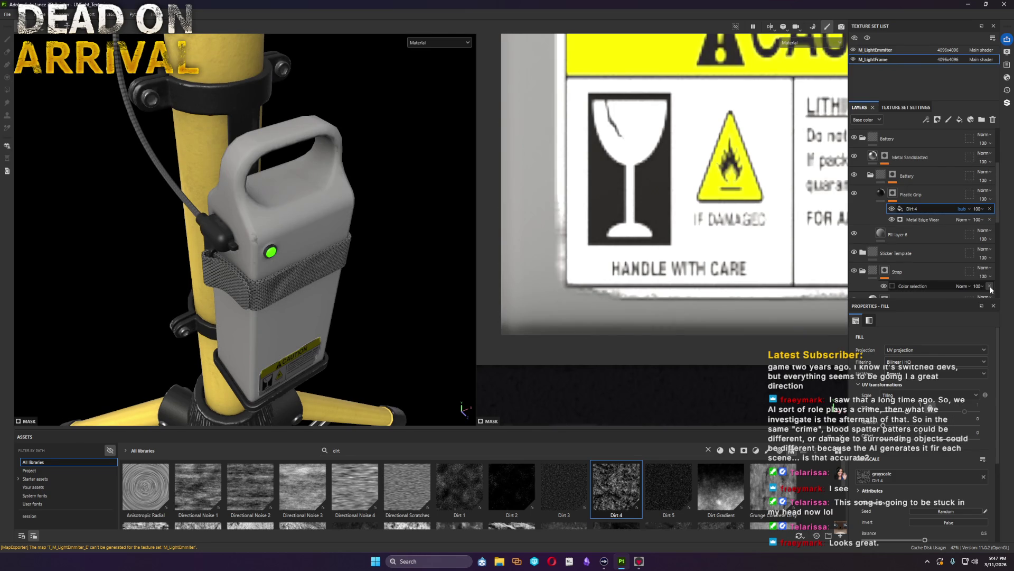
Step: In Mask view, cycle Dirt 4 through linear dodge and subtract blending and compare it hidden
left_click(892, 193, "alt")
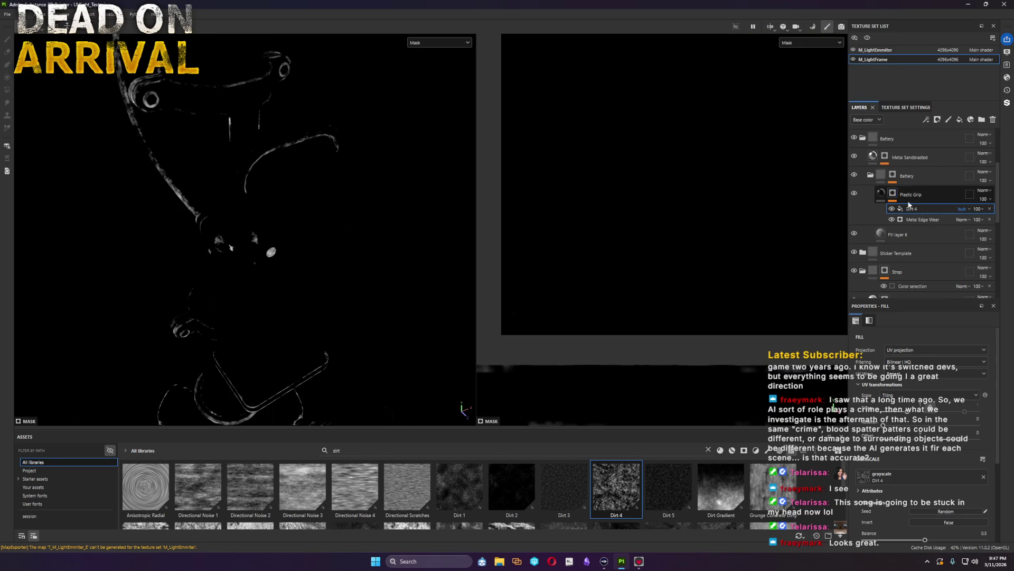
left_click(901, 208, "alt")
left_click(965, 208)
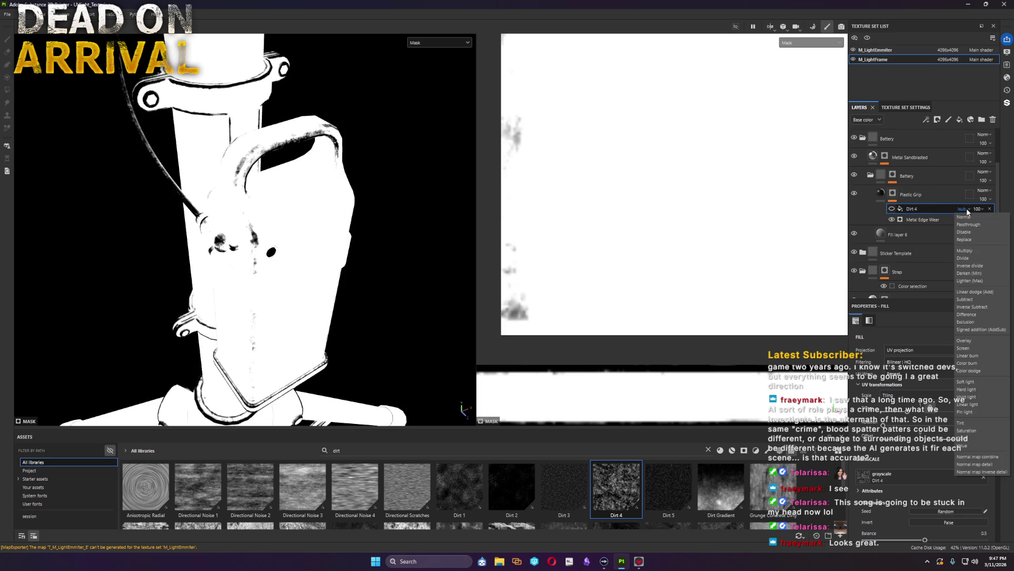
left_click(973, 292)
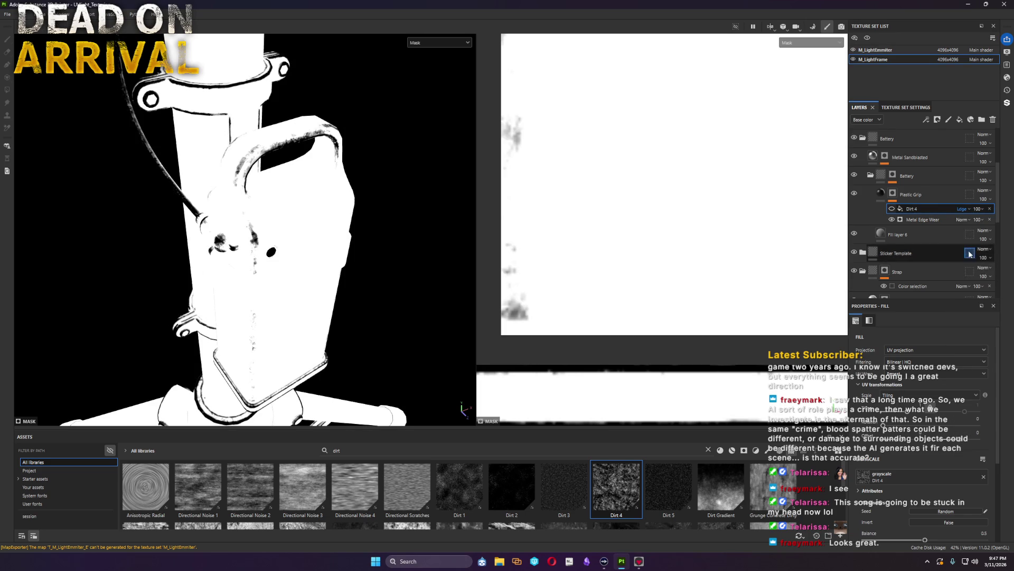
left_click(963, 209)
left_click(982, 301)
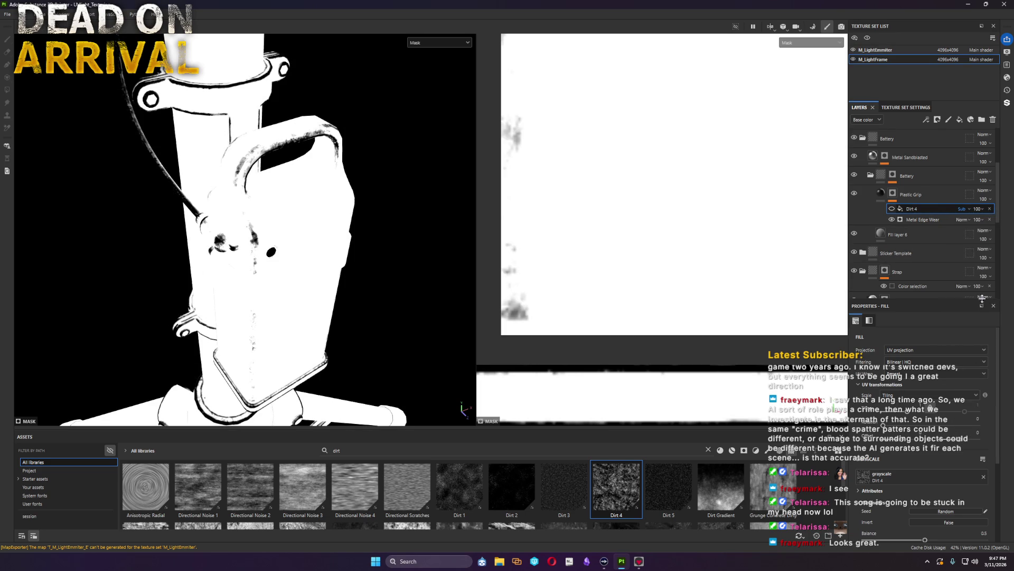
left_click(962, 209)
left_click(973, 306)
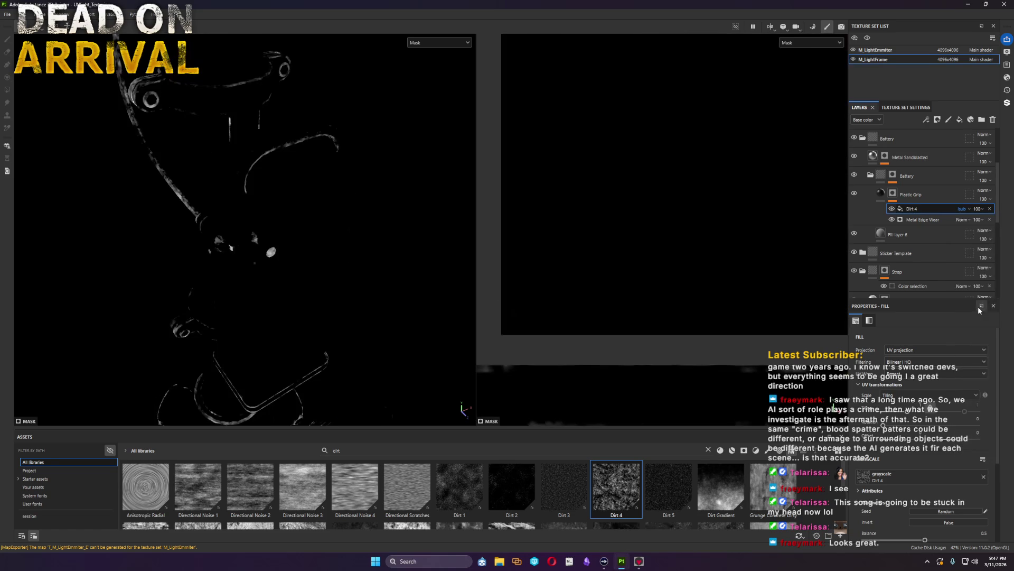
left_click(892, 208)
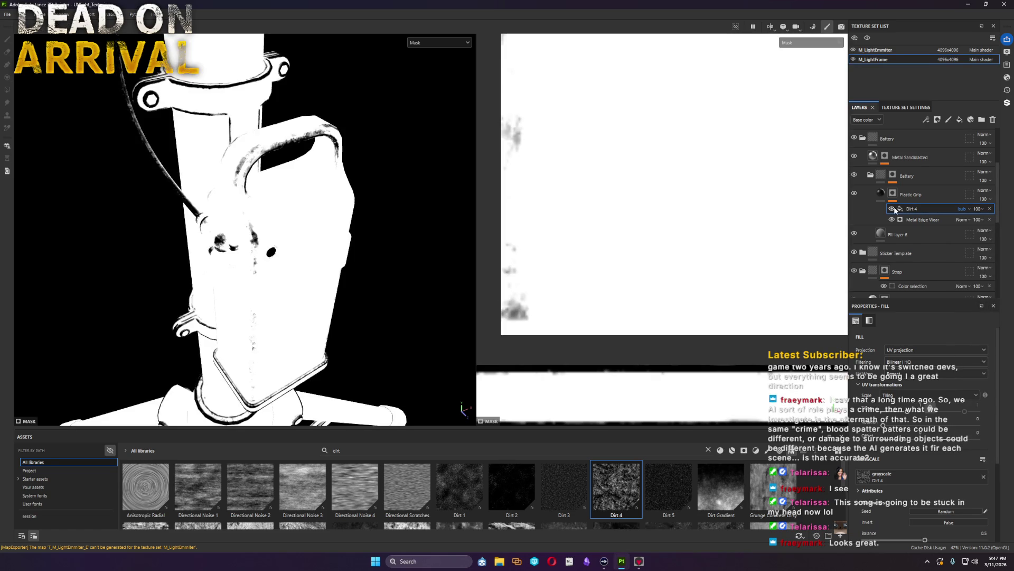
left_click(893, 209)
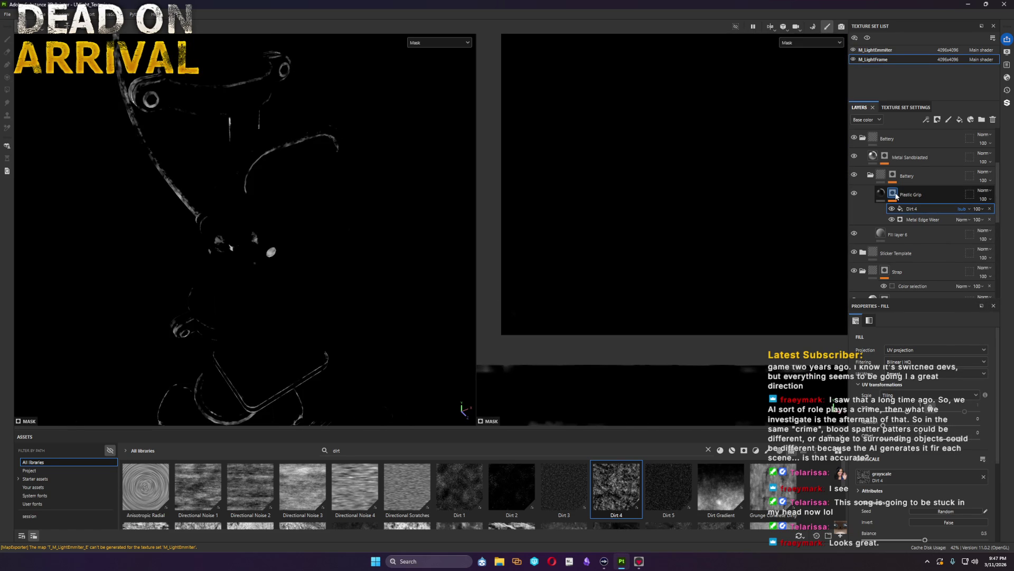
Step: Add a Levels effect to the Plastic Grip mask, return to Material view and select Dirt 4
right_click(896, 196)
left_click(950, 396)
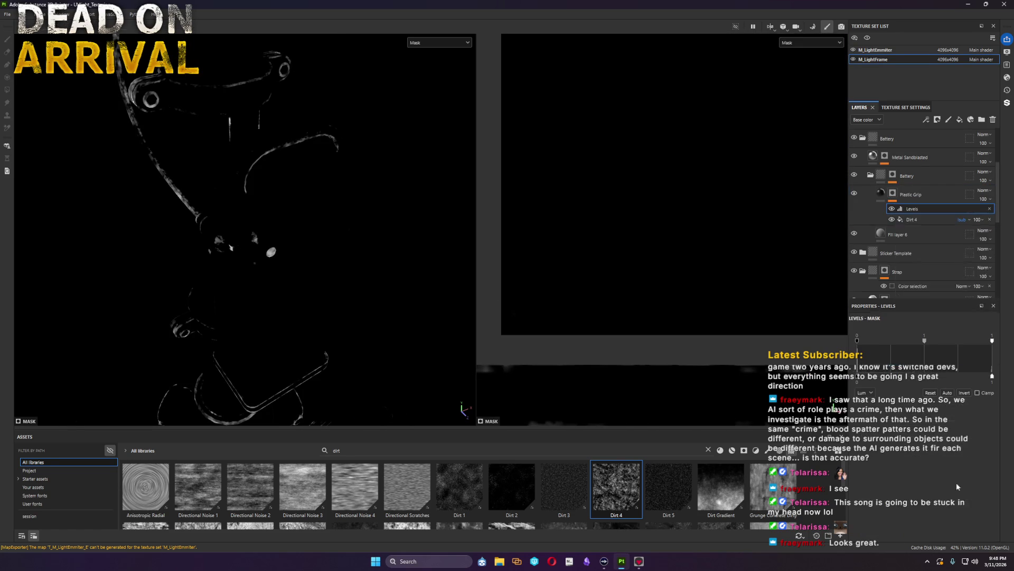
left_click(892, 230)
left_click(882, 194)
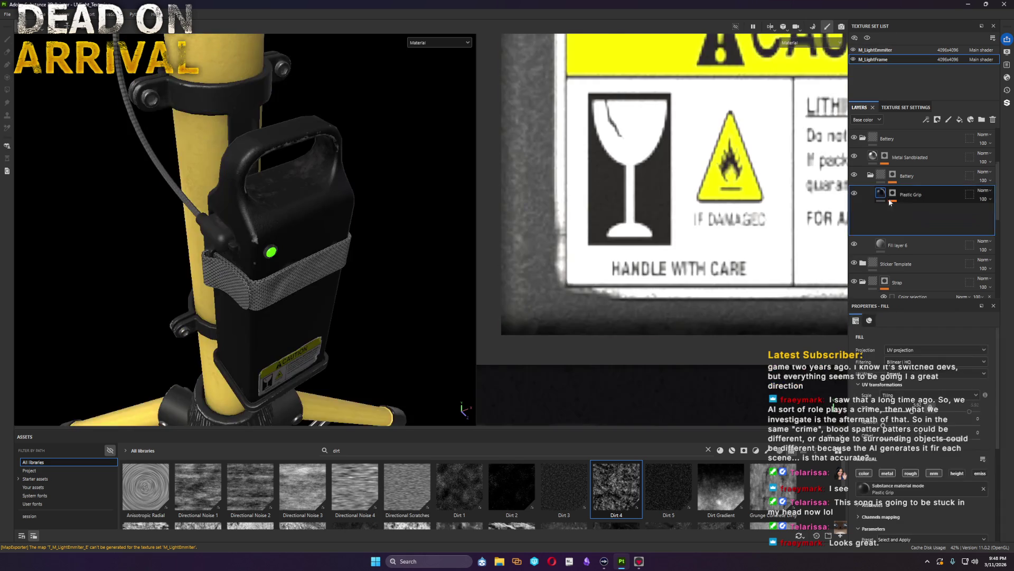
left_click(912, 220)
left_click(913, 222)
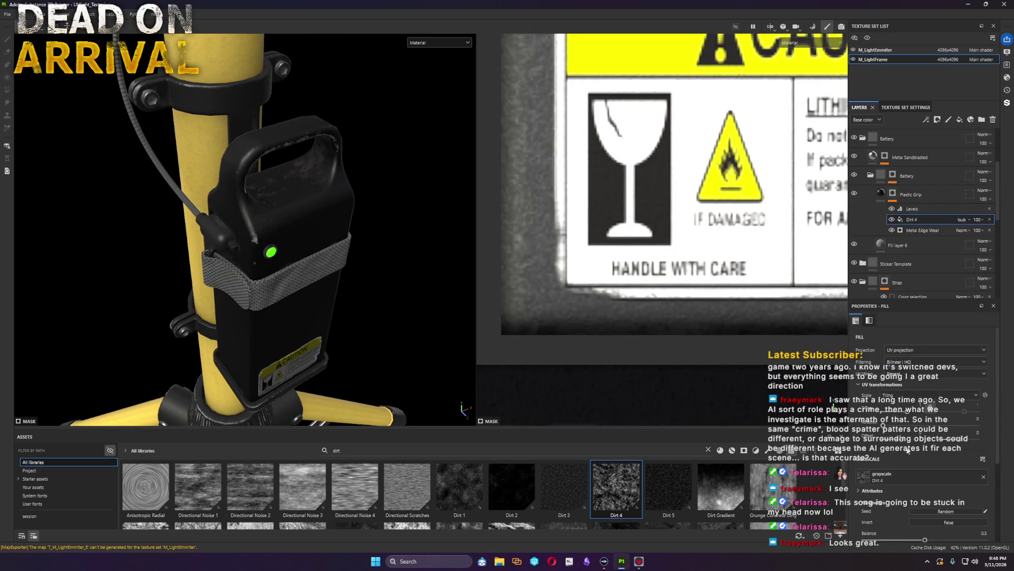
Step: Push the Dirt 4 balance to maximum so the grime shows more
left_click_drag(909, 410, 914, 417)
left_click_drag(909, 414, 915, 416)
mouse_move(925, 541)
left_mouse_down()
mouse_move(1011, 545)
mouse_move(957, 555)
left_mouse_up()
left_click_drag(352, 227, 426, 214, "alt")
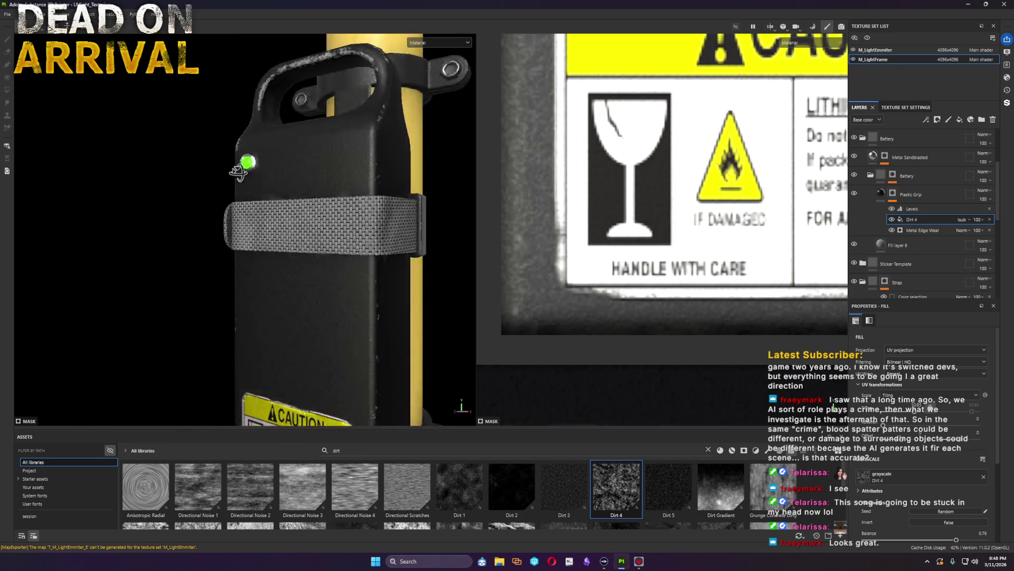
Step: Darken Fill layer 6's base colour to grey 4E4E4E
left_click(896, 245)
left_click(851, 479)
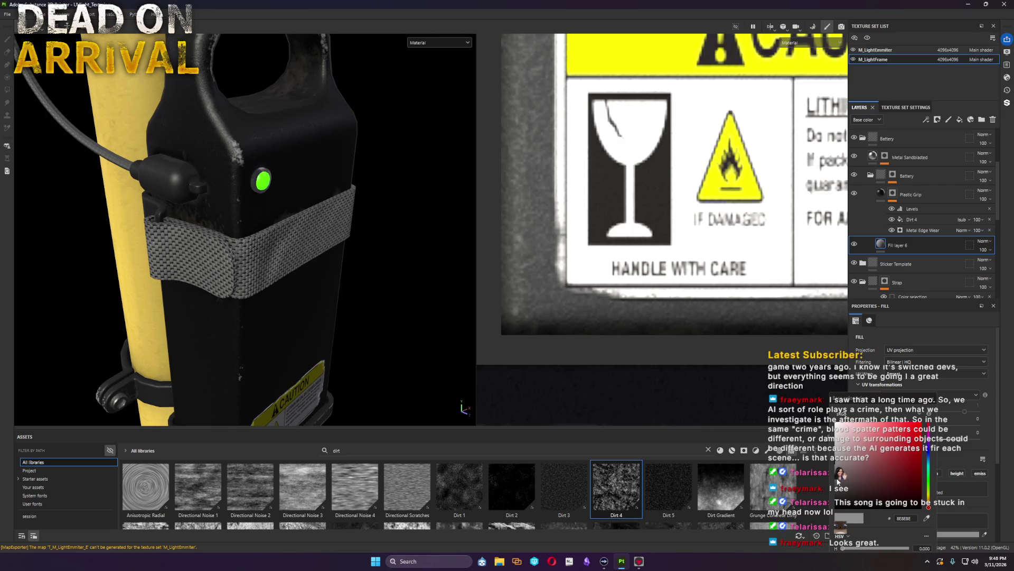
left_click_drag(838, 482, 813, 481)
mouse_move(356, 206)
left_mouse_down("alt")
mouse_move(130, 189)
mouse_move(150, 260)
mouse_move(237, 238)
mouse_move(419, 227)
mouse_move(464, 252)
left_mouse_up("alt")
Step: Orbit around the clamp, battery and tripod base, ending with a view from below
mouse_move(69, 189)
left_mouse_down("alt")
mouse_move(301, 188)
mouse_move(254, 155)
mouse_move(254, 136)
mouse_move(238, 158)
left_mouse_up("alt")
scroll(254, 135, "up", 3)
scroll(254, 136, "up", 3)
scroll(254, 135, "up", 2)
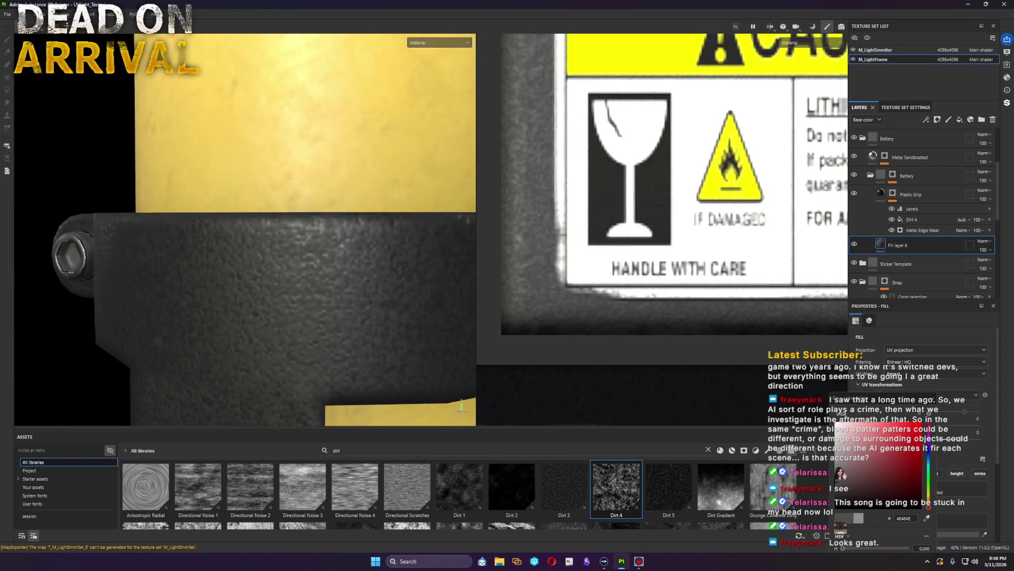
scroll(295, 222, "down", 5)
mouse_move(294, 222)
left_mouse_down("alt")
mouse_move(177, 257)
mouse_move(273, 298)
mouse_move(375, 312)
left_mouse_up("alt")
middle_click_drag(376, 312, 277, 71, "alt")
scroll(278, 97, "down", 2)
scroll(338, 211, "down", 2)
mouse_move(338, 211)
left_mouse_down("alt")
mouse_move(185, 56)
mouse_move(159, 91)
mouse_move(220, 170)
mouse_move(425, 174)
mouse_move(299, 187)
mouse_move(255, 218)
mouse_move(282, 223)
mouse_move(1, 215)
left_mouse_up("alt")
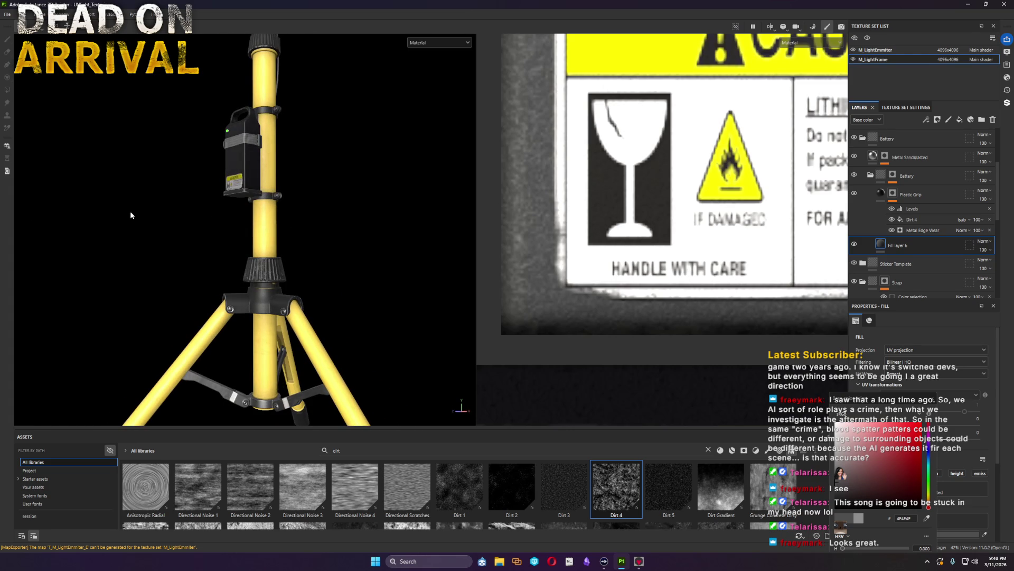
right_click_drag(349, 167, 310, 147, "alt")
middle_click_drag(311, 148, 335, 267, "alt")
mouse_move(336, 267)
left_mouse_down("alt")
mouse_move(250, 256)
mouse_move(390, 294)
mouse_move(376, 276)
left_mouse_up("alt")
scroll(314, 172, "up", 2)
scroll(313, 172, "up", 3)
scroll(314, 172, "up", 2)
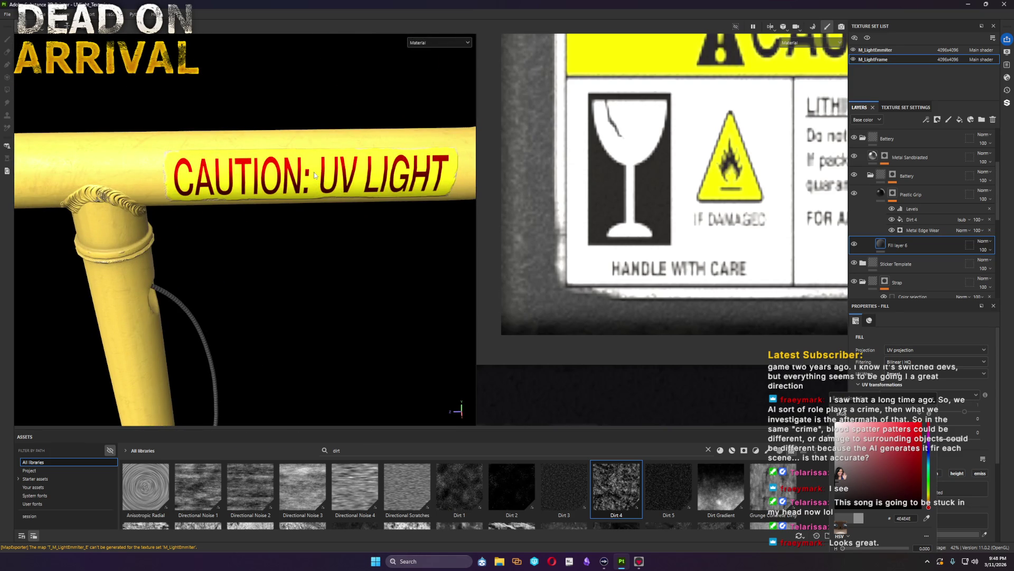
scroll(314, 172, "down", 2)
scroll(314, 171, "down", 3)
mouse_move(301, 182)
left_mouse_down("alt")
mouse_move(391, 172)
mouse_move(57, 52)
mouse_move(280, 137)
mouse_move(163, 159)
mouse_move(135, 199)
mouse_move(140, 215)
mouse_move(205, 221)
mouse_move(225, 199)
mouse_move(325, 165)
mouse_move(289, 263)
left_mouse_up("alt")
scroll(290, 263, "up", 3)
scroll(272, 221, "up", 2)
scroll(263, 223, "up", 2)
mouse_move(263, 223)
left_mouse_down("alt")
mouse_move(214, 129)
mouse_move(276, 121)
mouse_move(303, 191)
left_mouse_up("alt")
scroll(303, 190, "up", 2)
scroll(297, 249, "down", 2)
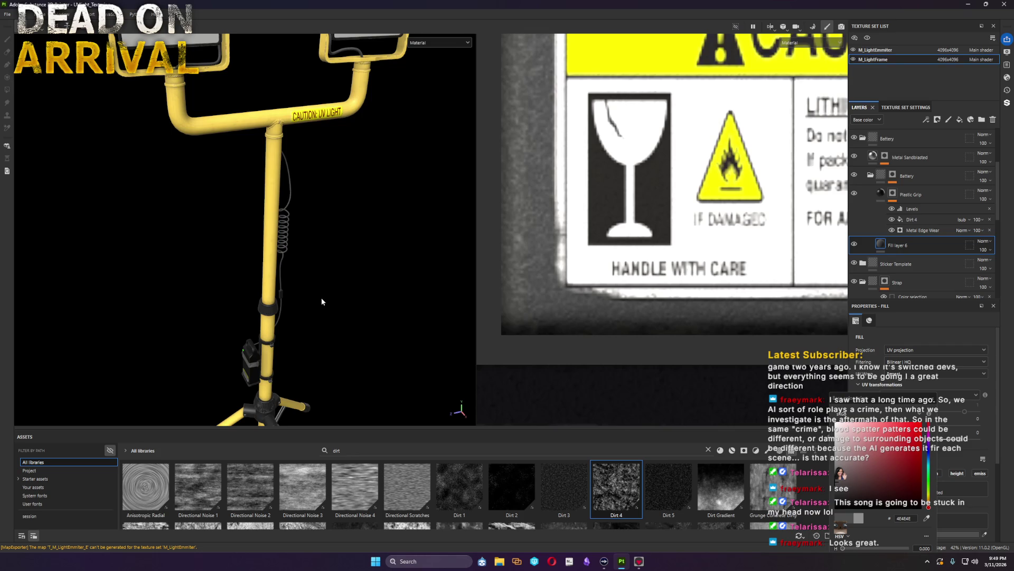
scroll(301, 174, "up", 2)
scroll(272, 272, "up", 2)
scroll(292, 344, "up", 2)
middle_click_drag(292, 344, 263, 7, "alt")
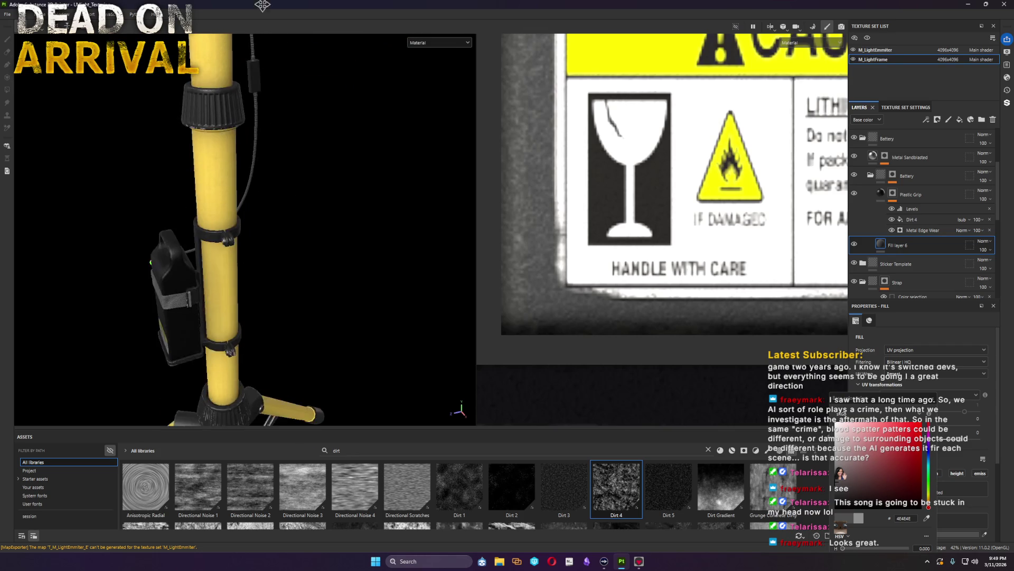
scroll(308, 251, "down", 3)
scroll(346, 242, "down", 2)
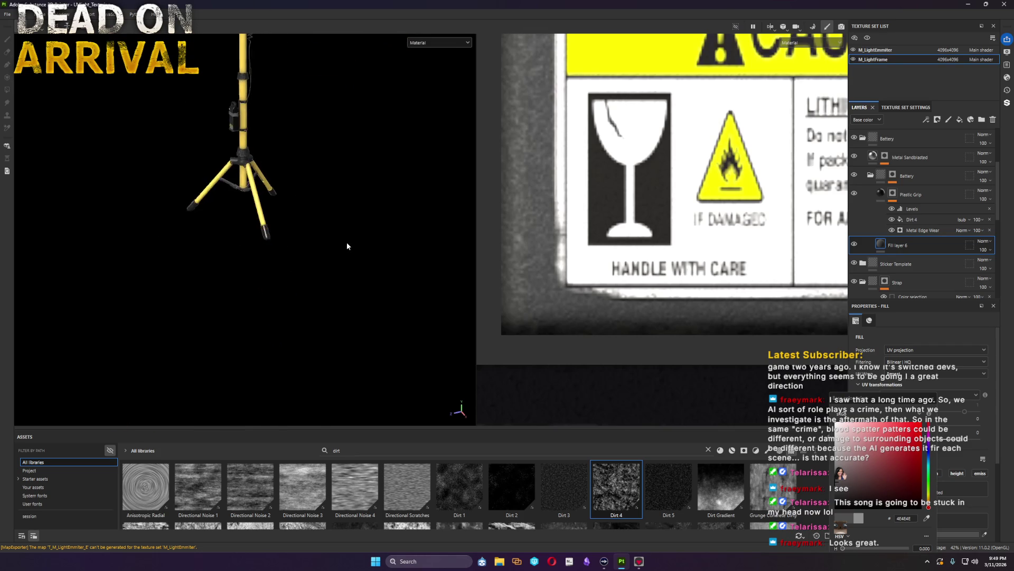
mouse_move(301, 105)
left_mouse_down("alt")
mouse_move(338, 315)
mouse_move(329, 299)
left_mouse_up("alt")
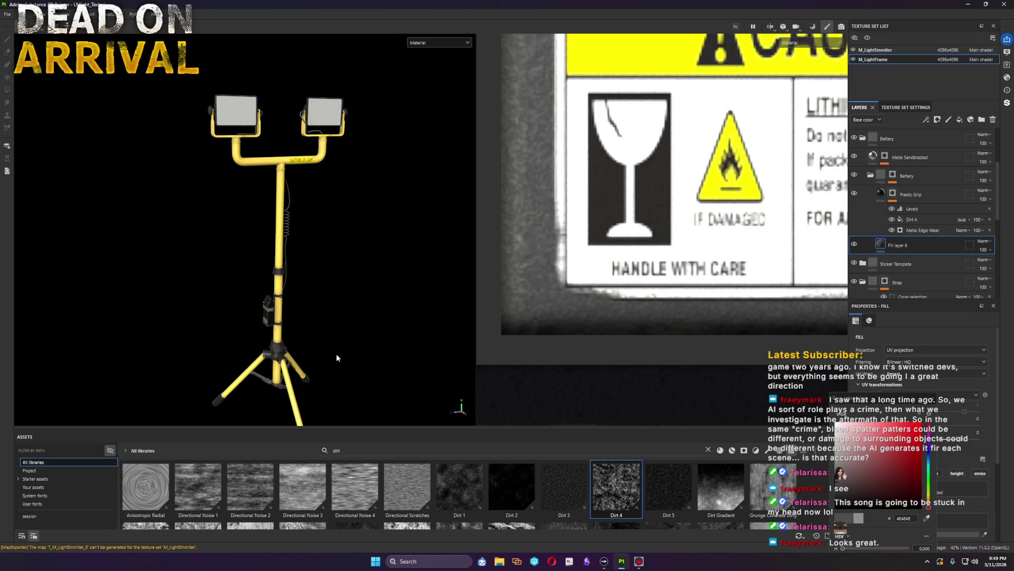
mouse_move(348, 308)
left_mouse_down("alt")
mouse_move(376, 350)
mouse_move(429, 369)
mouse_move(696, 368)
mouse_move(296, 363)
mouse_move(469, 346)
left_mouse_up("alt")
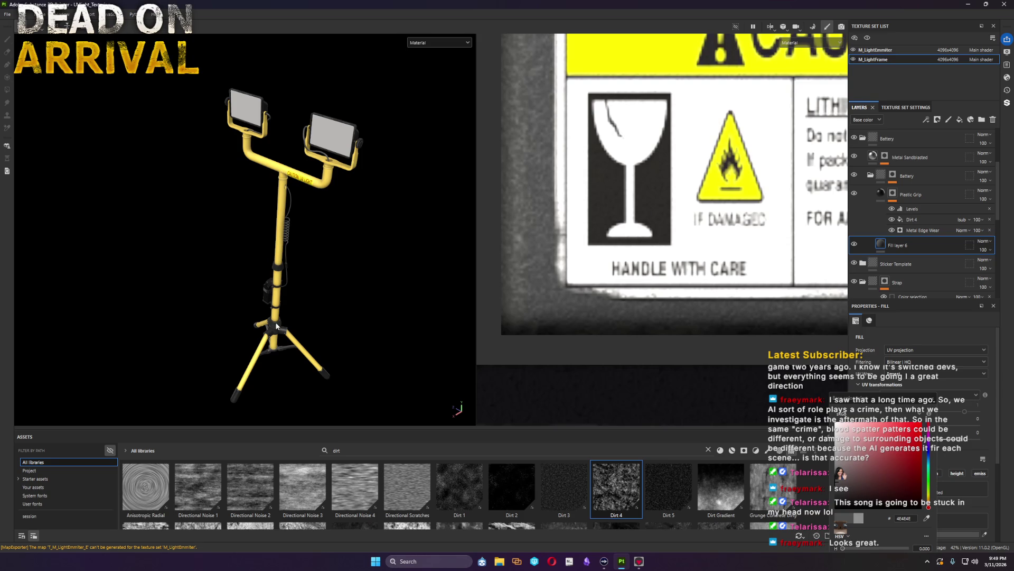
left_click_drag(317, 367, 527, 384, "alt")
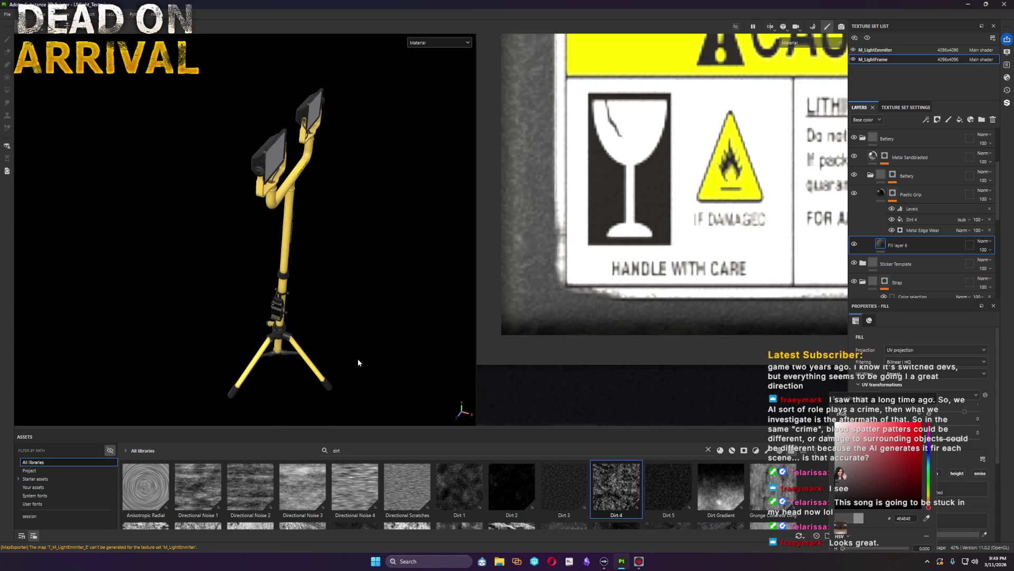
mouse_move(347, 274)
left_mouse_down("alt")
mouse_move(345, 261)
mouse_move(341, 277)
mouse_move(277, 251)
left_mouse_up("alt")
middle_click_drag(299, 250, 282, 249, "alt")
left_click_drag(302, 237, 298, 270, "alt")
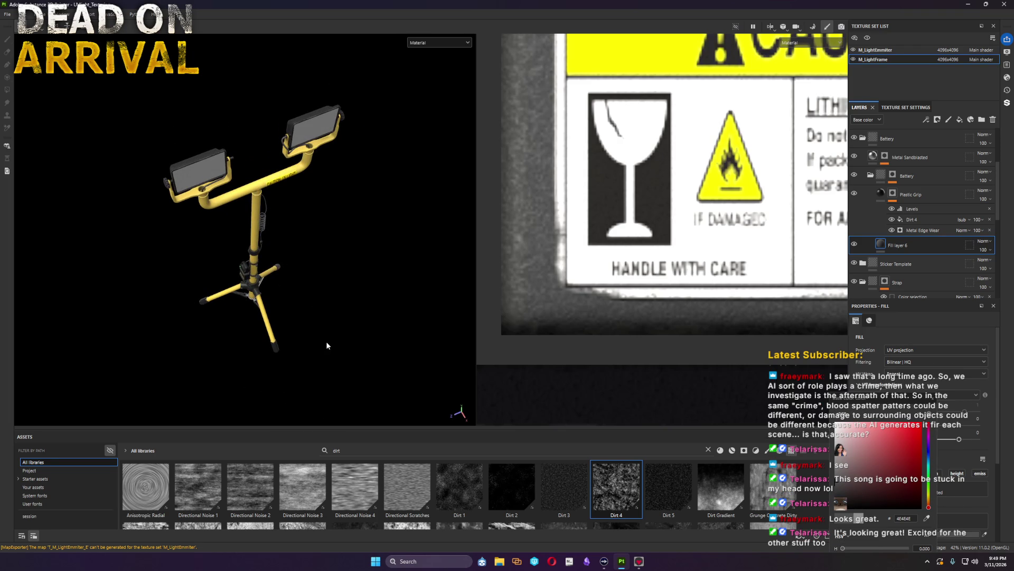
mouse_move(349, 351)
left_mouse_down("alt")
mouse_move(317, 283)
mouse_move(220, 290)
mouse_move(179, 301)
mouse_move(163, 340)
mouse_move(154, 380)
mouse_move(189, 378)
left_mouse_up("alt")
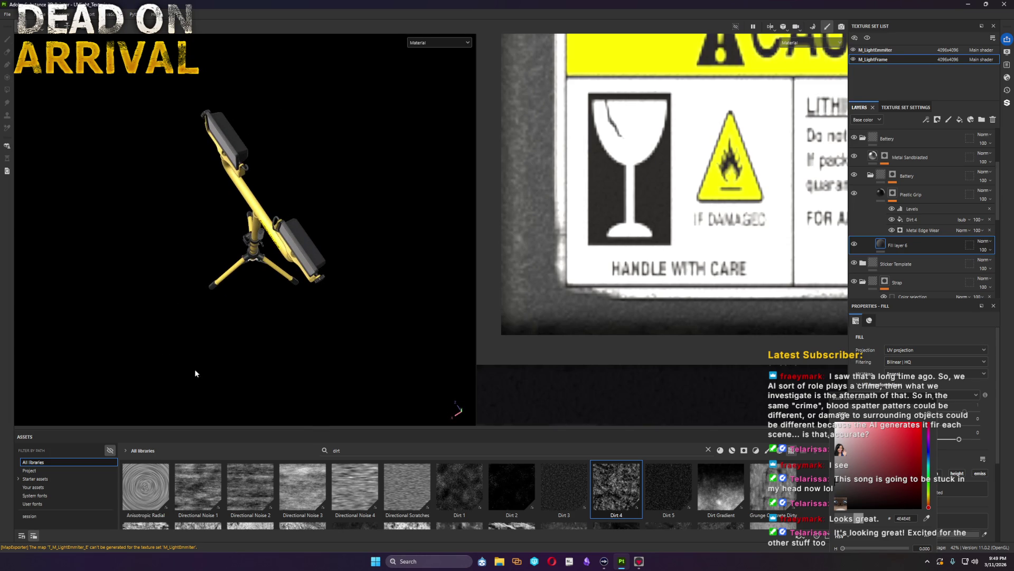
key("alt")
key("alt")
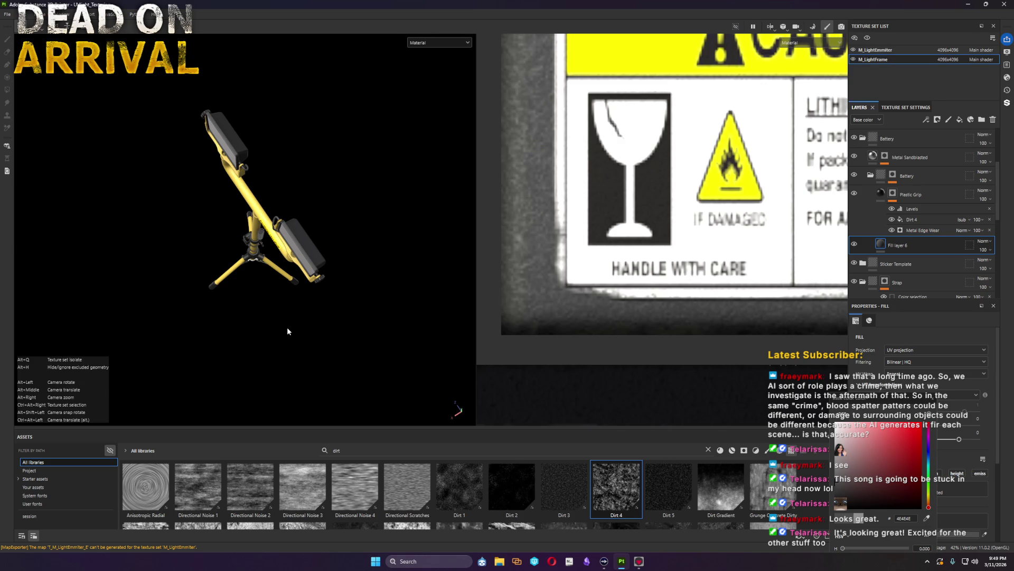